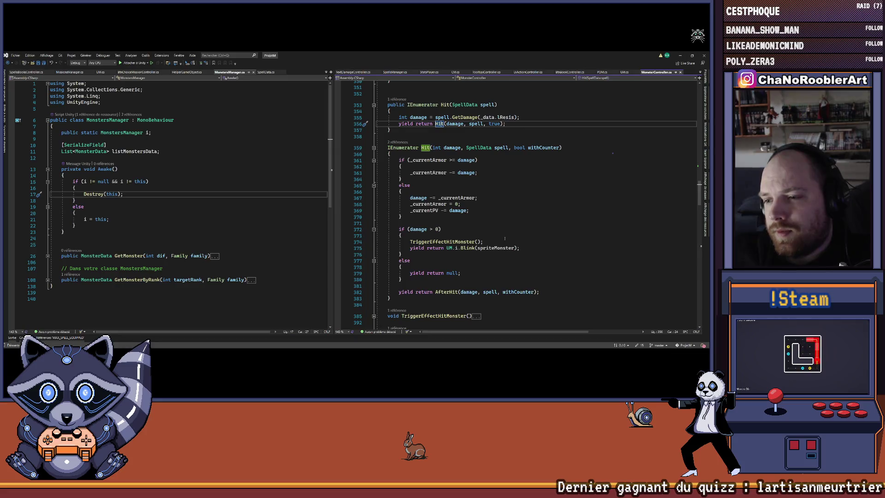
Inspect the TriggerEffectHitMonster definition, then return to its call in Hit
click(494, 242)
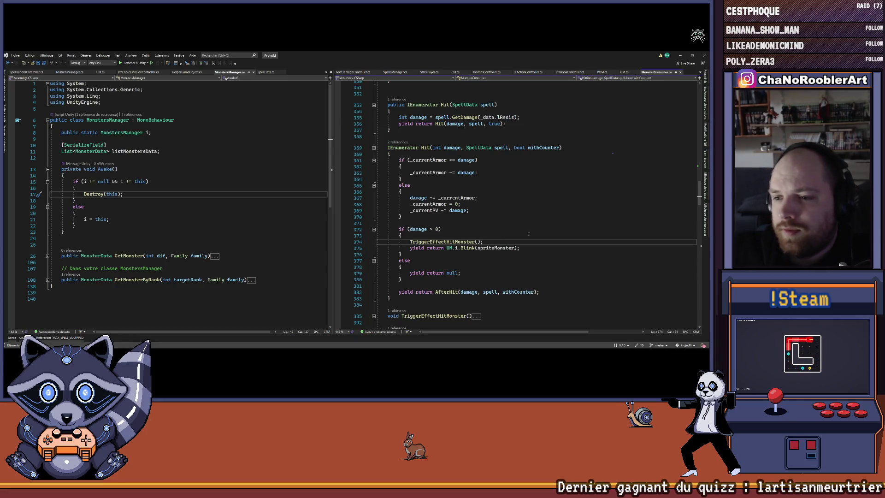
ctrl+click(456, 243)
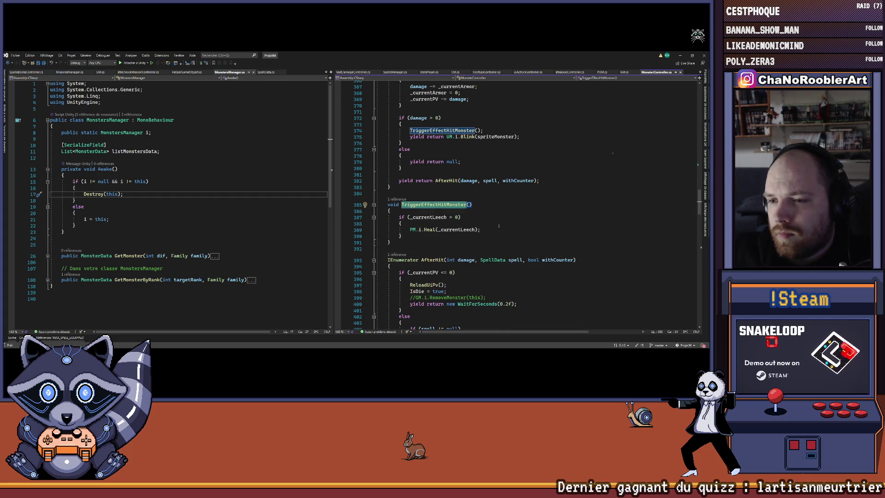
click(499, 226)
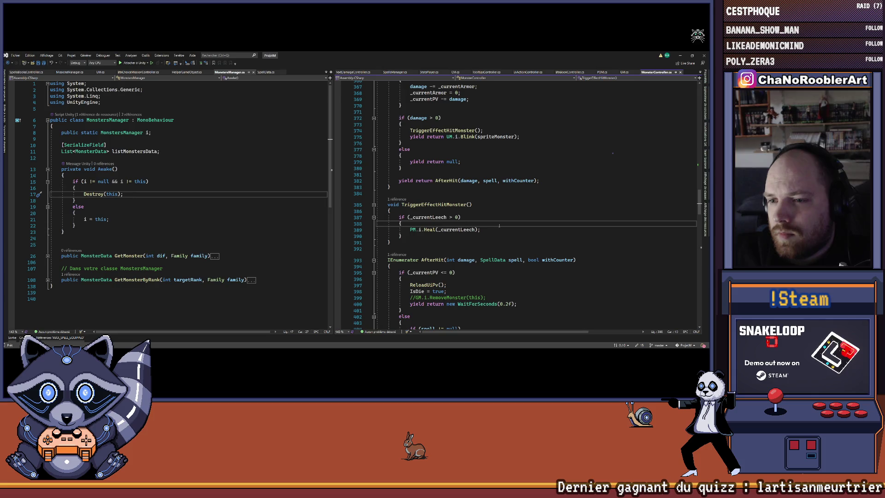
key(ctrl+minus)
scroll(498, 226, up, 10)
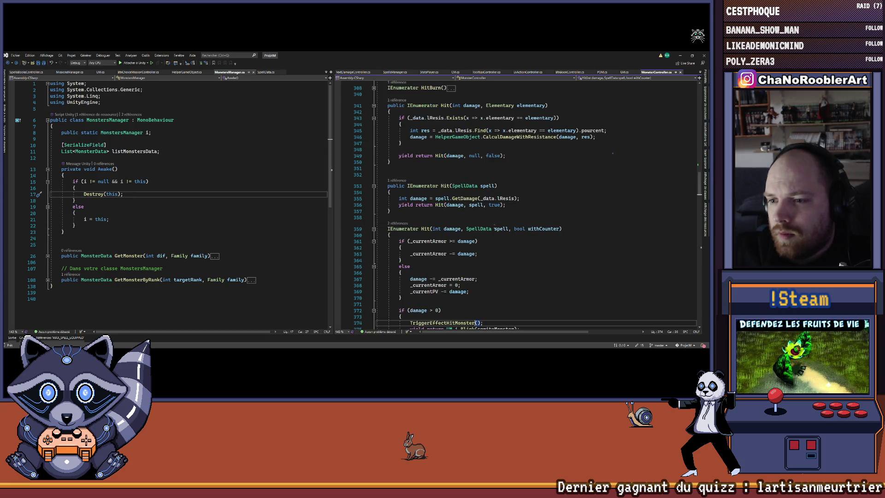
scroll(494, 227, down, 3)
Open UM.cs's Blink definition alongside and expand its body to read it
ctrl+click(463, 272)
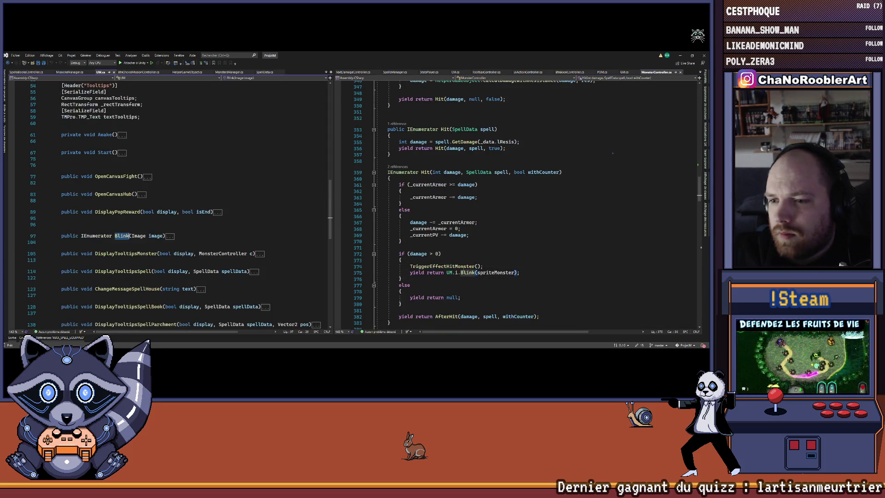
click(47, 236)
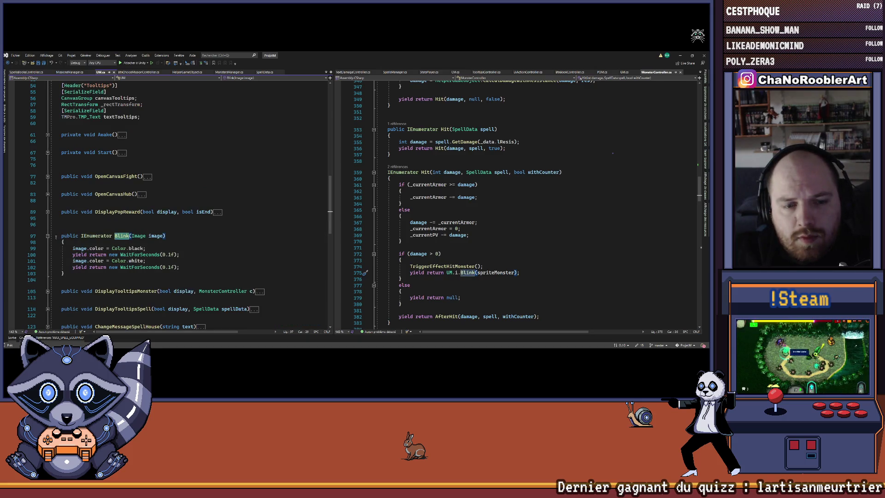
click(48, 236)
click(546, 272)
scroll(546, 276, down, 2)
key(Up)
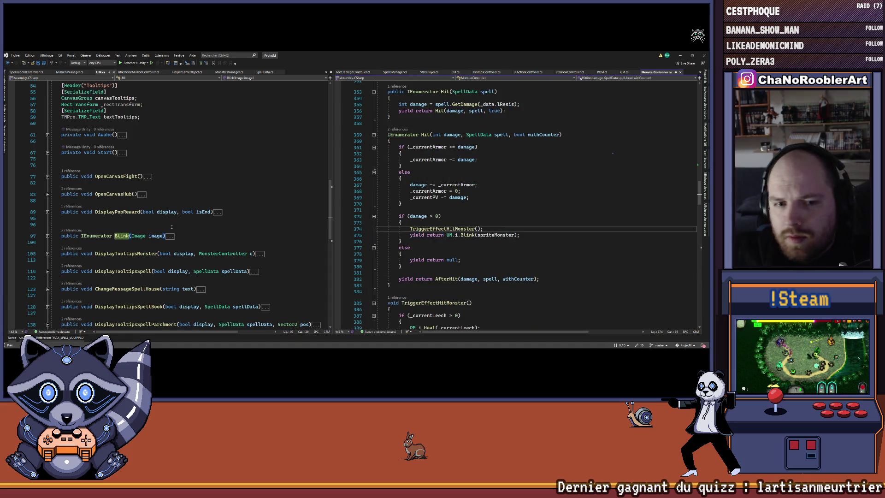
click(47, 236)
click(47, 236)
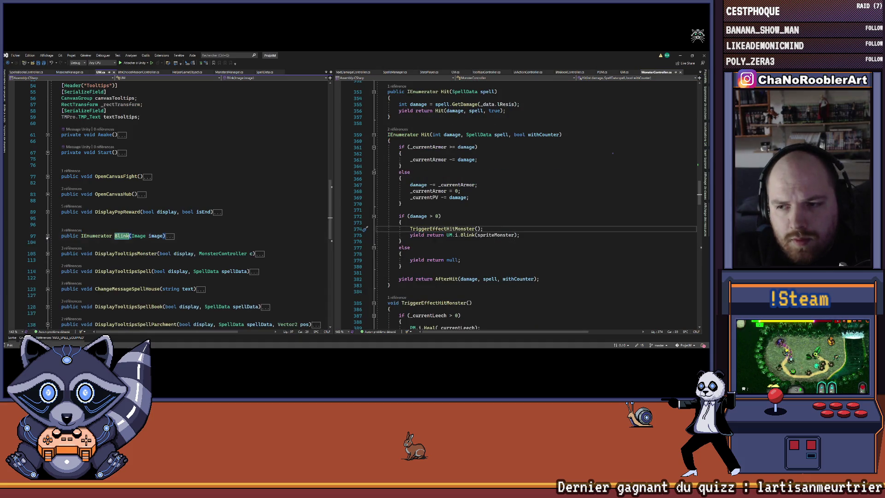
Add a blank line after TriggerEffectHitMonster() and resize the two code panes
key(Return)
key(ctrl+v)
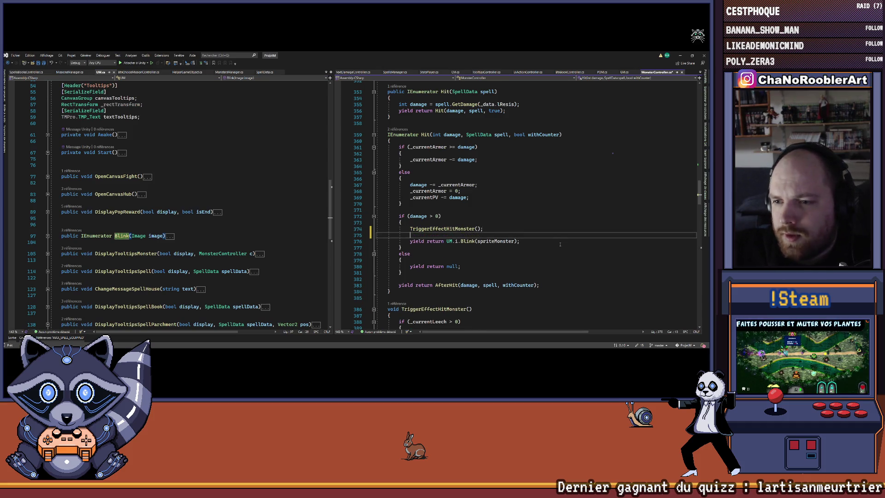
key(ctrl+z)
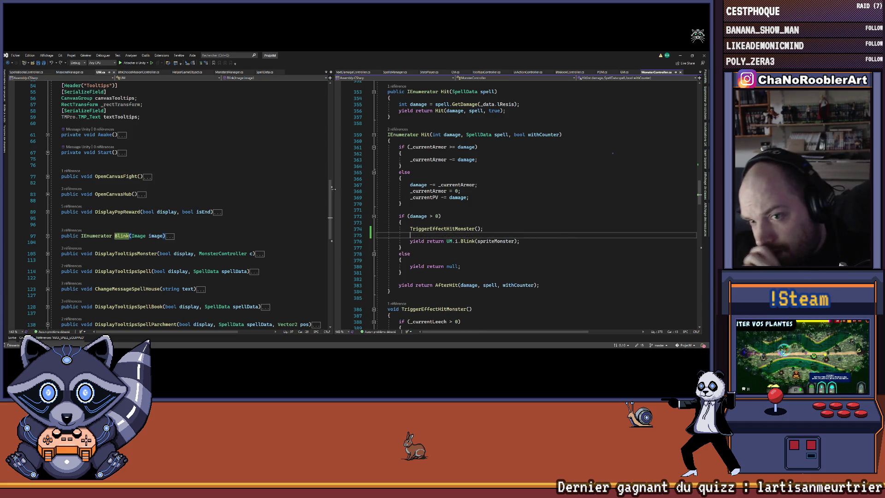
drag(332, 192, 278, 197)
scroll(405, 246, up, 1)
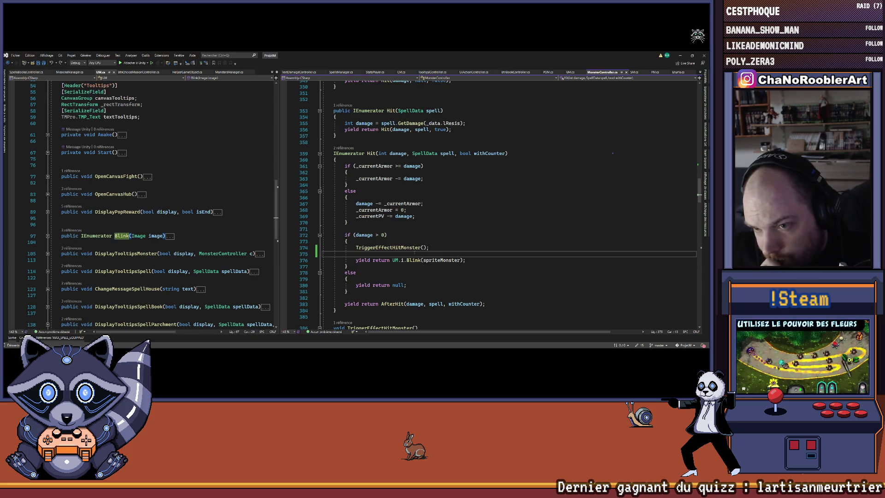
drag(281, 152, 325, 153)
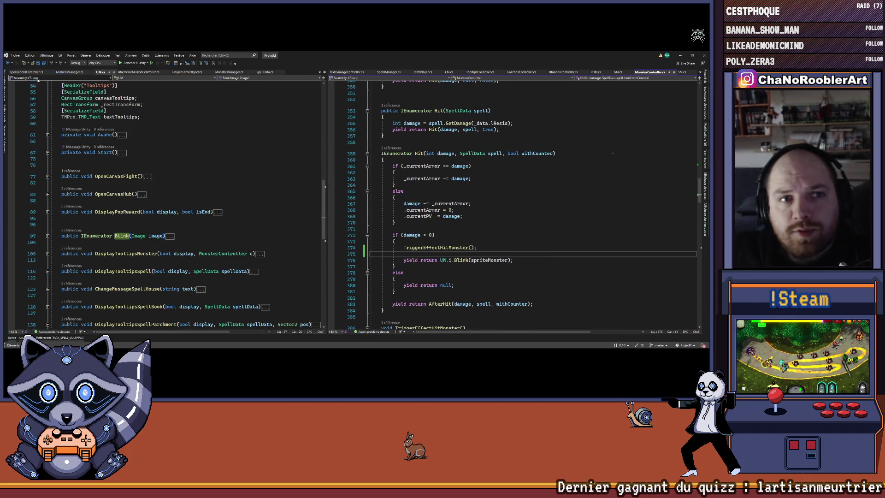
click(319, 72)
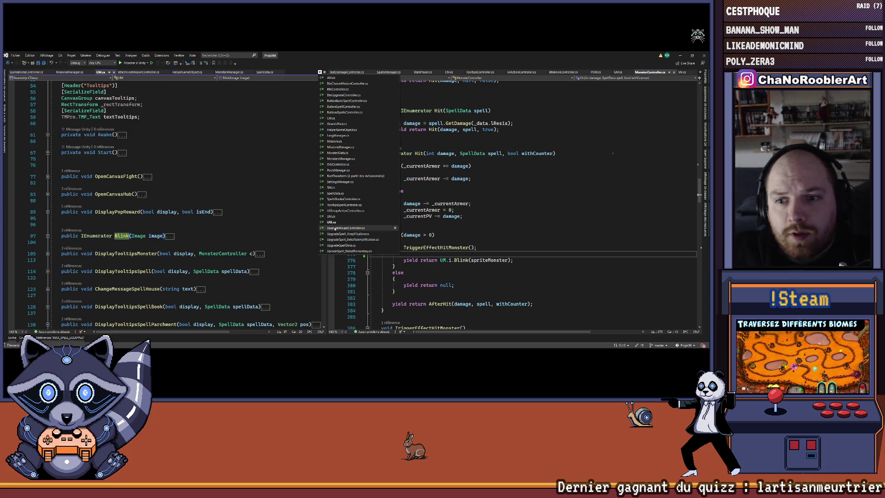
click(331, 216)
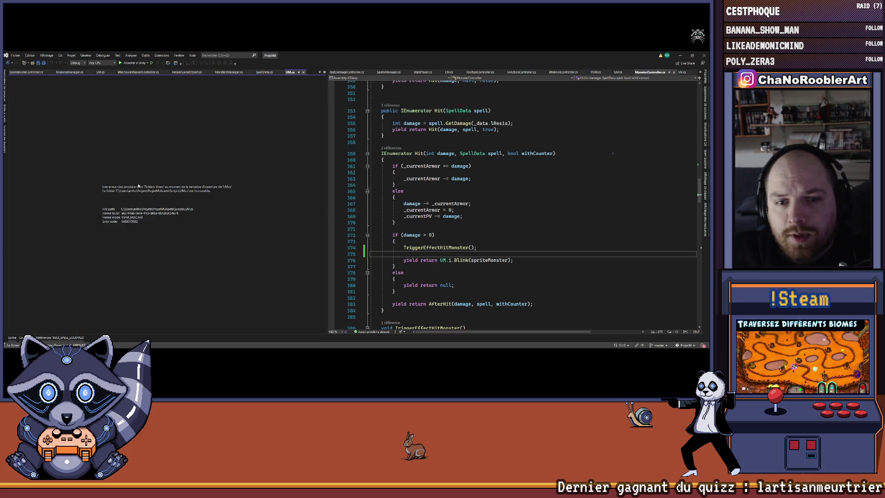
click(304, 73)
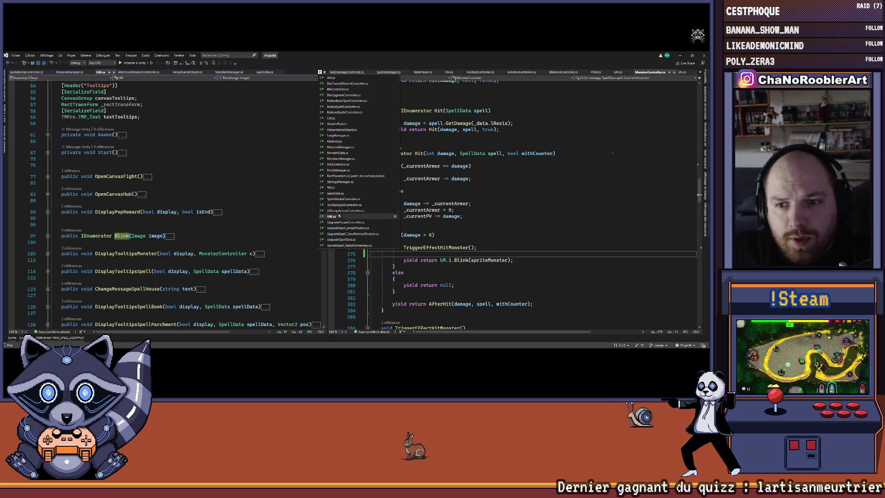
scroll(141, 167, up, 15)
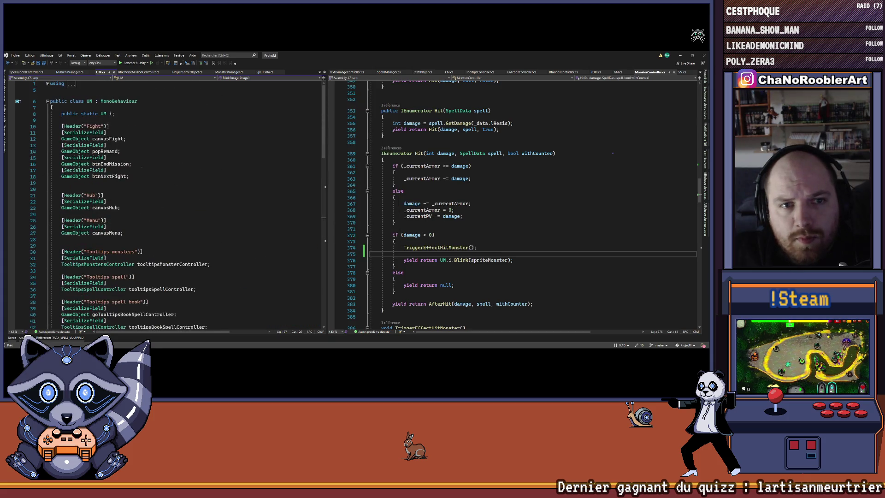
scroll(108, 144, down, 6)
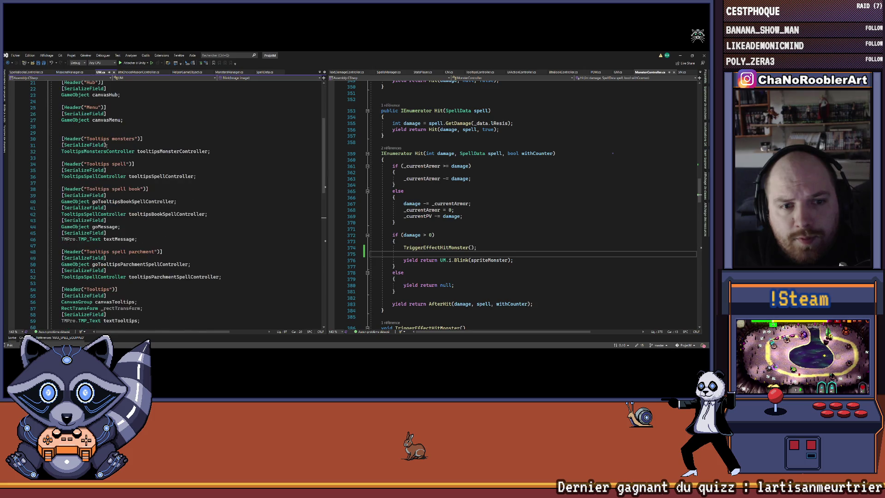
scroll(172, 164, down, 4)
scroll(63, 275, up, 10)
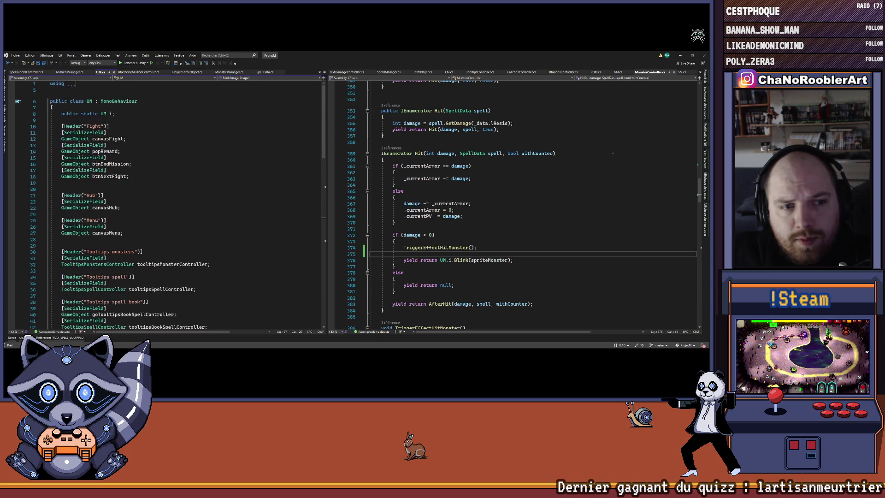
drag(60, 132, 129, 176)
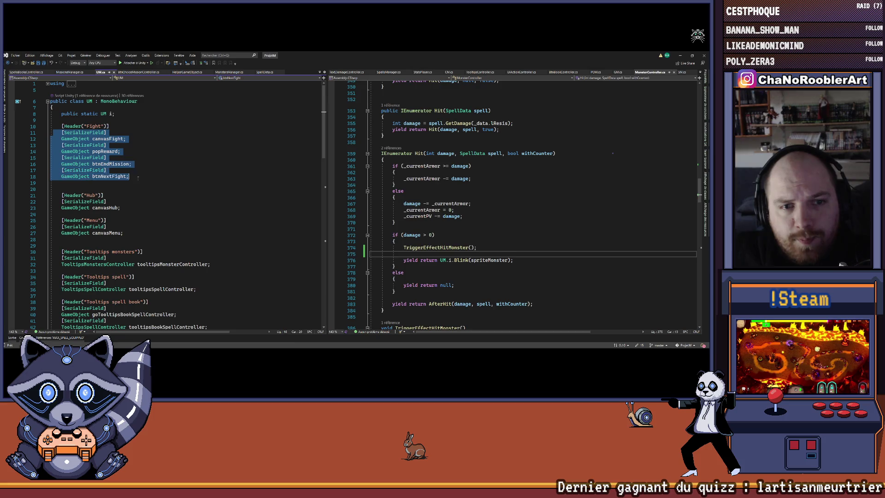
scroll(138, 185, down, 15)
scroll(138, 184, up, 7)
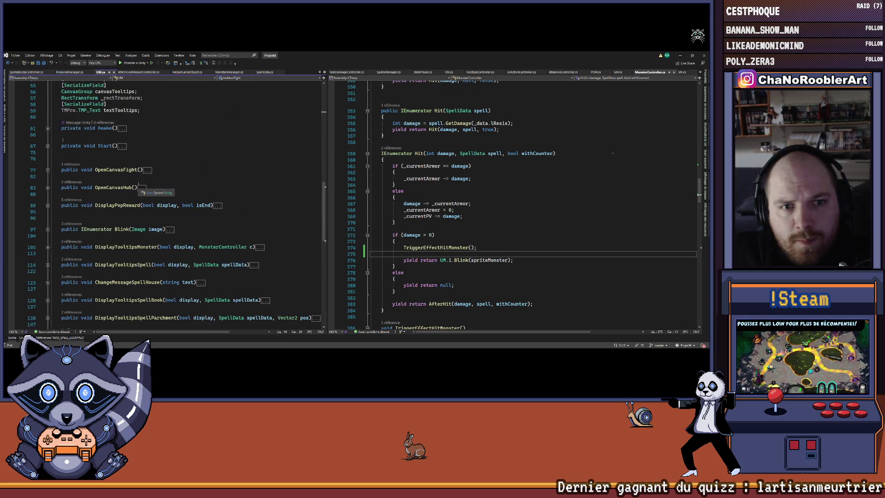
scroll(97, 161, down, 3)
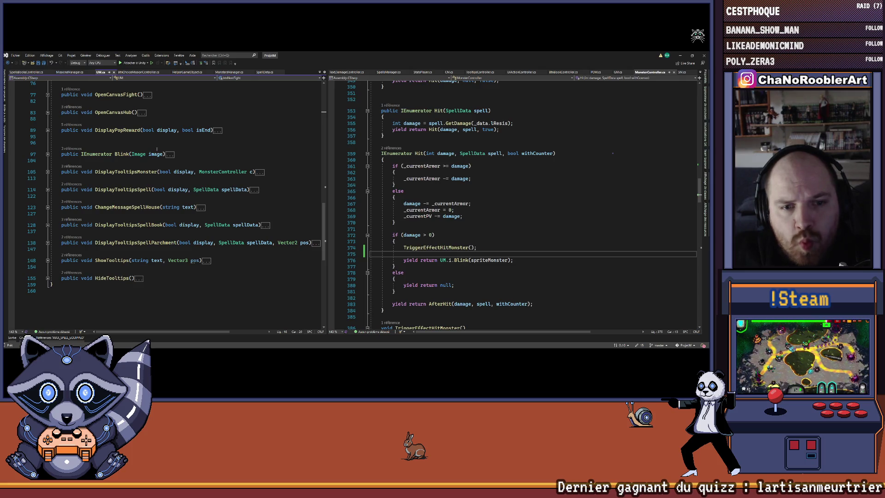
Add an empty public void ShowTextDamage() method above Blink in UM.cs
click(86, 142)
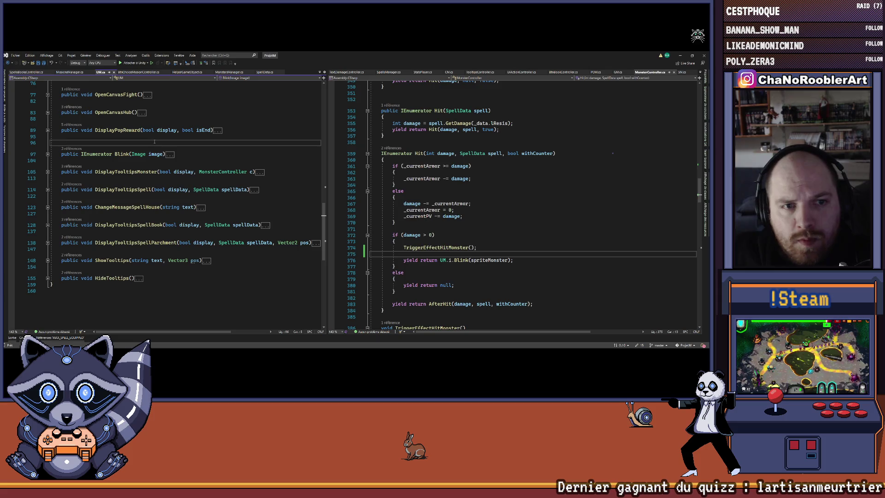
key(Return)
key(Return)
key(Up)
text(public )
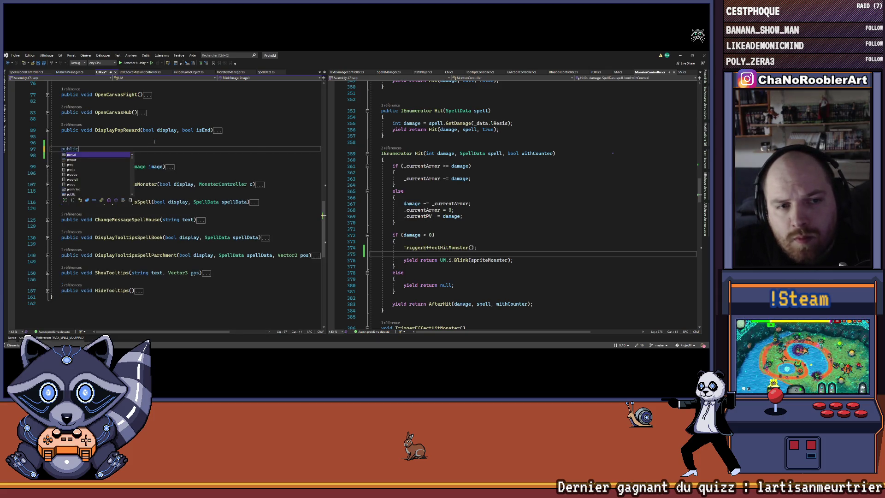
text(void Shh)
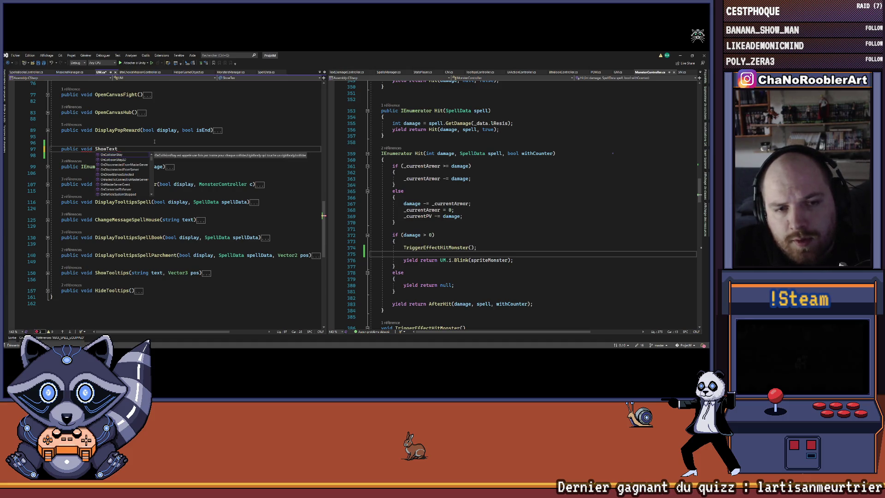
text(())
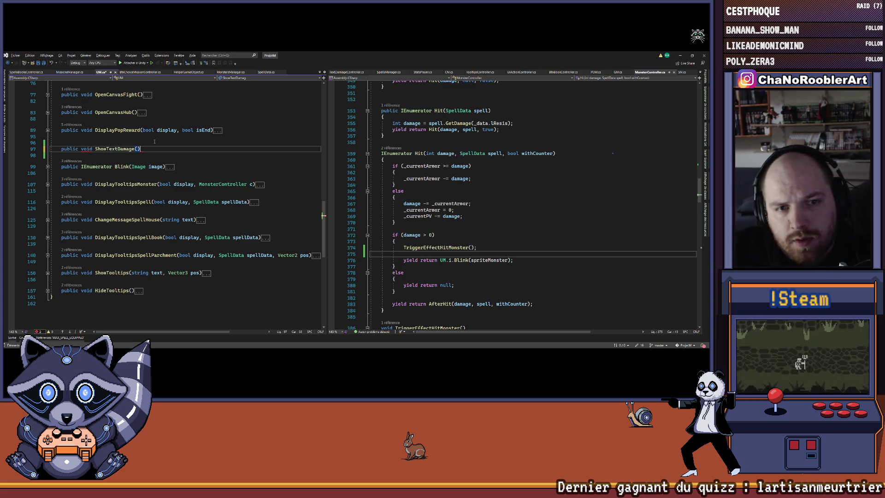
key(Return)
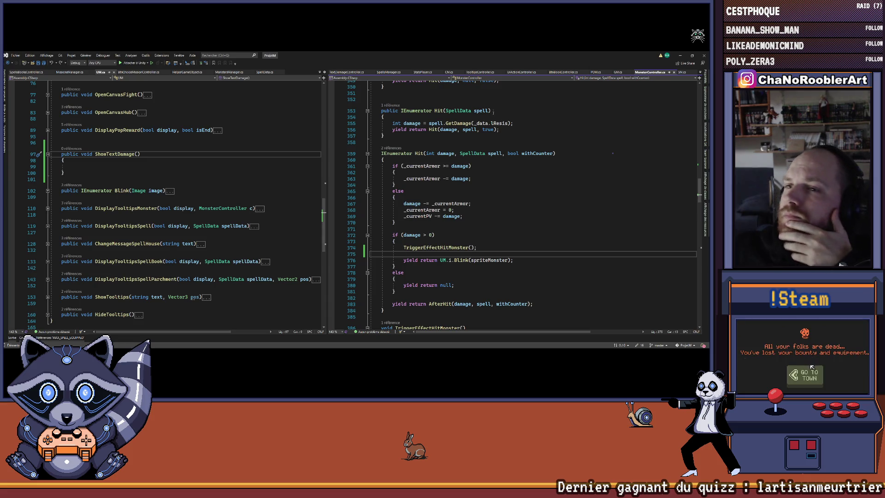
Scroll MonsterController back up to its class declaration and switch to the Unity editor
scroll(493, 111, up, 20)
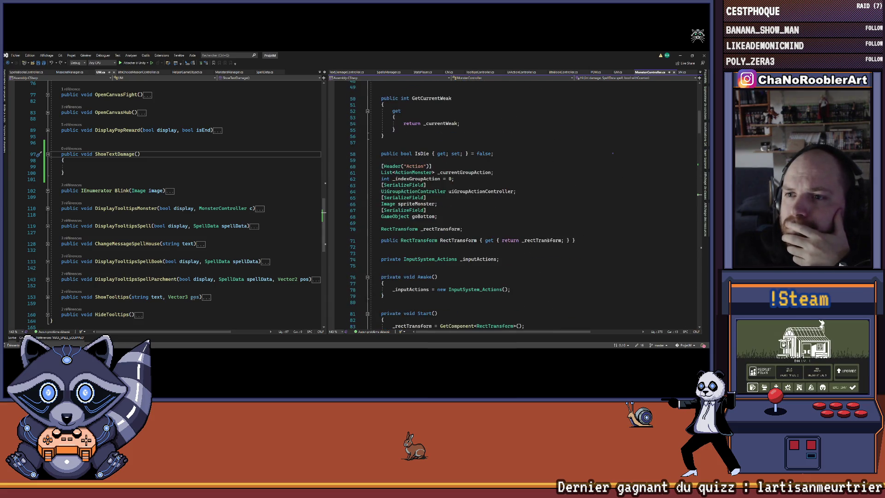
scroll(546, 237, up, 8)
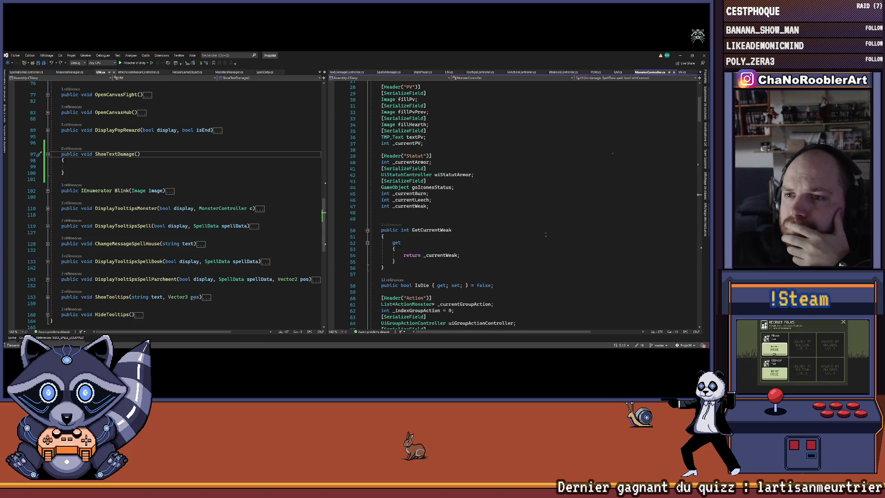
scroll(546, 235, up, 3)
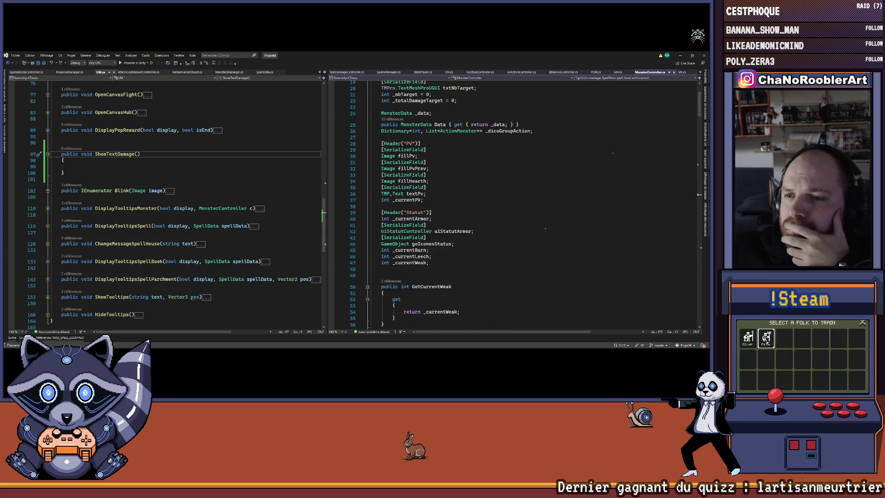
scroll(545, 228, up, 2)
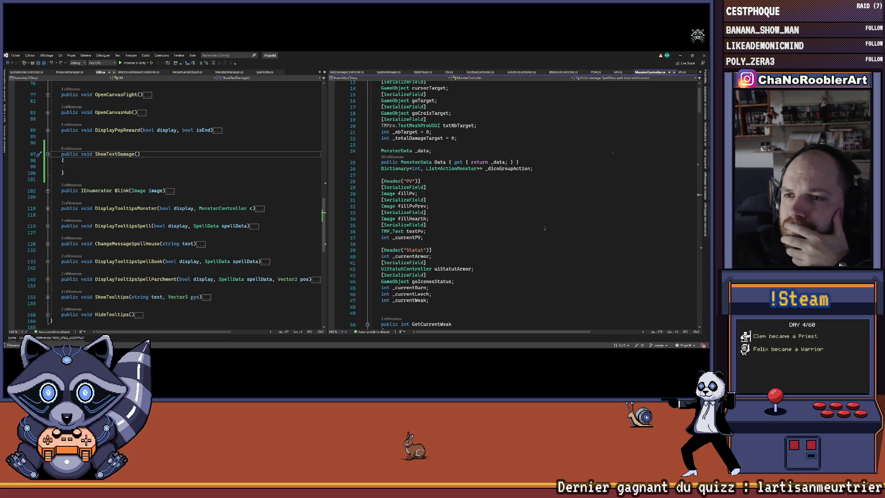
scroll(545, 228, up, 2)
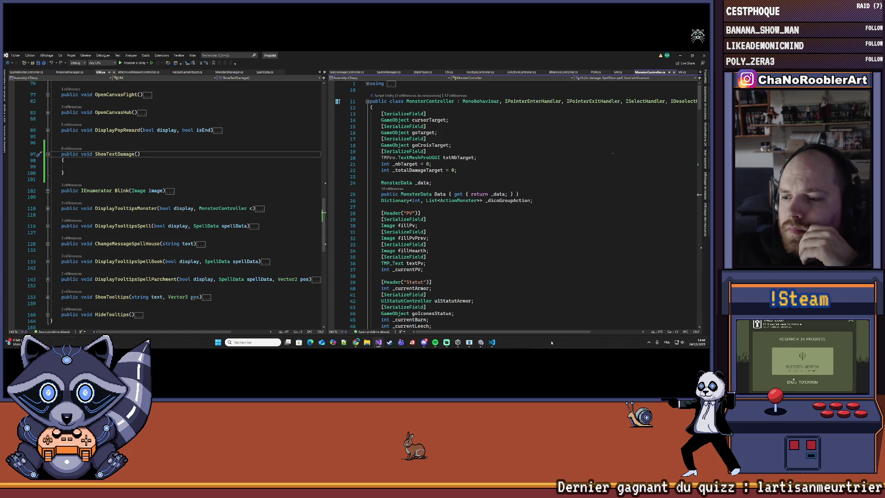
click(480, 346)
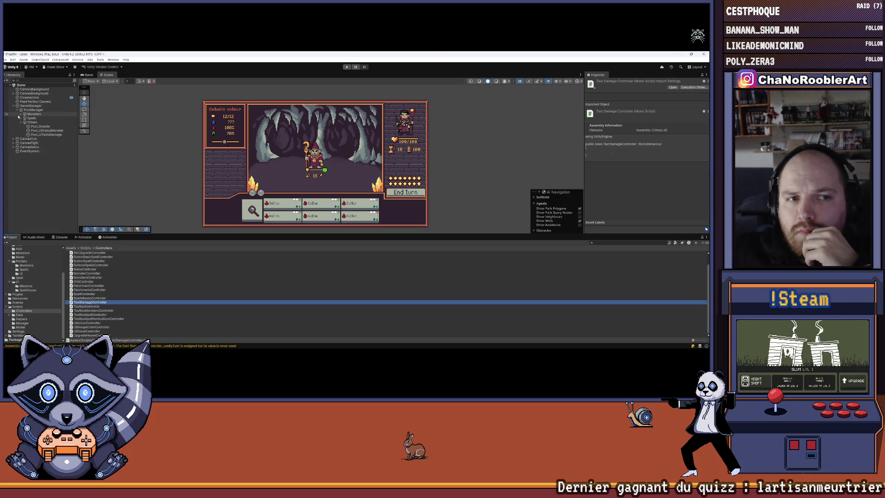
Expand CanvasFight and VerticalLayout to inspect the TextsDamages and G_Mage objects
click(13, 143)
click(33, 164)
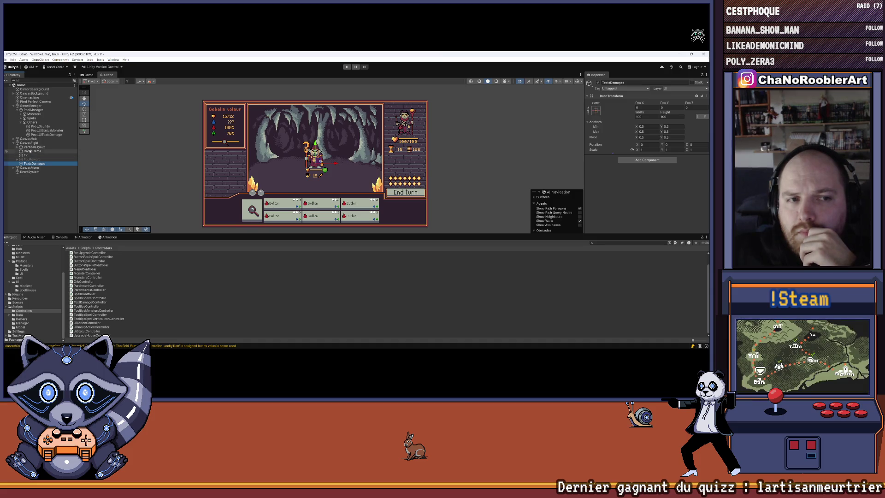
click(13, 146)
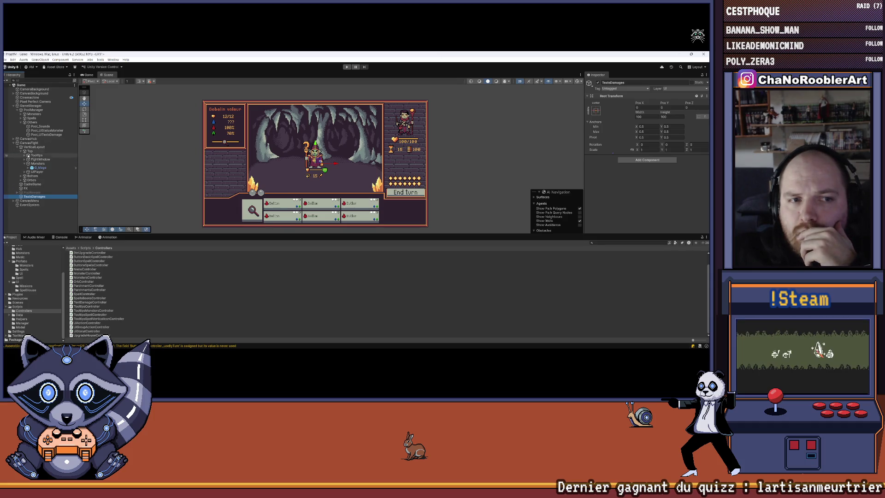
click(51, 168)
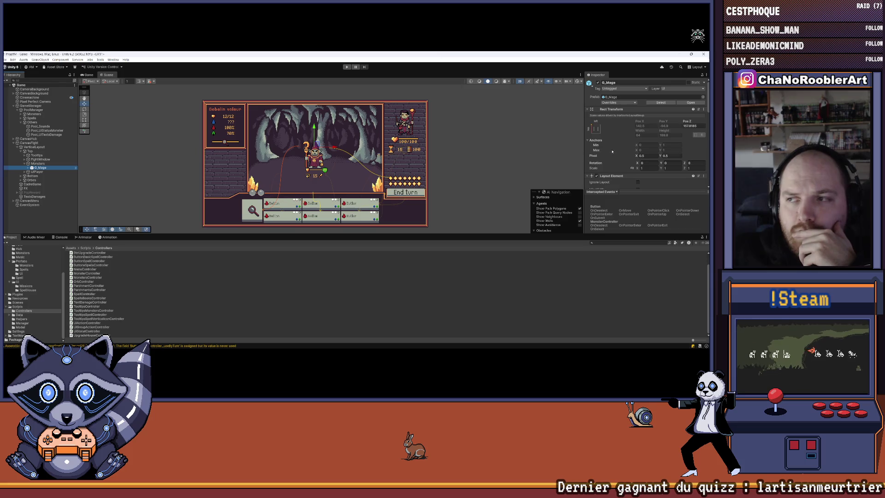
Review G_Mage's Inspector, hide the anchor min/max values and recentre the scene view
scroll(327, 146, up, 5)
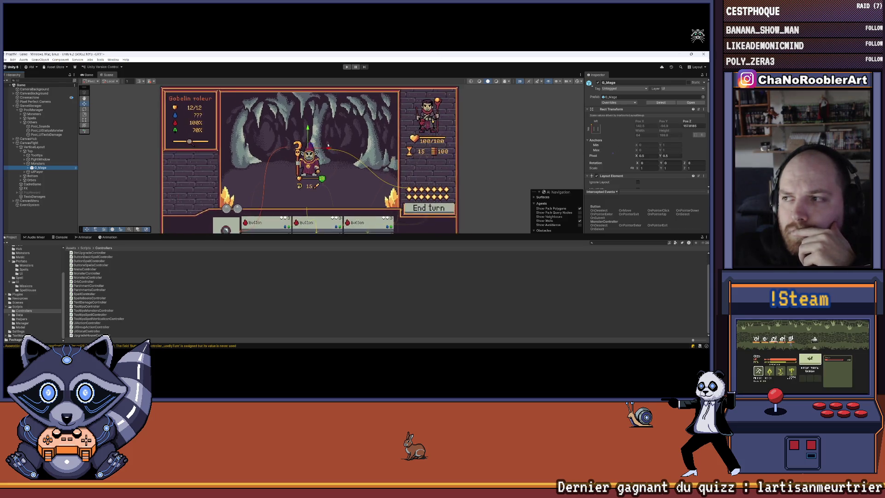
scroll(331, 145, down, 1)
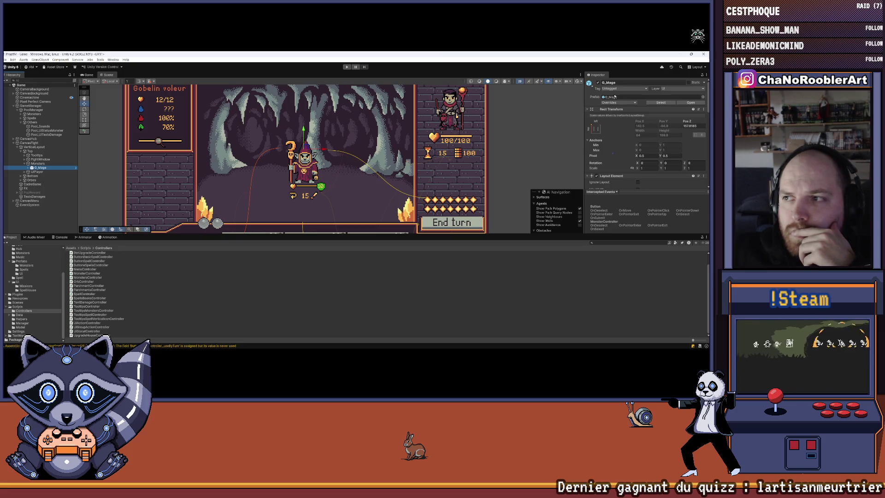
scroll(617, 120, down, 8)
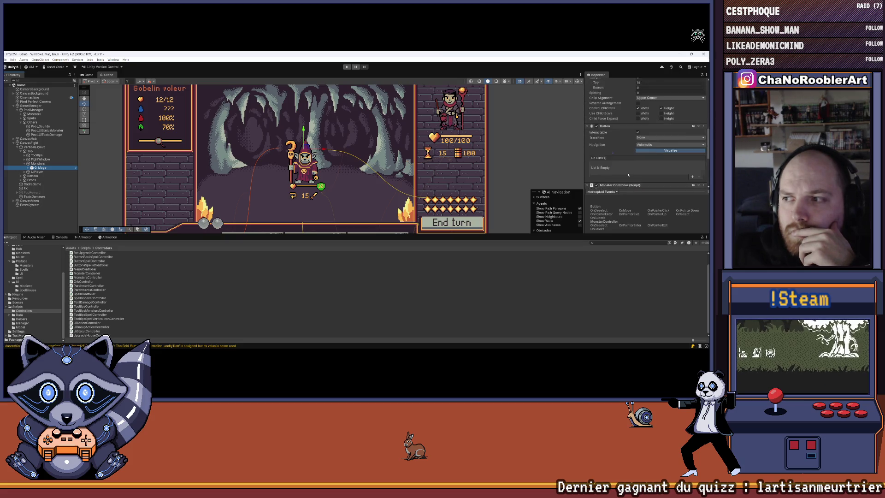
scroll(627, 175, up, 10)
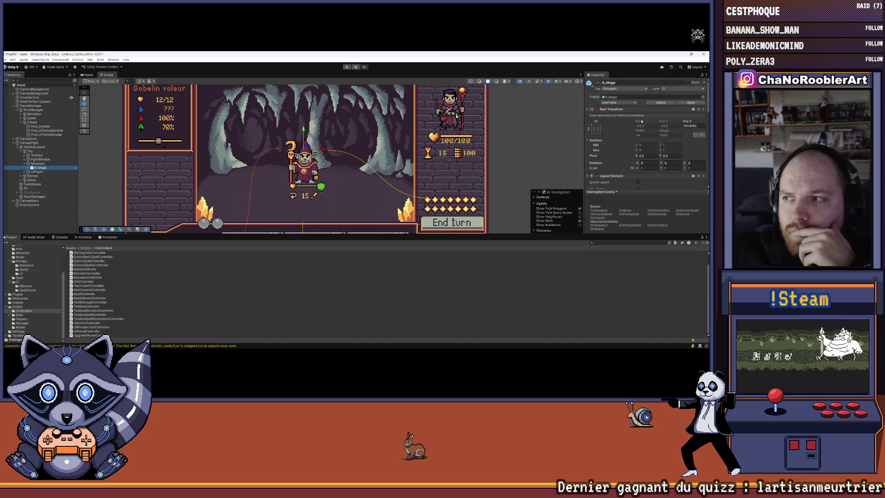
click(588, 139)
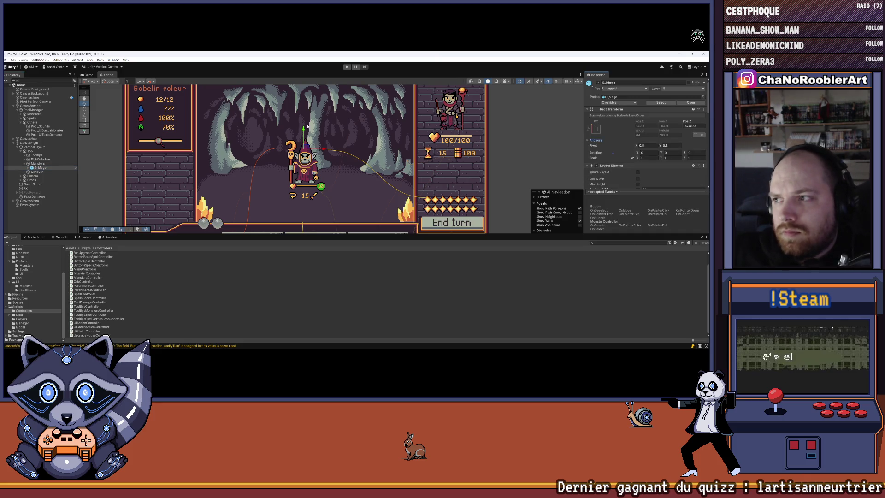
scroll(307, 127, down, 5)
drag(337, 132, 343, 131)
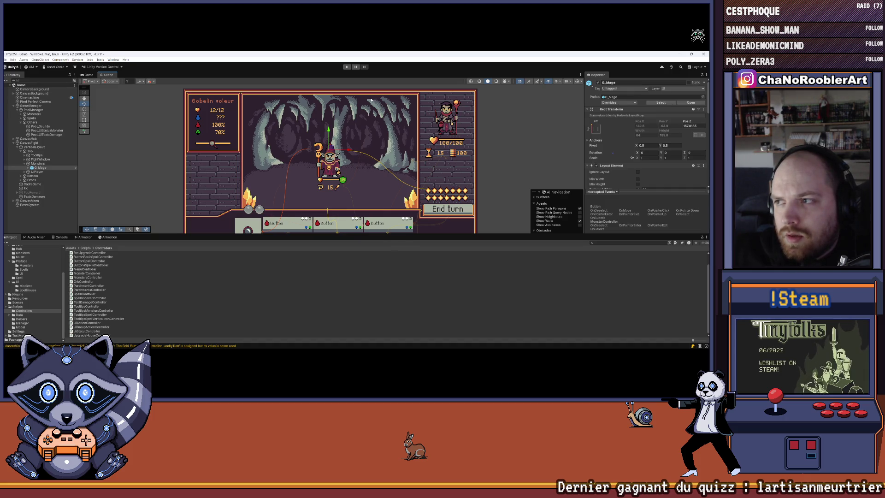
Switch back to Visual Studio with MonsterController.cs in view
key(alt+Tab)
scroll(613, 153, down, 10)
scroll(492, 221, up, 15)
scroll(491, 221, up, 7)
Highlight the uses of the _rectTransform field and the RectTransform property
scroll(490, 226, up, 3)
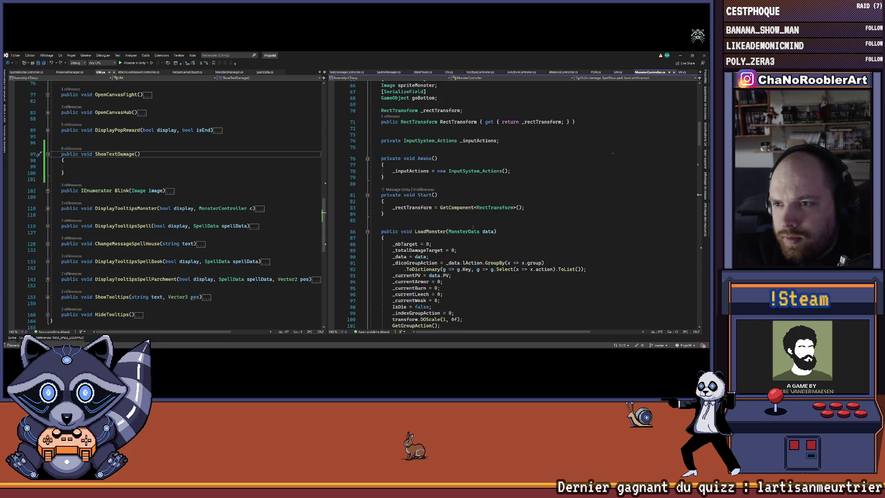
click(431, 208)
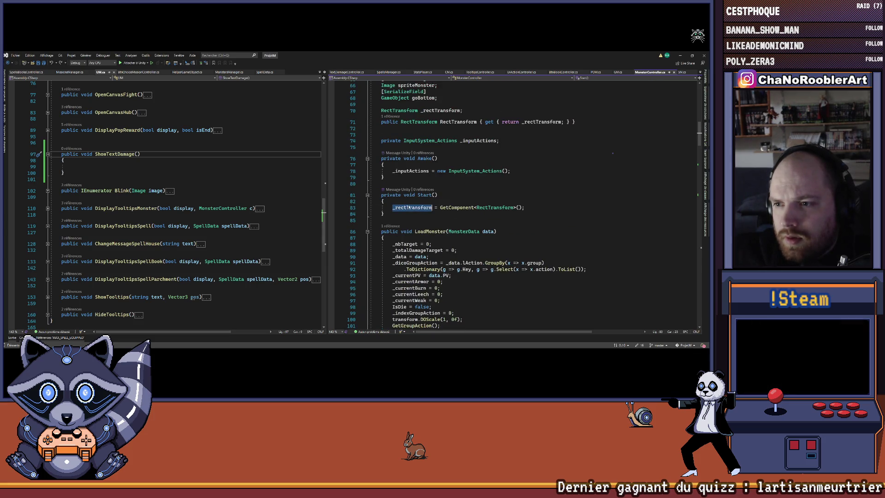
scroll(492, 206, up, 4)
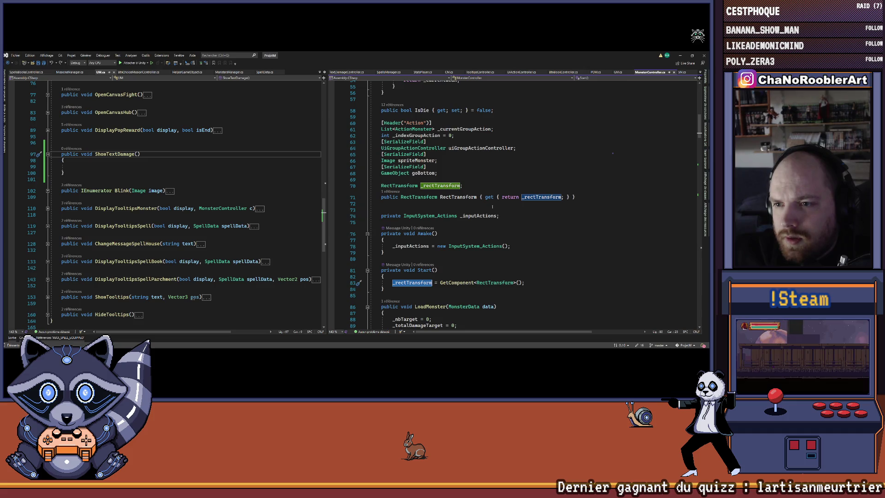
click(459, 198)
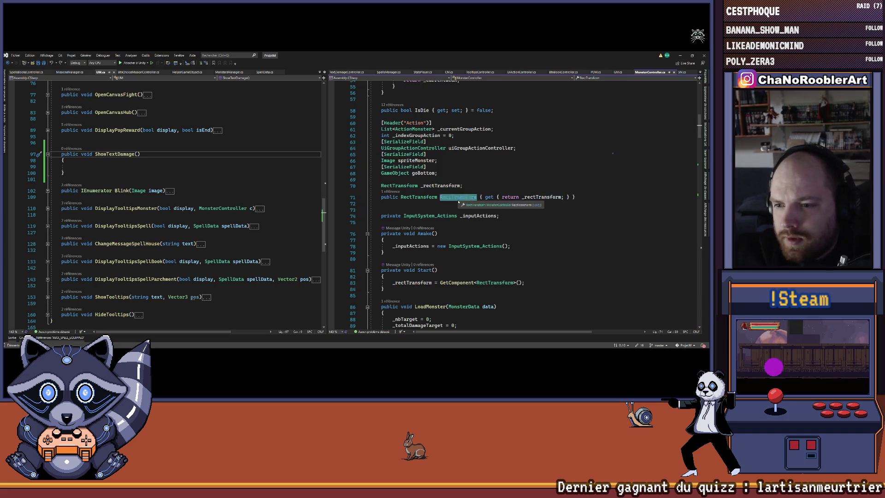
Expand the RectTransform property's getter braces onto separate lines
click(485, 198)
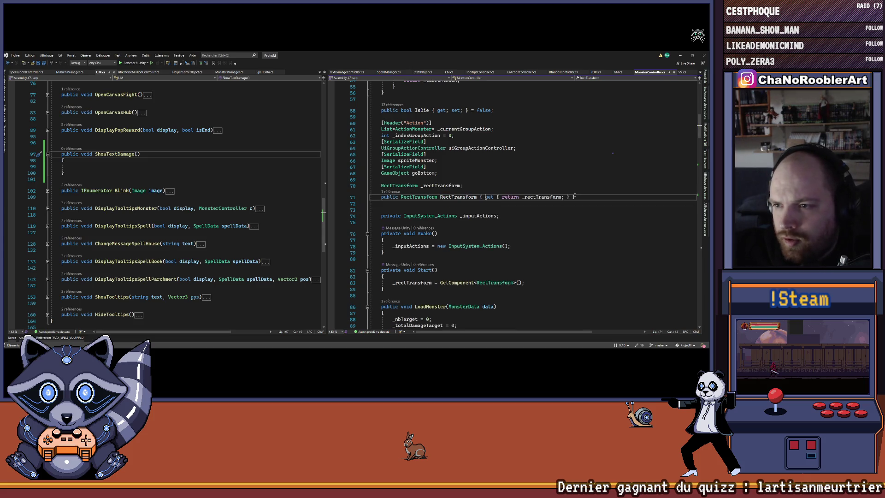
key(Return)
key(Return)
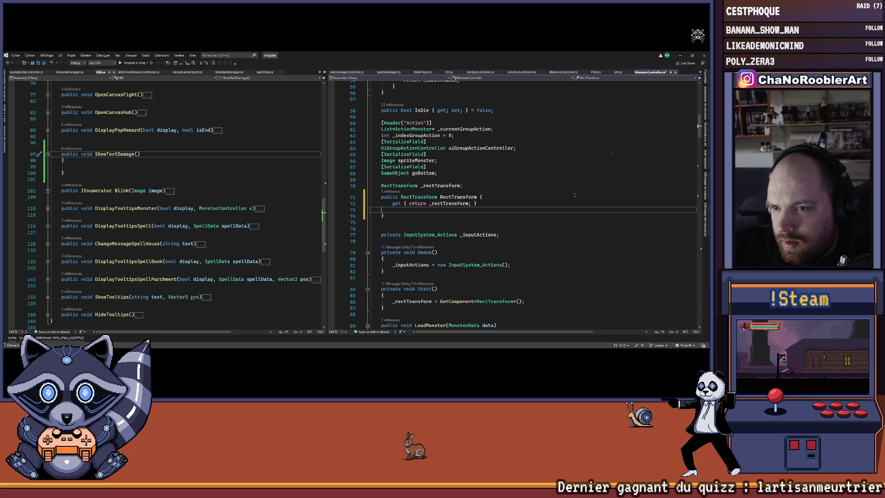
key(Left)
key(Left)
key(Return)
key(Up)
key(ctrl+Right)
key(Right)
key(Return)
key(Return)
key(Return)
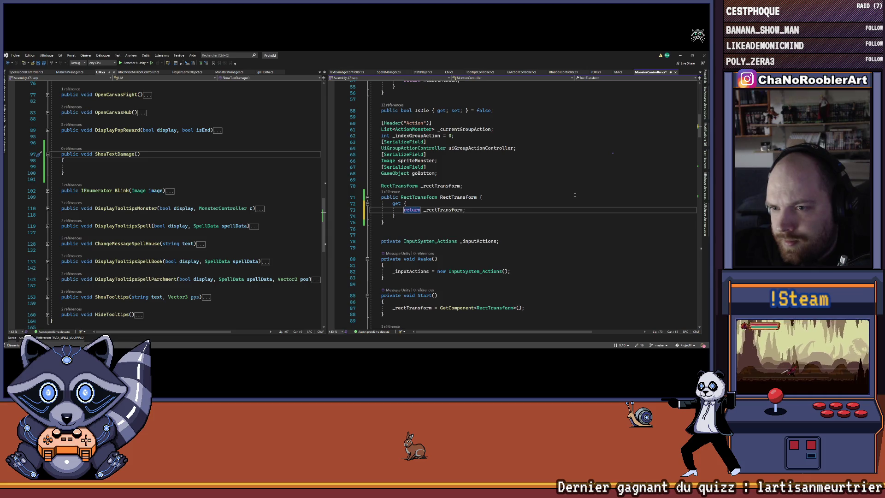
key(Up)
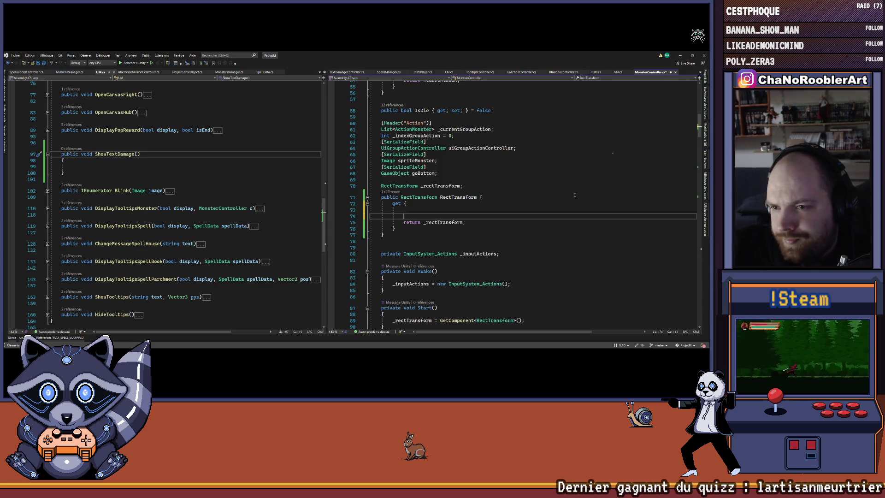
Add if (_rectTransform == null) _rectTransform = GetComponent<RectTransform>(); before the return and reformat
key(BackSpace)
text(if(_rectTransform == null ))
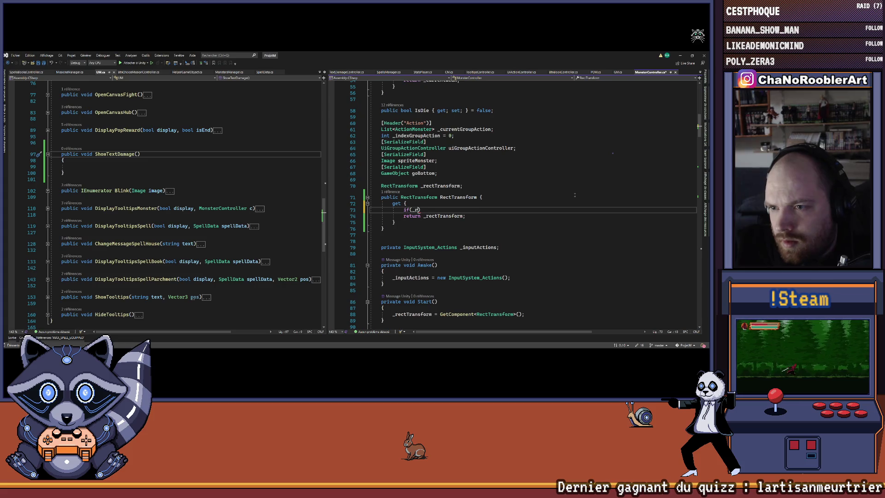
key(Return)
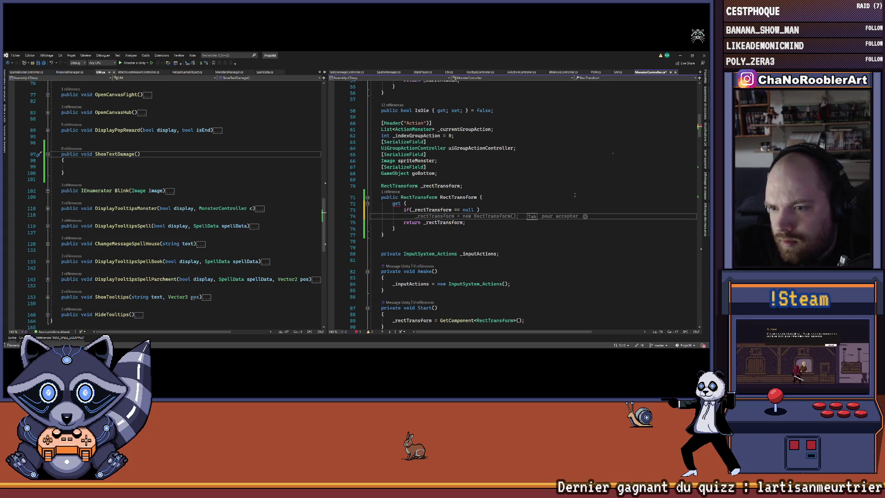
text(_)
key(Tab)
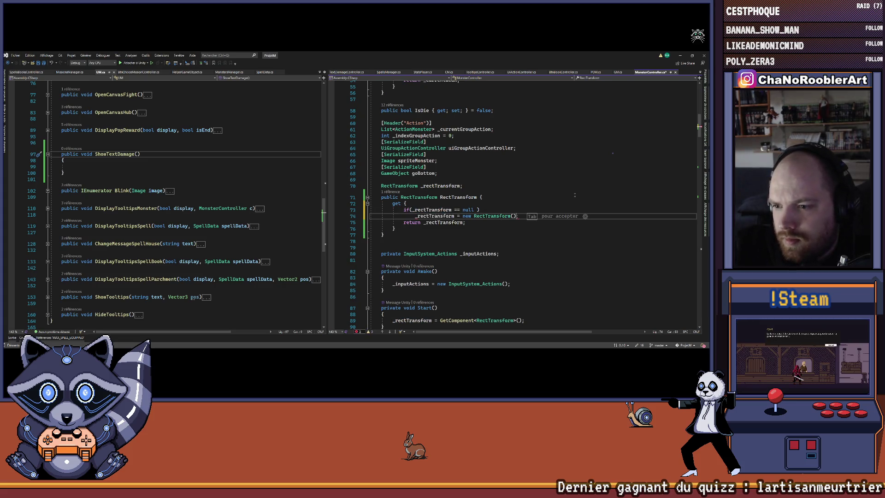
key(BackSpace)
text(GetComponent<RectTransform>();)
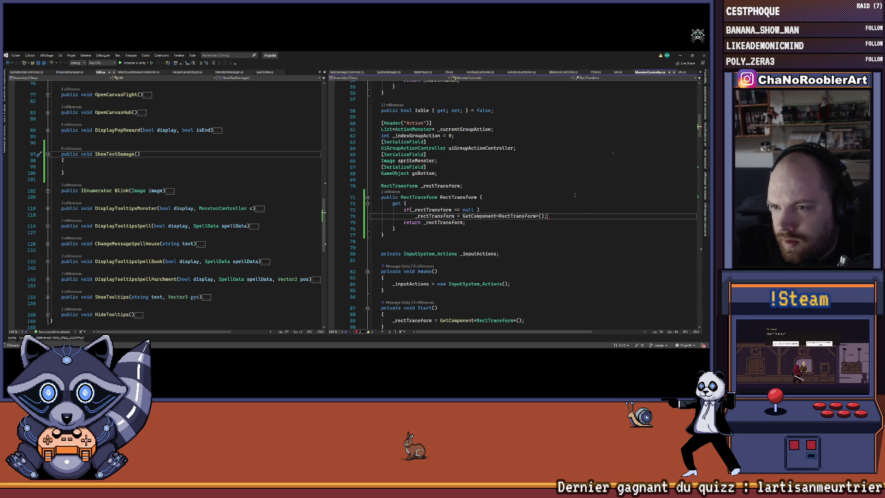
key(ctrl+k)
key(ctrl+d)
key(Return)
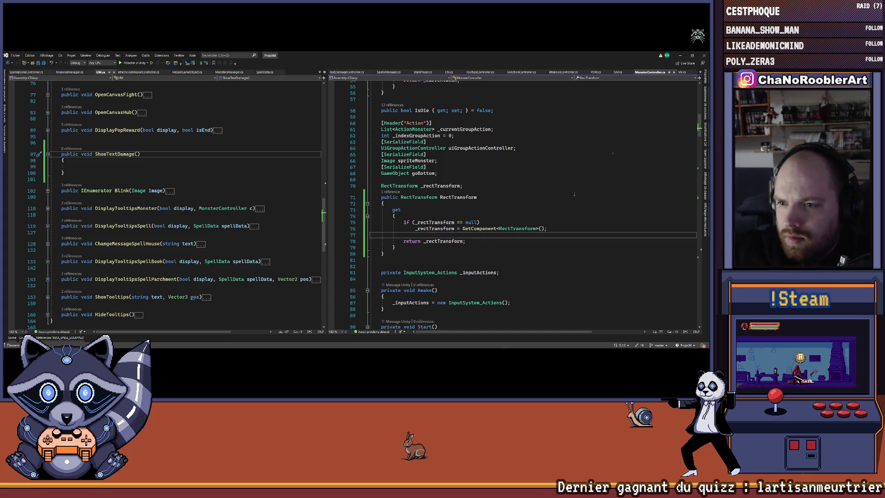
Delete the Start() method from MonsterController
scroll(473, 273, down, 3)
drag(376, 288, 369, 270)
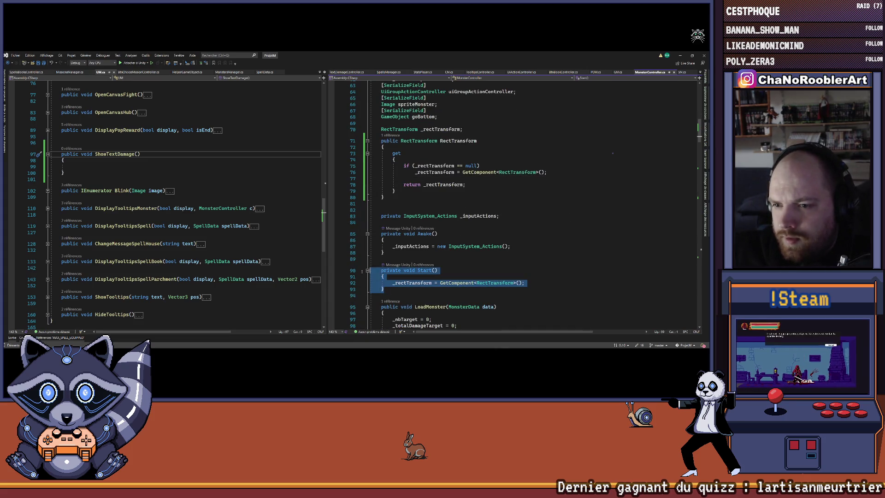
key(BackSpace)
key(Delete)
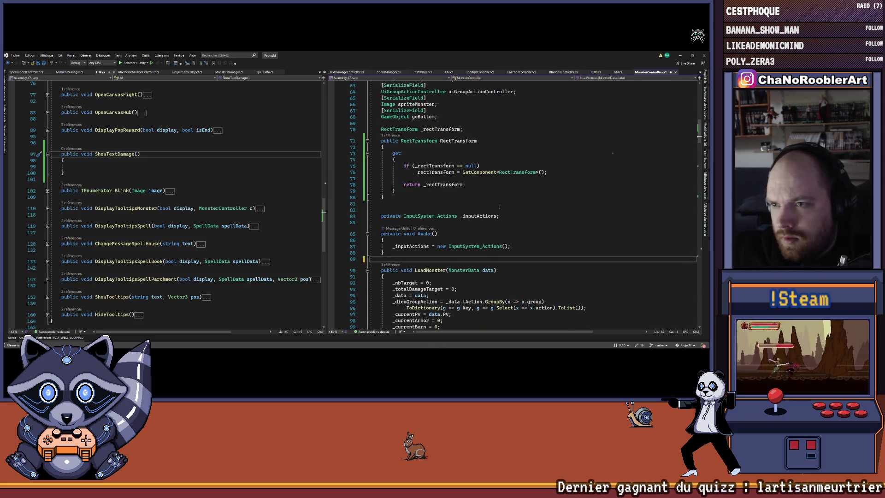
Search MonsterController for the occurrences of rectTransform
double_click(458, 141)
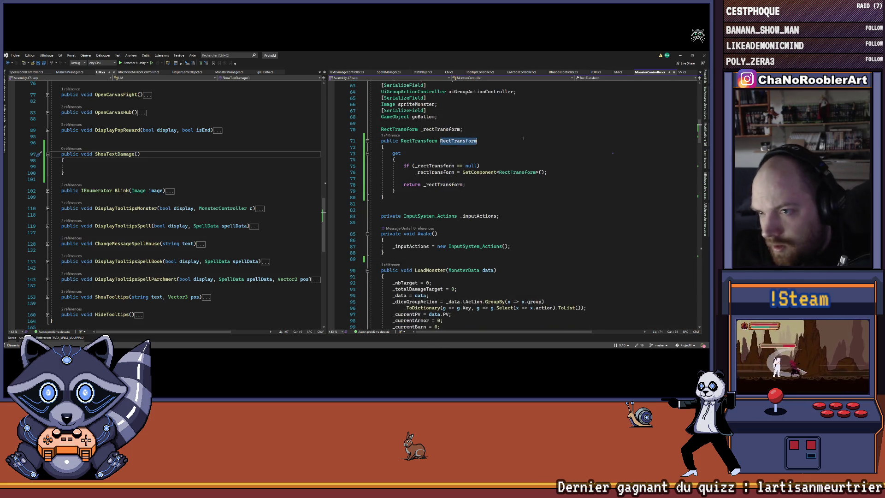
scroll(491, 164, down, 2)
scroll(491, 164, down, 8)
scroll(489, 175, up, 13)
click(441, 185)
key(ctrl+f)
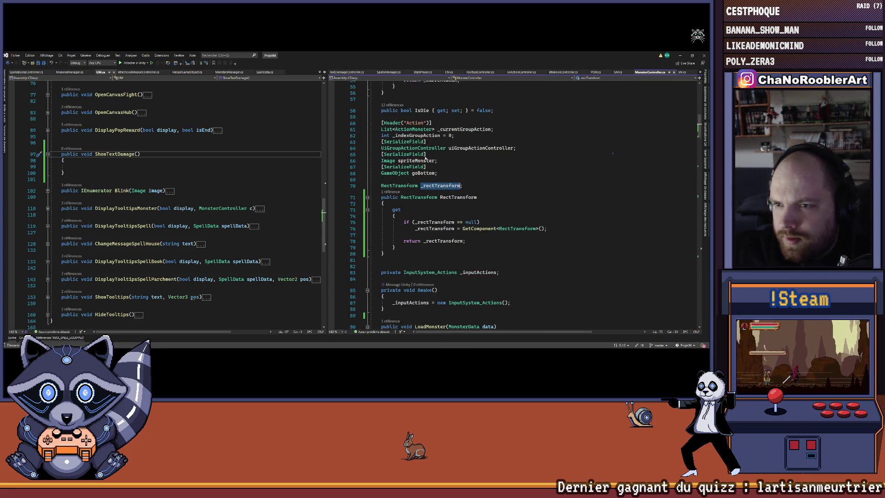
key(Return)
key(Return)
key(Return)
key(Return)
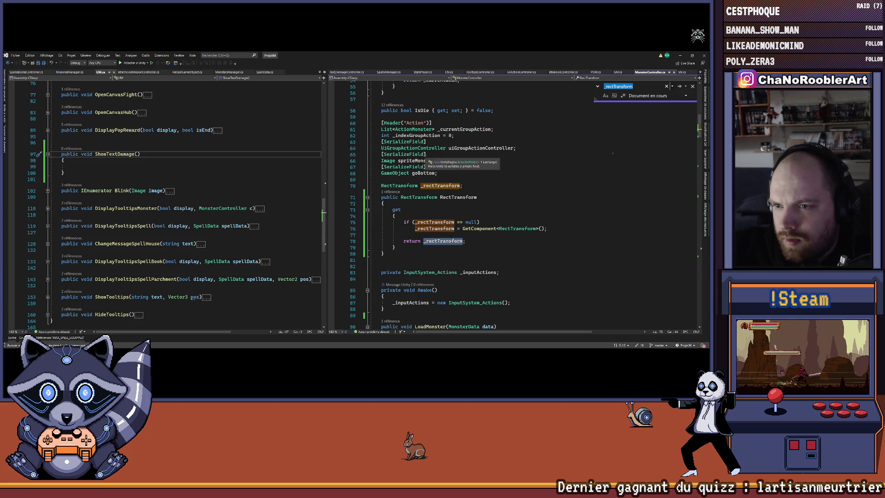
click(472, 196)
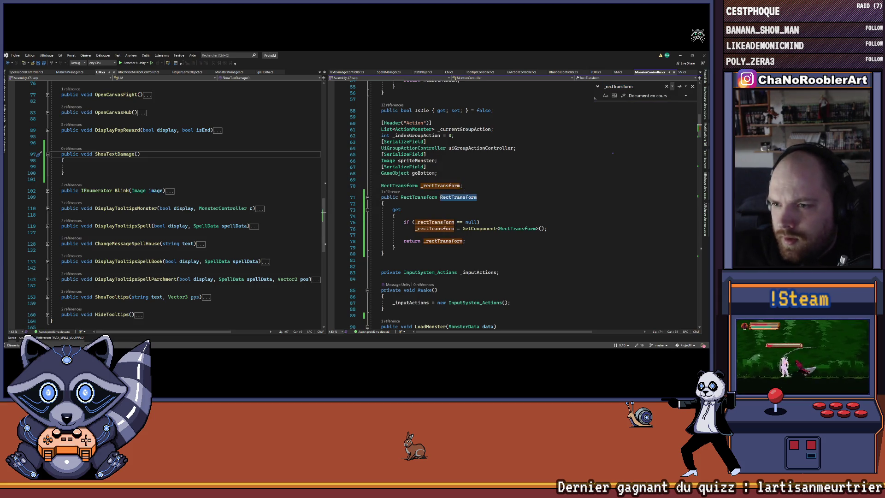
scroll(472, 209, down, 15)
scroll(472, 209, down, 18)
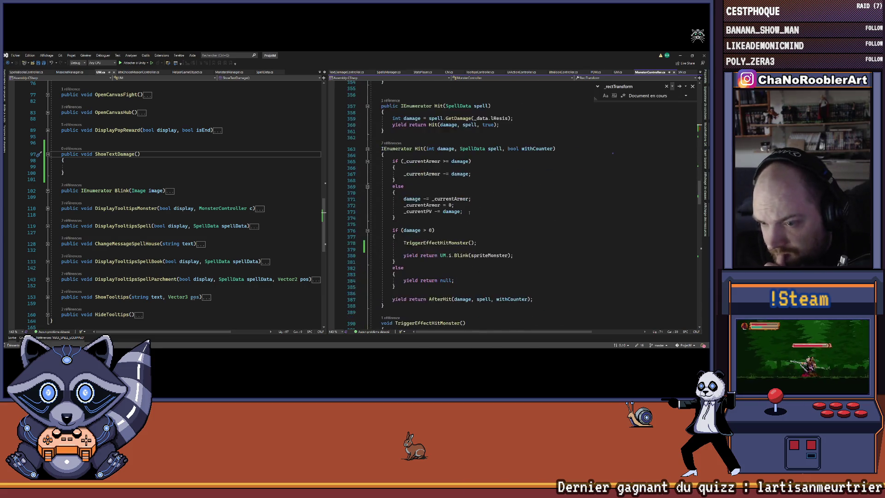
Start writing this.RectTransform.transform.position on line 379, then clear the line
click(444, 209)
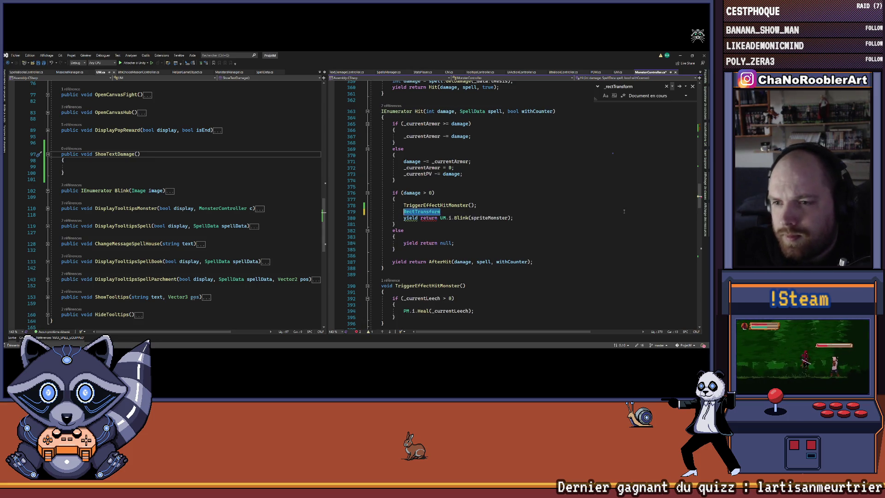
key(ctrl+z)
text(rect)
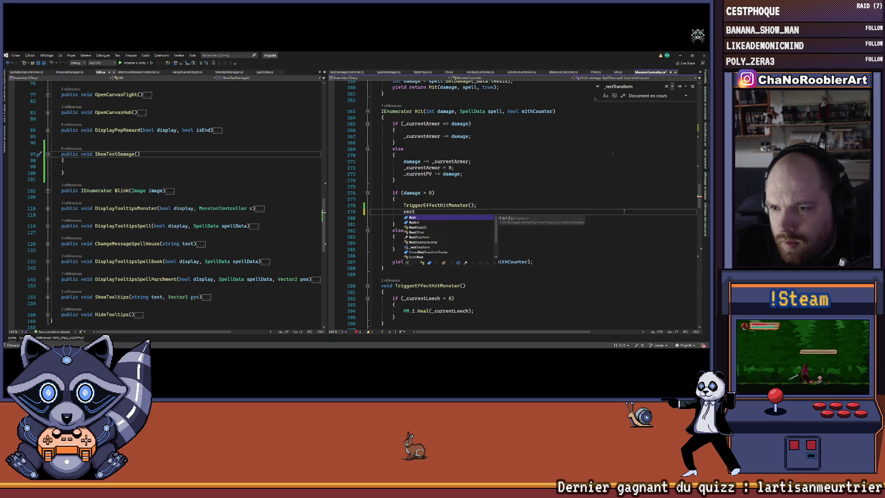
text(T)
key(Tab)
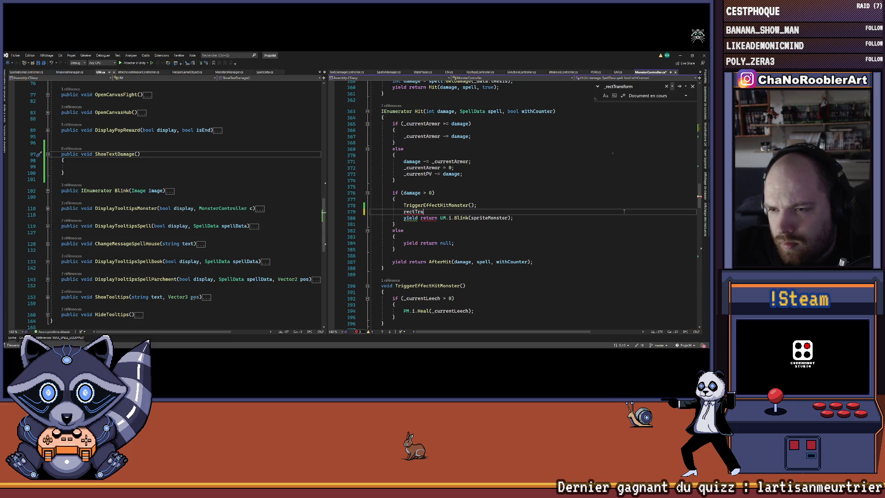
text(his.rect)
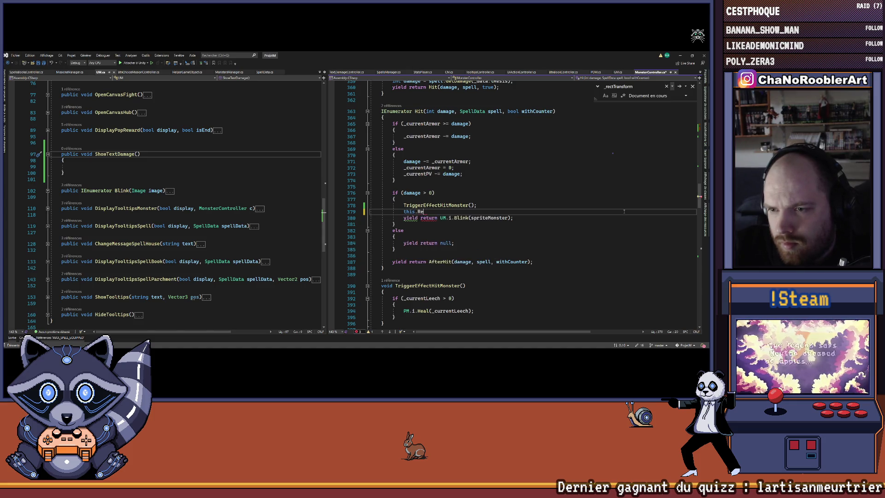
key(Tab)
text(tra)
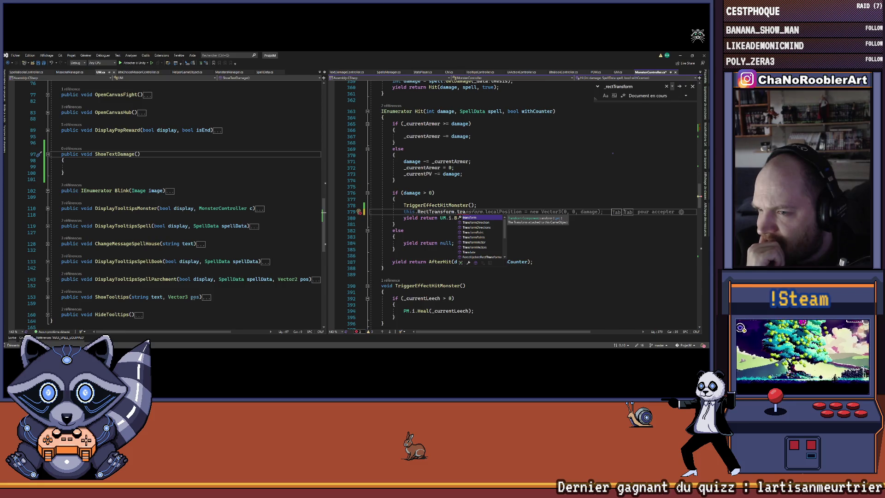
key(Tab)
text(.Po)
key(Escape)
key(shift+Home)
key(BackSpace)
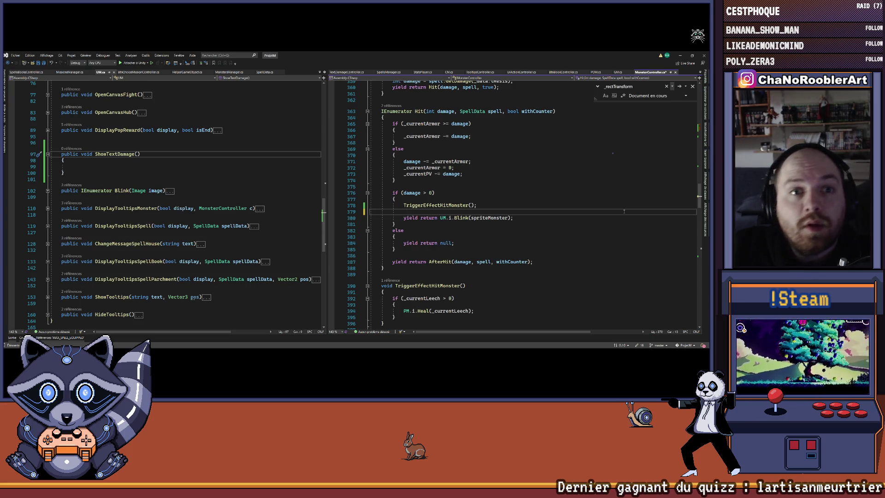
Write UM.i.ShowTextDamage(this.RectTransform.transform.position) in Hit and save MonsterController.cs
text(UM.)
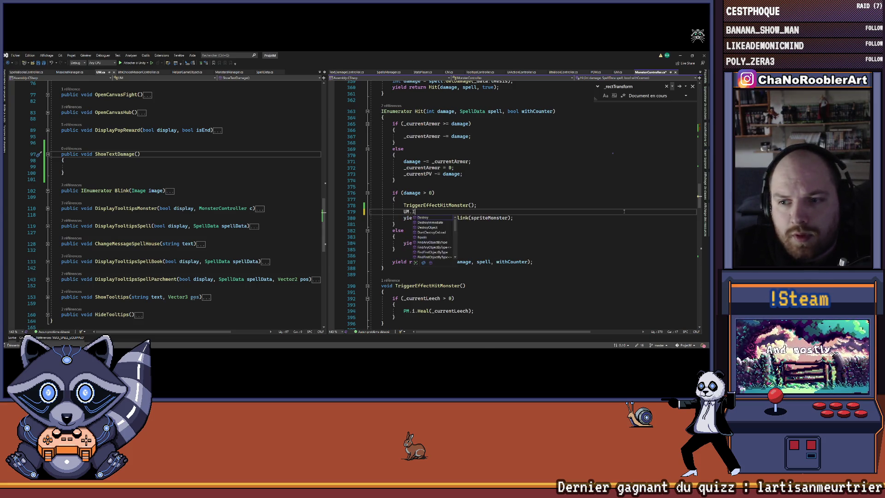
text(i.SHo)
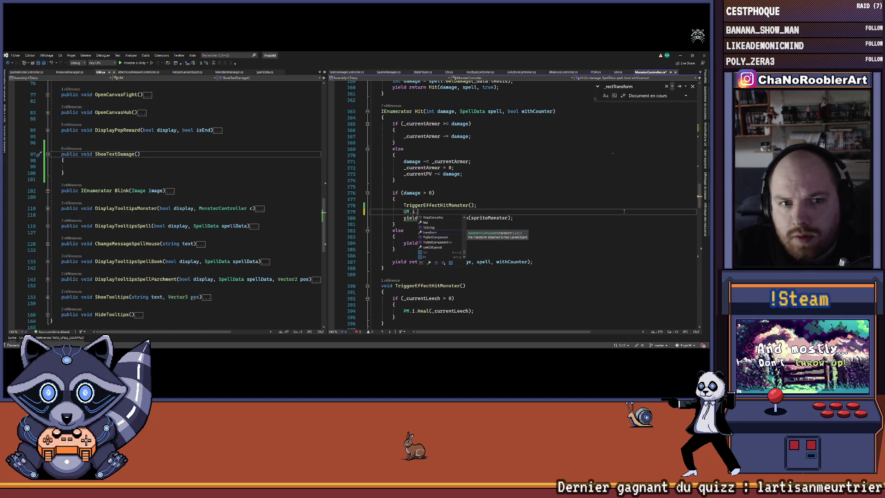
key(Down)
key(Tab)
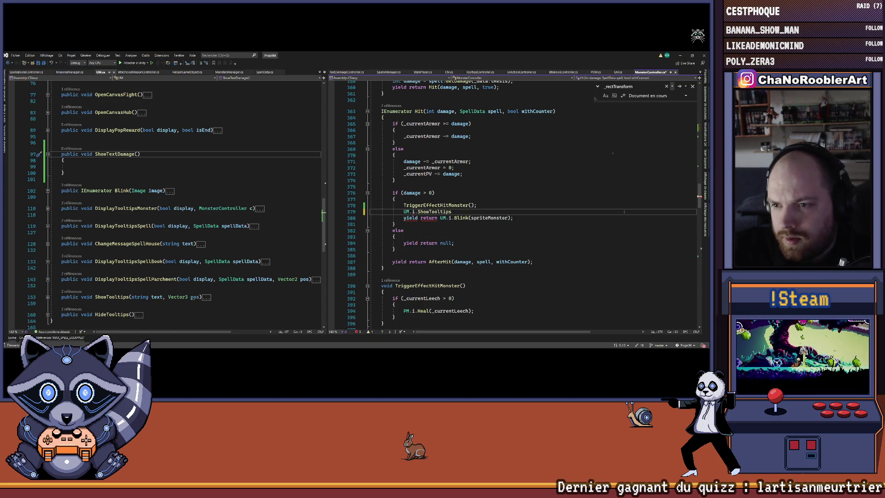
key(BackSpace)
key(BackSpace)
key(BackSpace)
text(TextDamage)
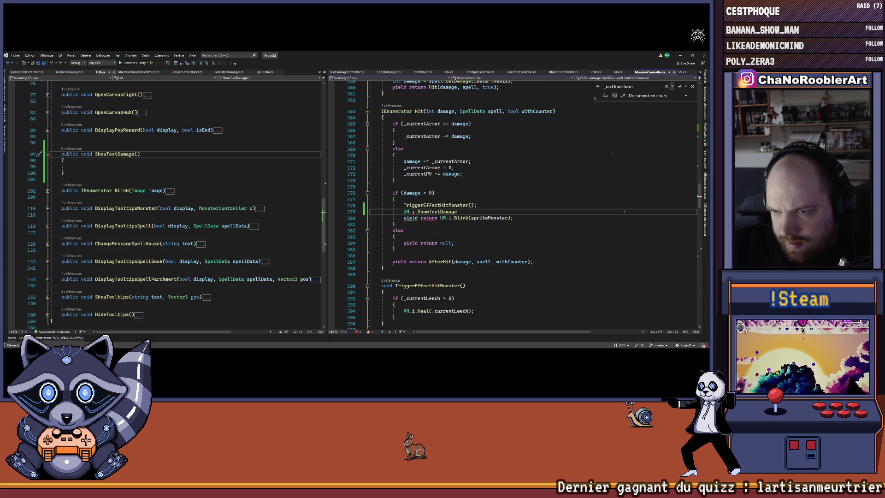
text((this.RectTransform.transform.position);)
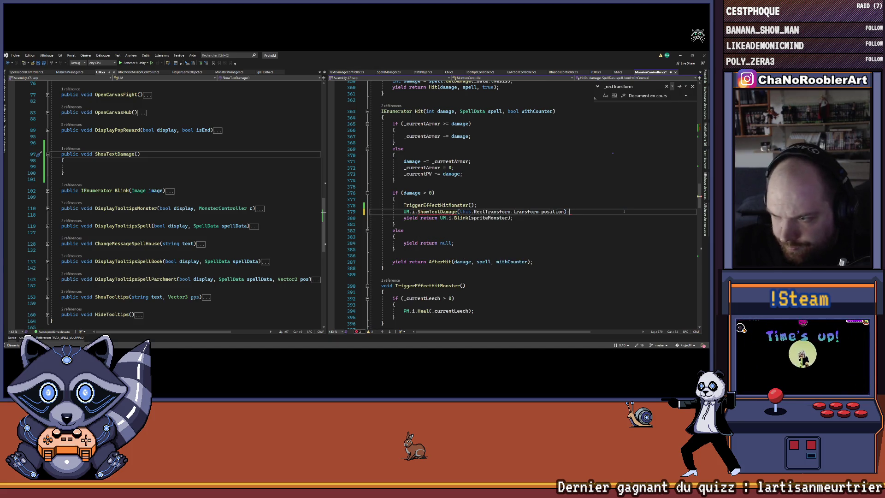
key(ctrl+s)
Give ShowTextDamage a Vector2 pos parameter and save UM.cs
click(138, 153)
text(Vector2 p)
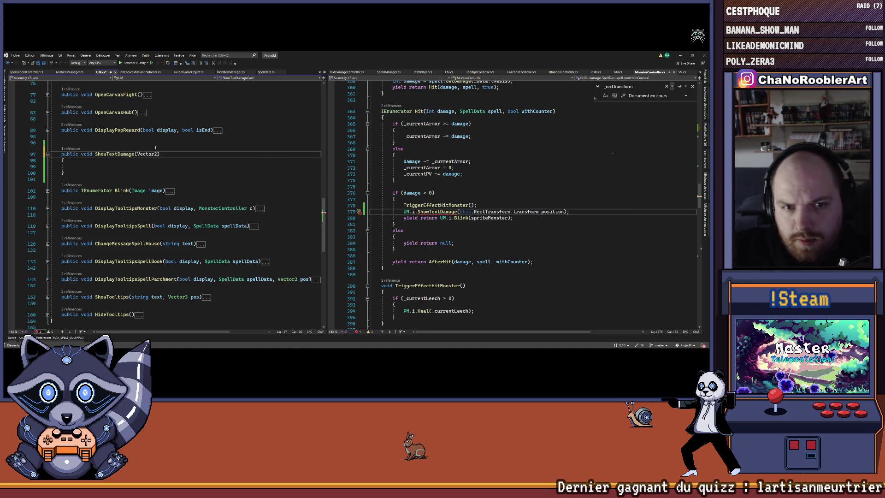
text(os)
key(ctrl+s)
key(Down)
key(Down)
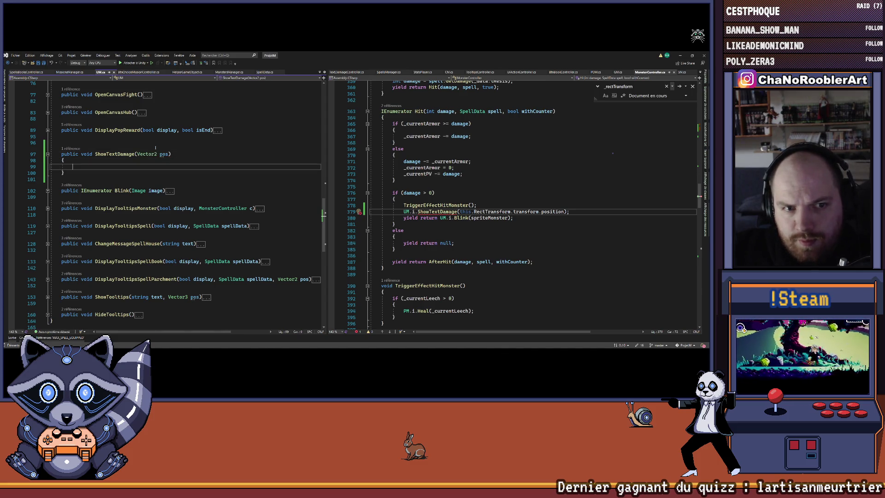
click(512, 149)
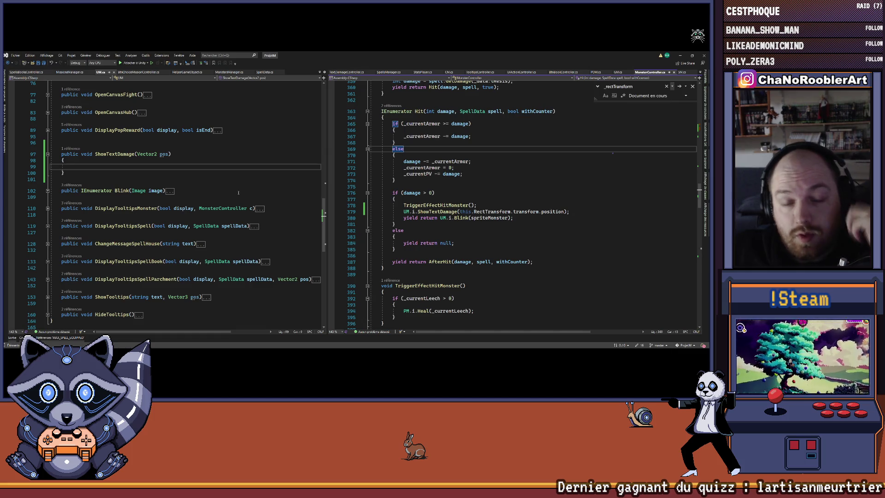
Change the pos parameter type to Vector3 and widen the left code pane slightly
click(157, 154)
key(BackSpace)
text(3)
click(137, 166)
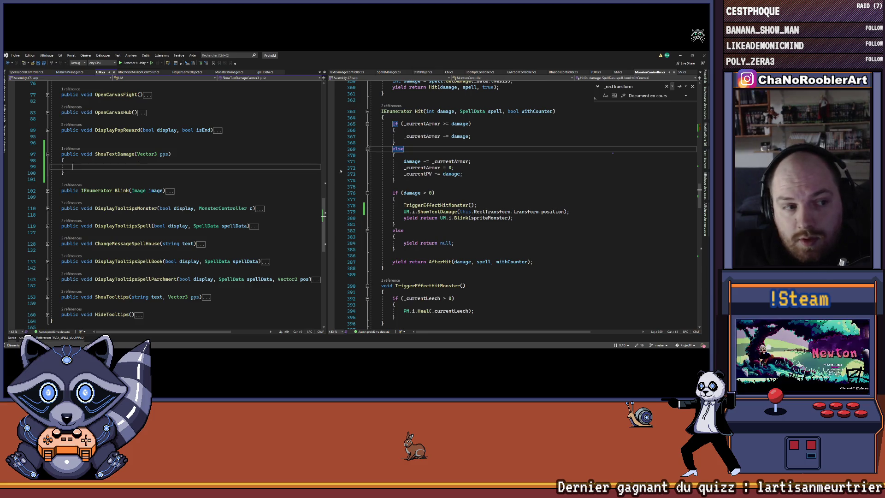
drag(327, 157, 341, 158)
ctrl+scroll(81, 170, up, 3)
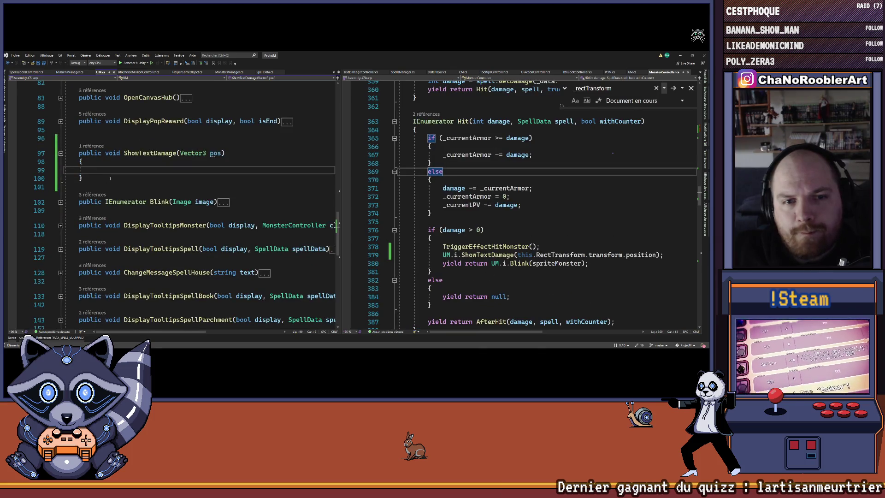
ctrl+scroll(110, 179, down, 1)
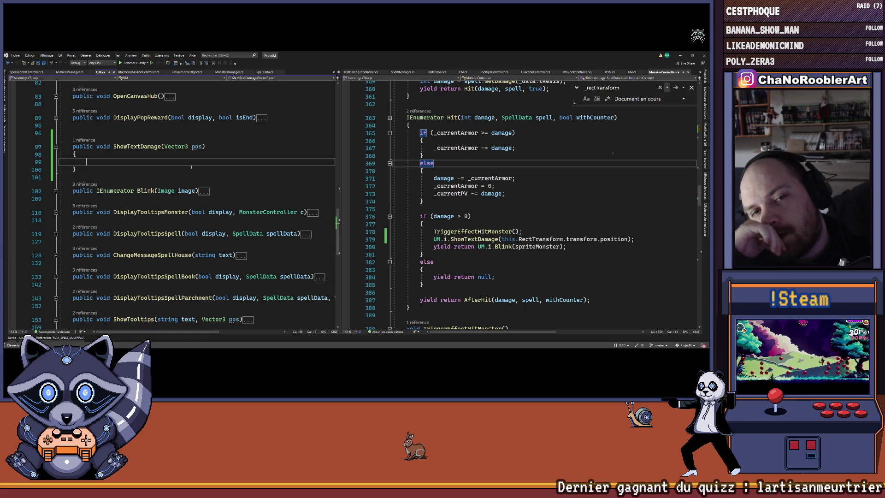
Write POM.i.GetObject(NamePool.UiTextDamage) in ShowTextDamage and open GetObject's definition in POM.cs
text(PO)
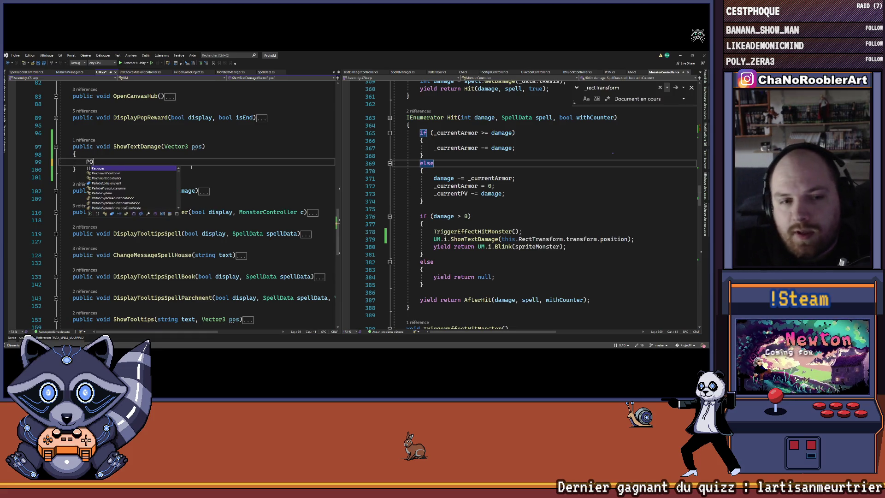
text(M.i.)
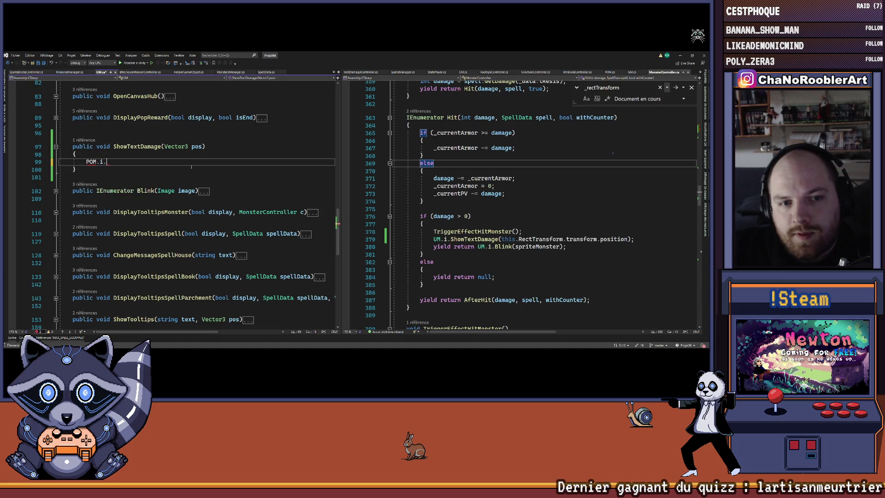
text(Gett)
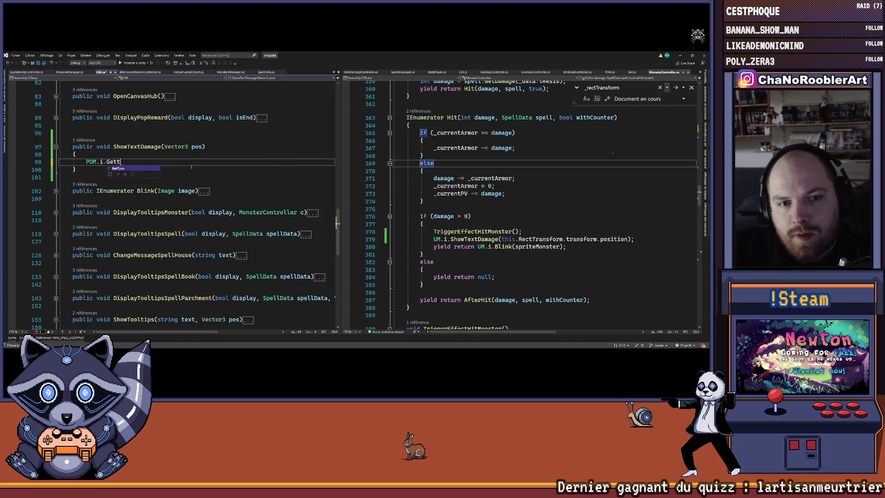
key(BackSpace)
text(Object()
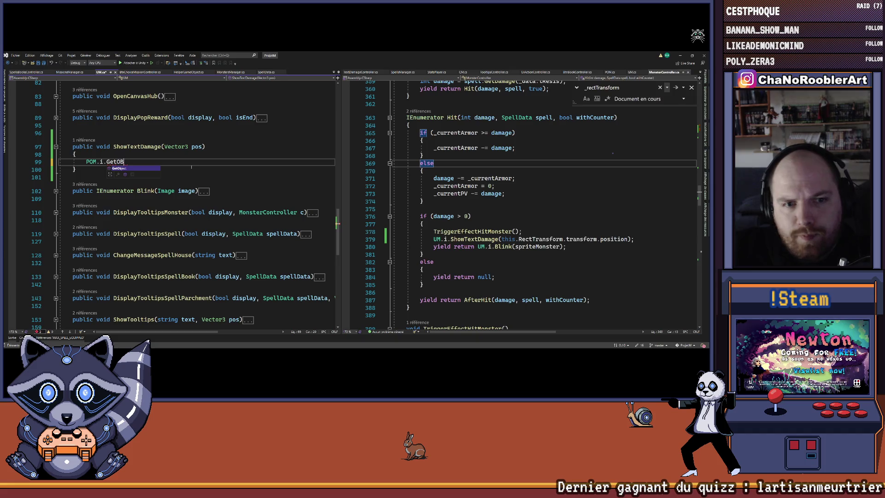
text(En)
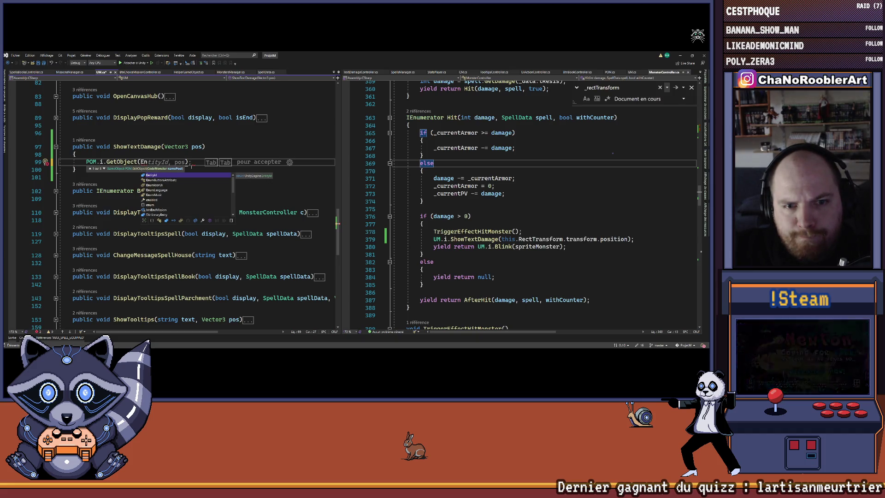
key(Down)
key(Down)
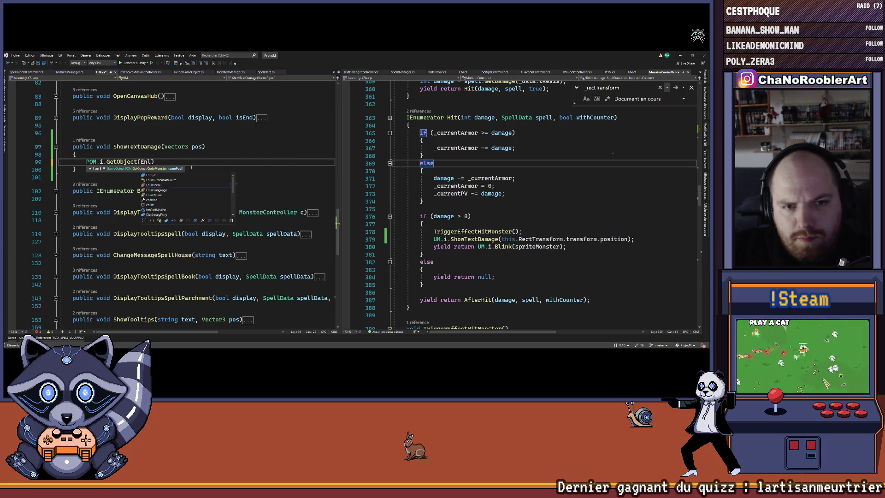
text(um)
key(BackSpace)
key(BackSpace)
key(BackSpace)
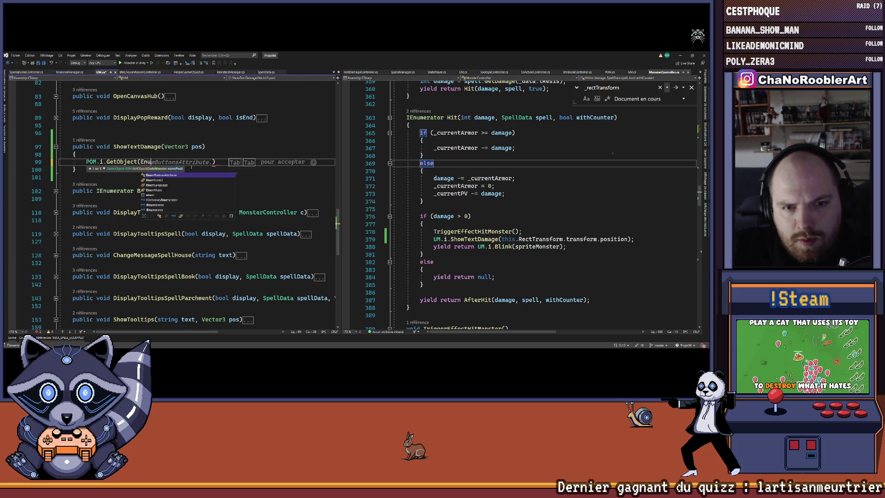
text(NamePool.UiTextDamage)
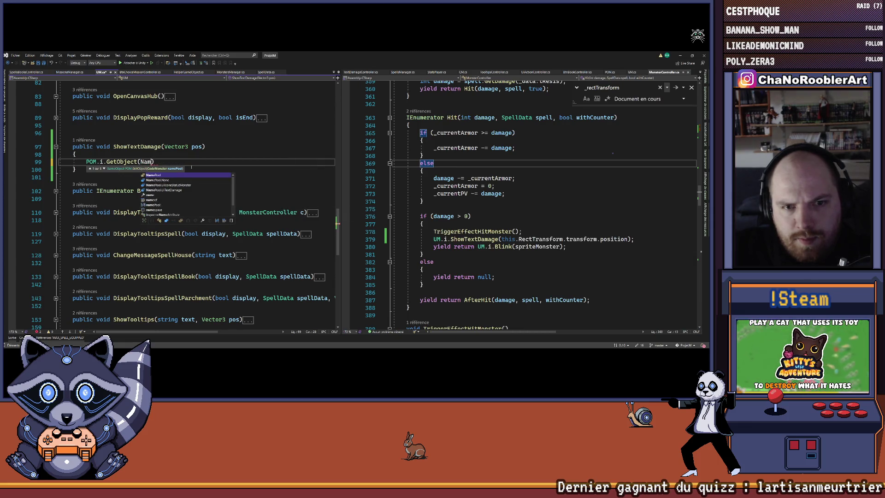
text())
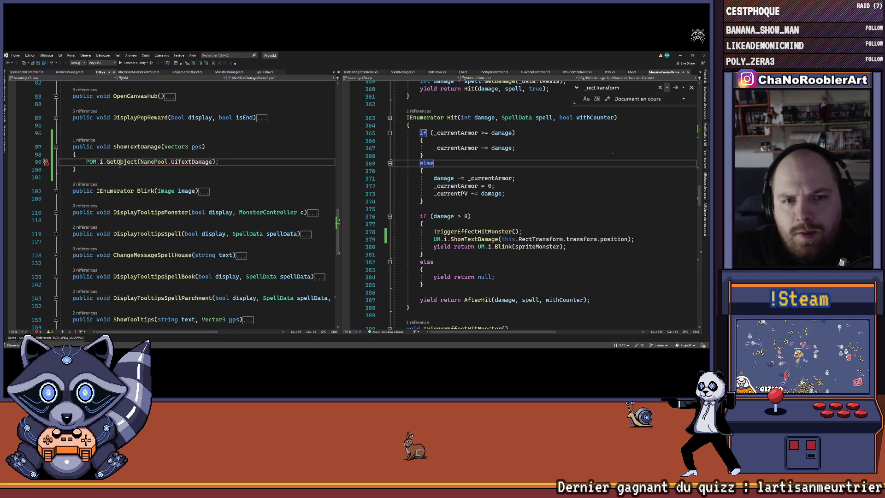
ctrl+click(122, 161)
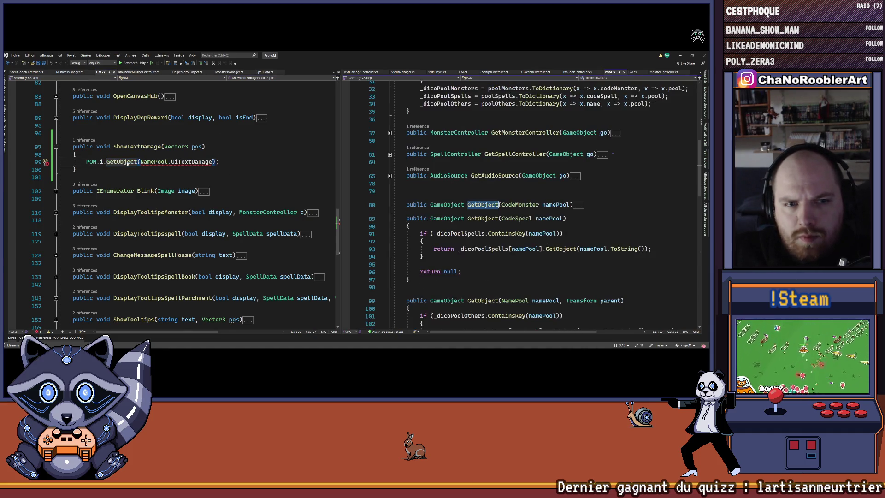
scroll(599, 174, down, 3)
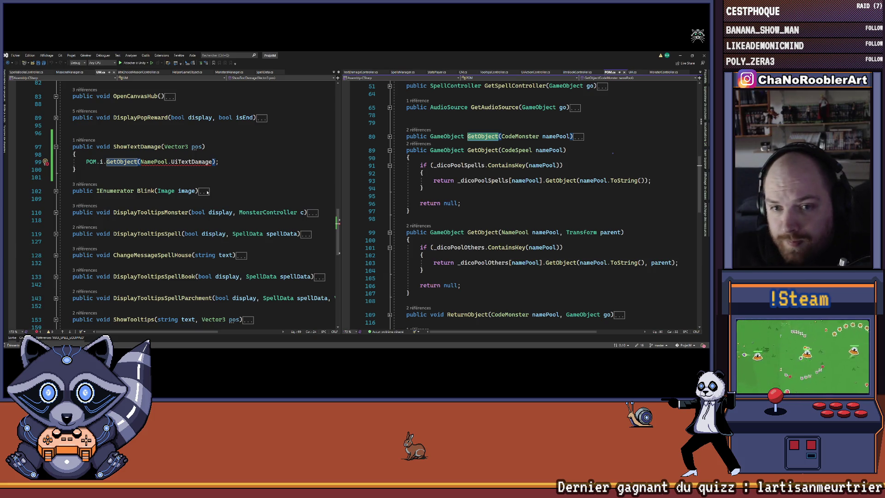
scroll(492, 215, down, 2)
scroll(568, 231, up, 6)
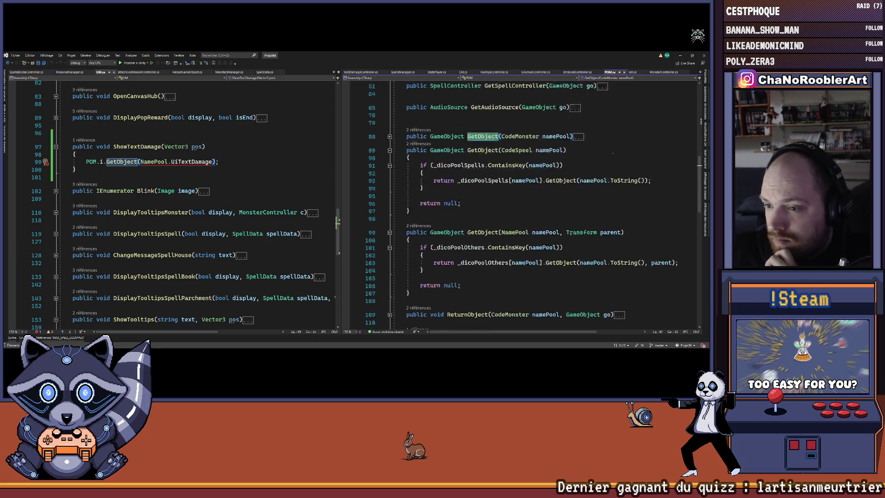
scroll(571, 234, down, 6)
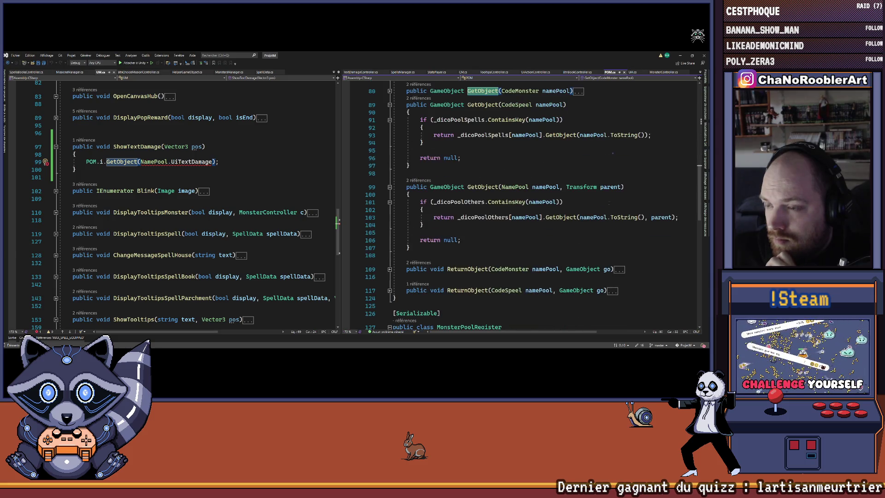
drag(568, 187, 614, 186)
click(419, 180)
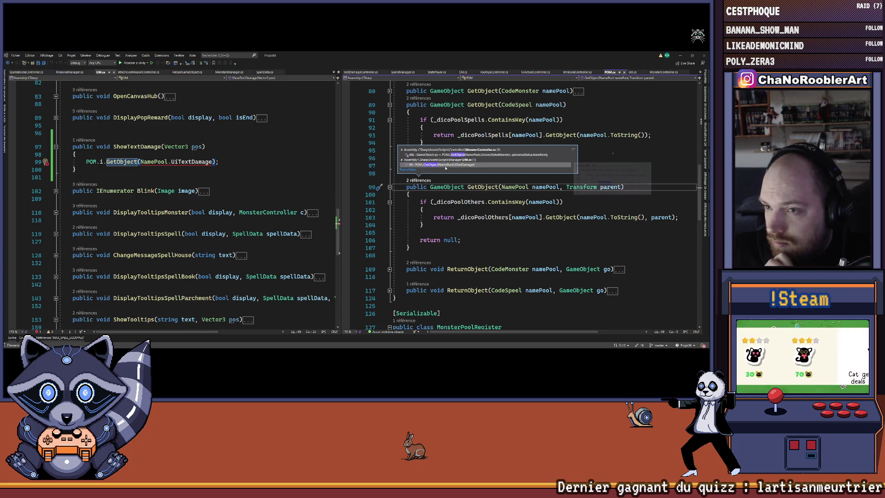
double_click(451, 154)
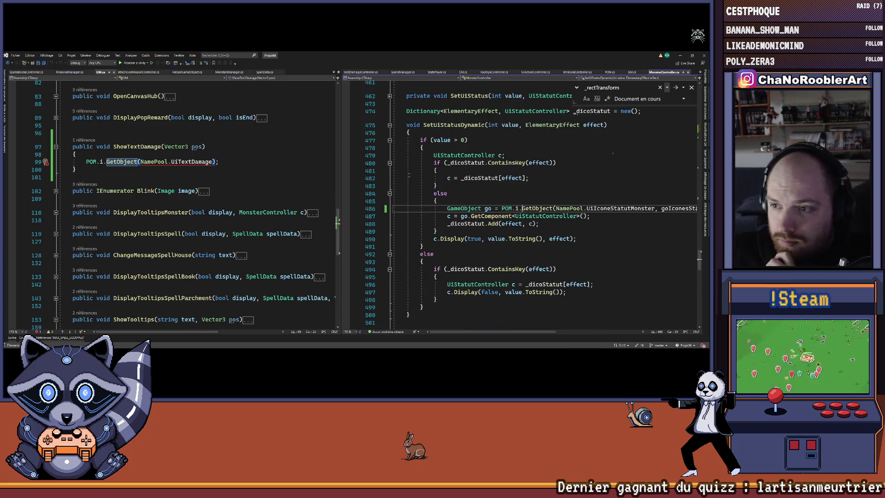
click(562, 322)
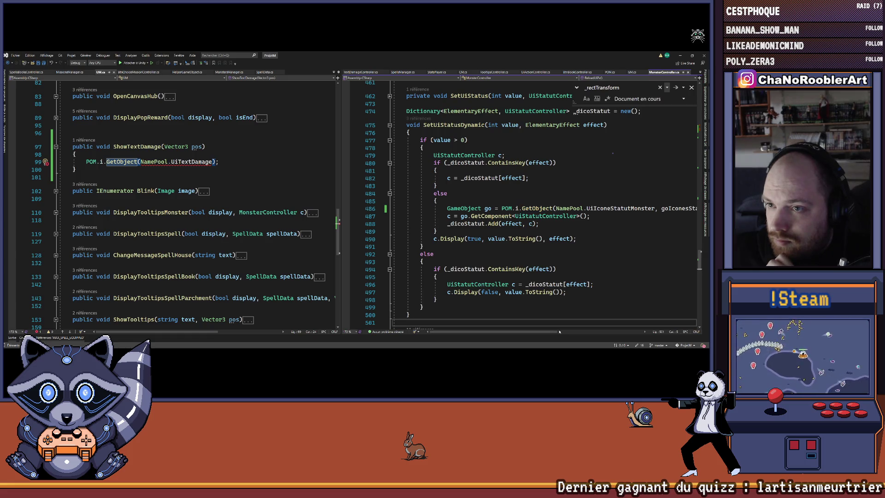
key(ctrl+minus)
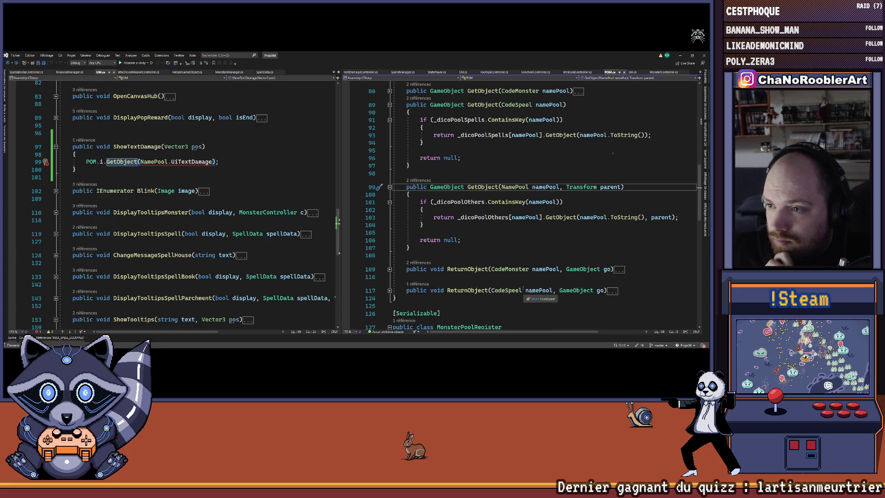
scroll(496, 264, up, 2)
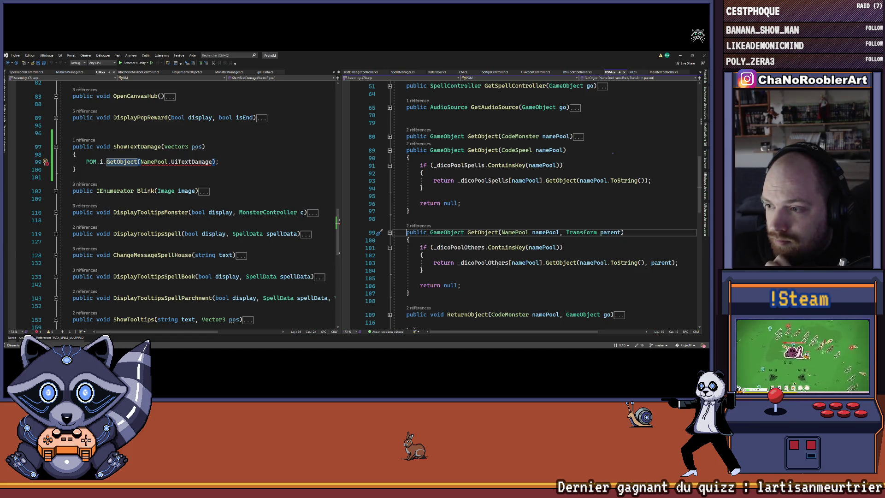
scroll(513, 264, down, 1)
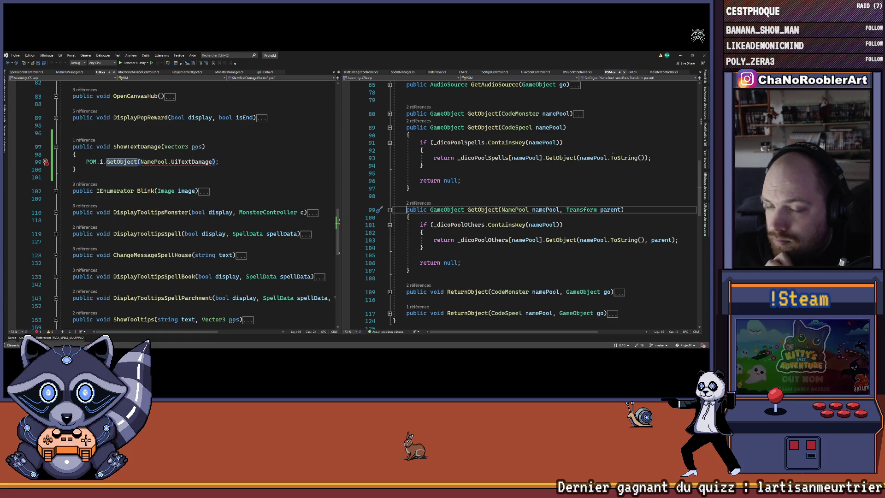
scroll(544, 241, down, 4)
scroll(544, 241, up, 3)
scroll(435, 185, up, 2)
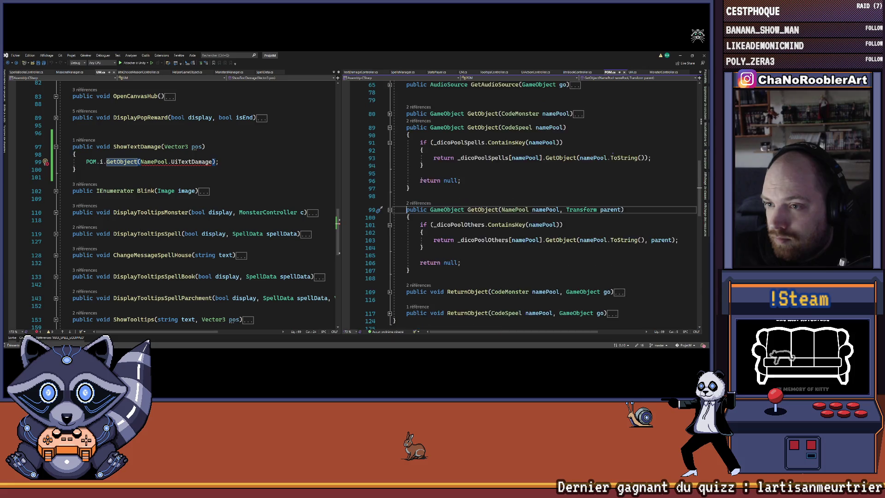
drag(567, 150, 410, 210)
key(ctrl+c)
Duplicate the GetObject(CodeSpeel) method and change the copy's parameter type to NamePool
click(410, 210)
key(Return)
key(Return)
key(ctrl+v)
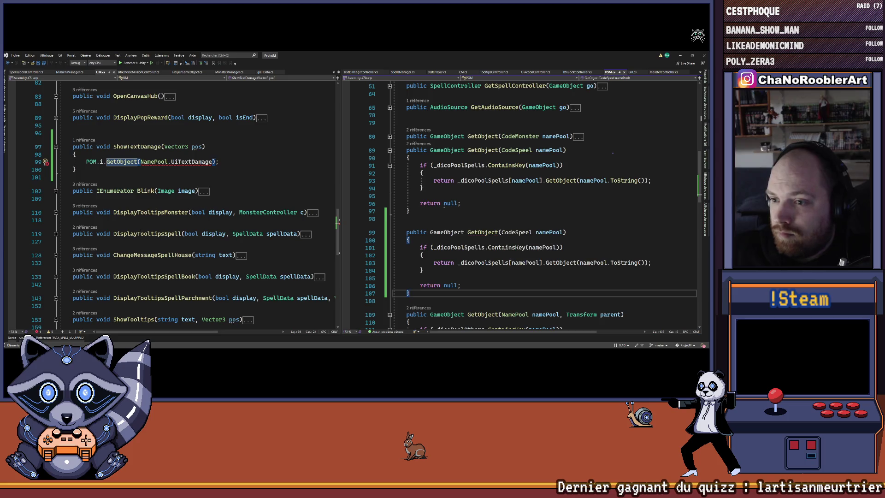
scroll(505, 212, down, 3)
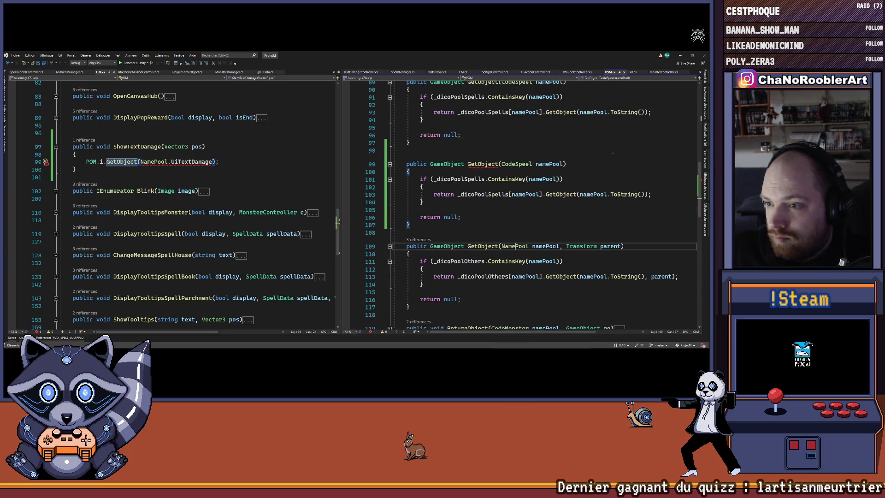
double_click(515, 163)
text(NamePool)
Replace both _dicoPoolSpells references in the copy with _dicoPoolOthers, then return to ShowTextDamage
click(498, 209)
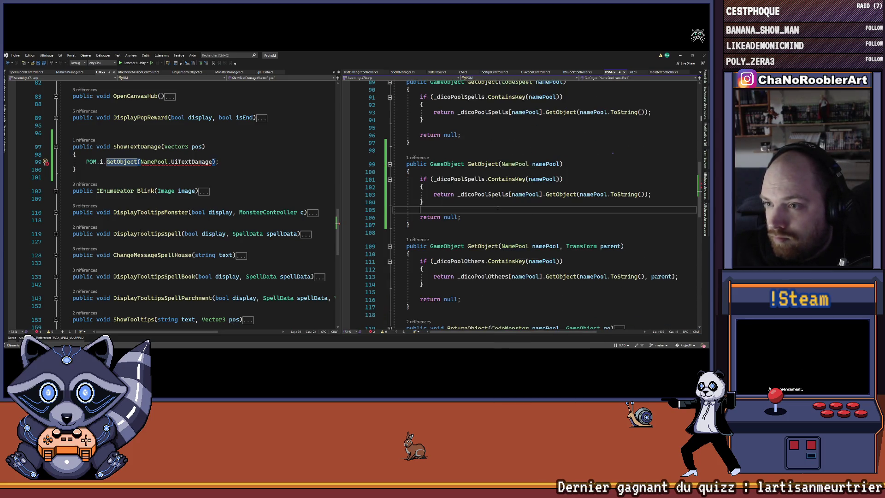
double_click(458, 261)
key(ctrl+c)
double_click(456, 178)
key(ctrl+v)
double_click(484, 194)
key(ctrl+v)
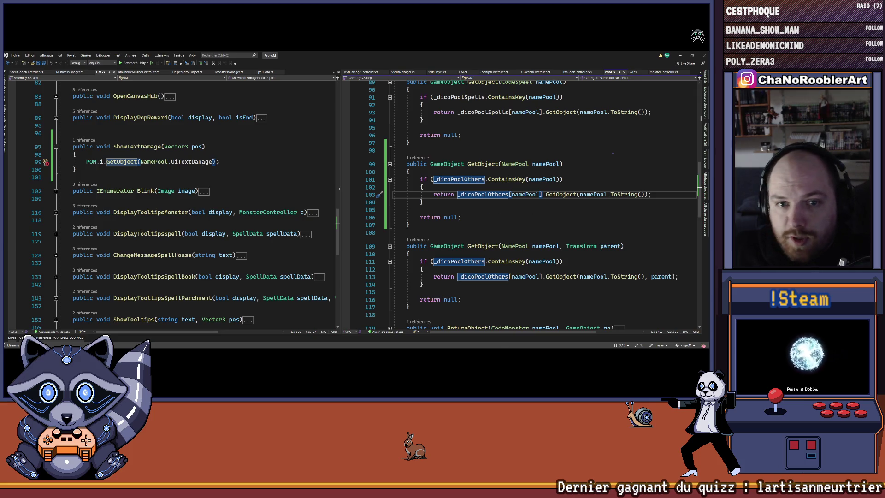
click(105, 169)
click(105, 162)
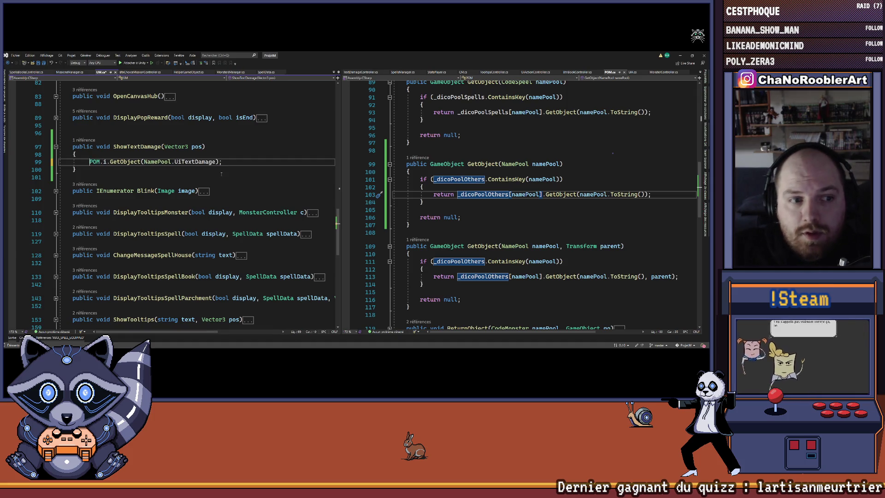
Store line 99's POM.i.GetObject(NamePool.UiTextDamage) result in 'GameObject go' and open an empty line below
key(Home)
key(Left)
text(Game)
key(Tab)
text(.)
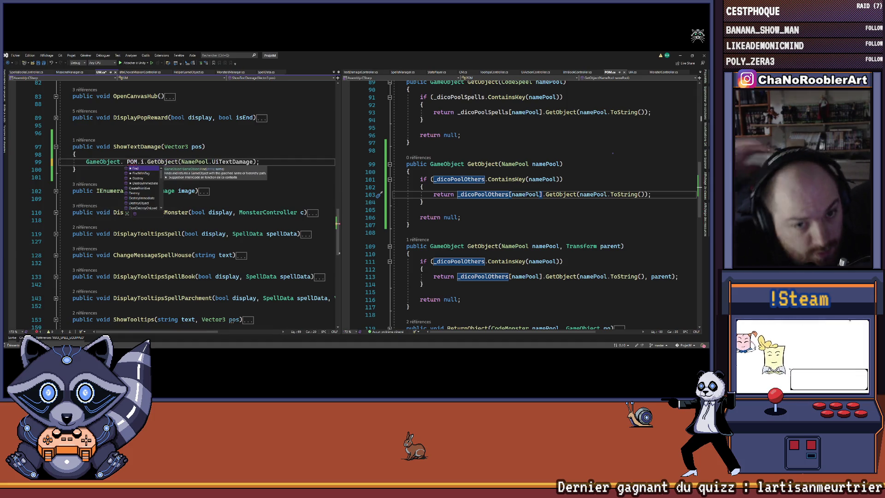
key(BackSpace)
text(go =)
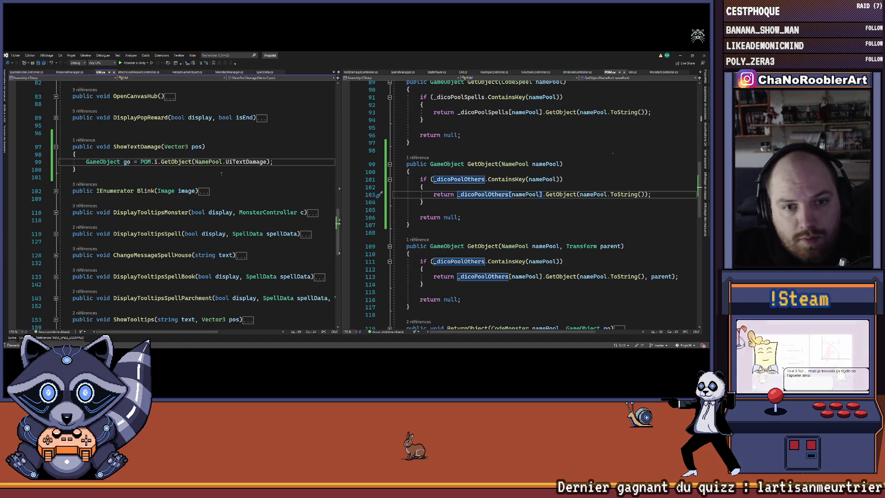
key(Return)
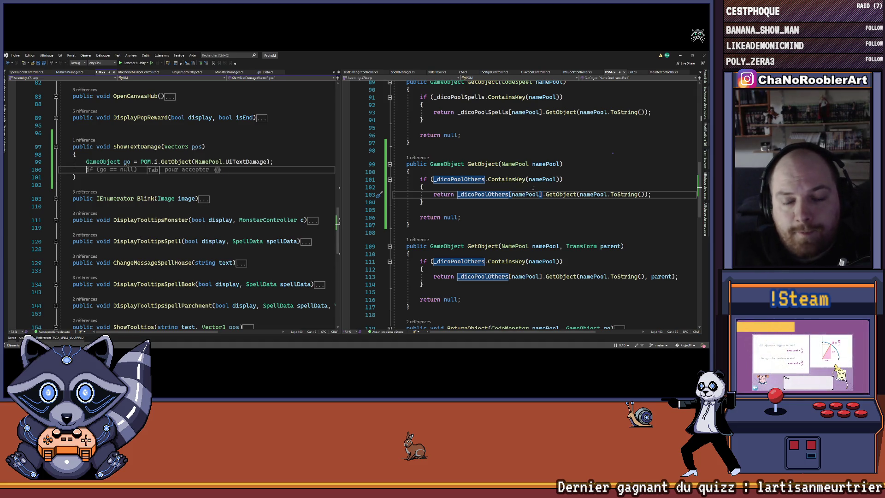
click(532, 188)
click(275, 177)
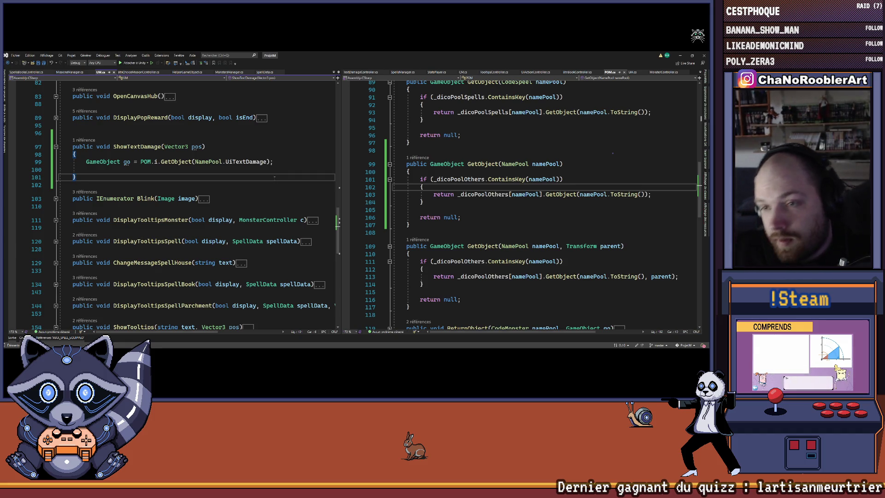
scroll(194, 203, up, 1)
scroll(520, 203, up, 2)
click(87, 192)
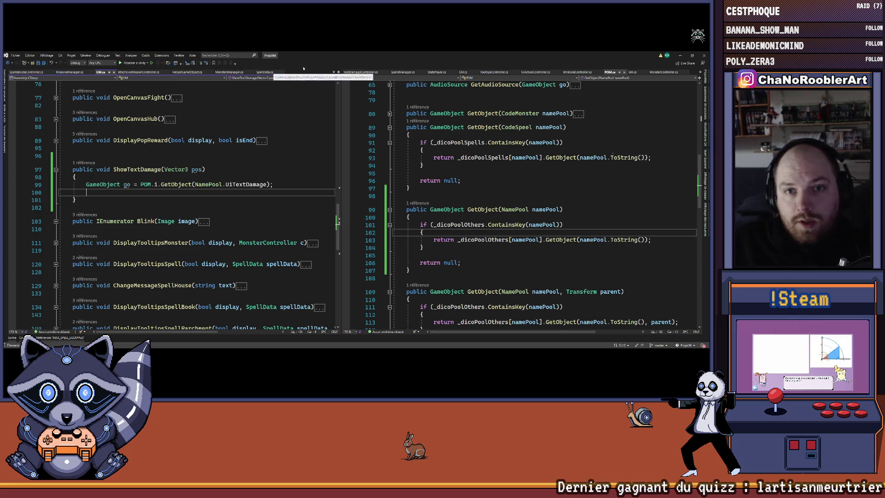
Collapse the Awake method body in POM.cs to bring the dictionary declarations into view
scroll(542, 168, up, 15)
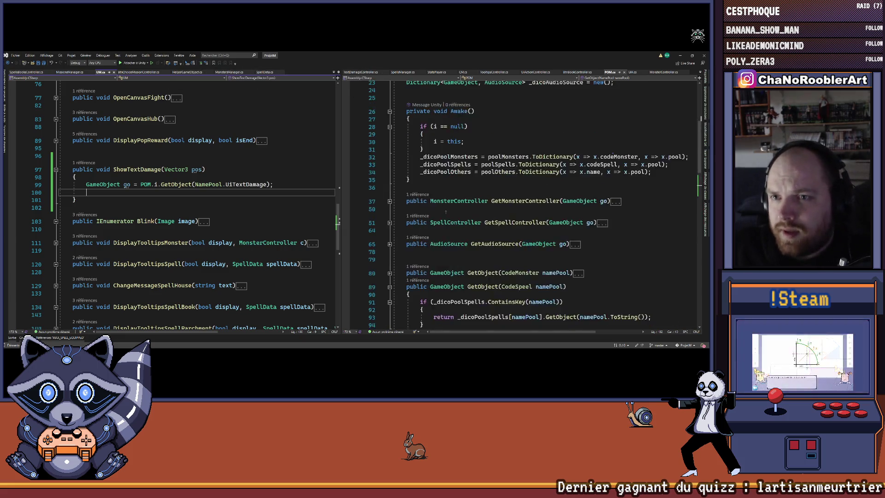
click(588, 208)
key(Return)
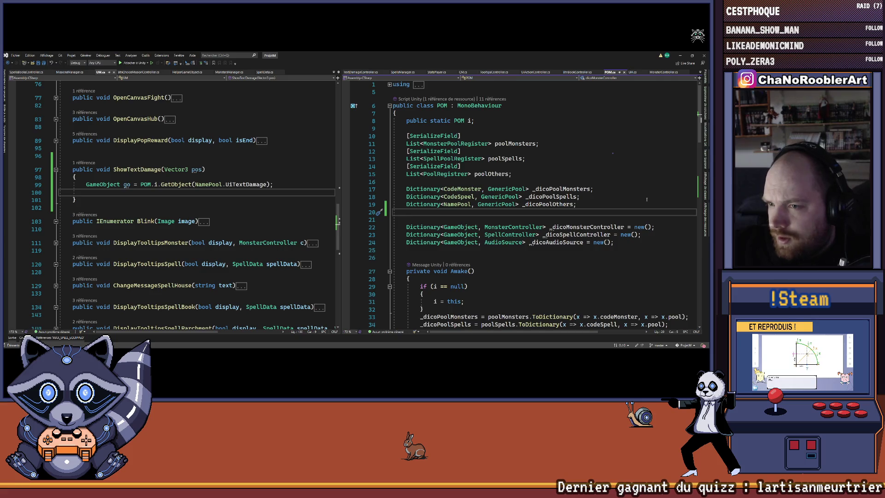
key(BackSpace)
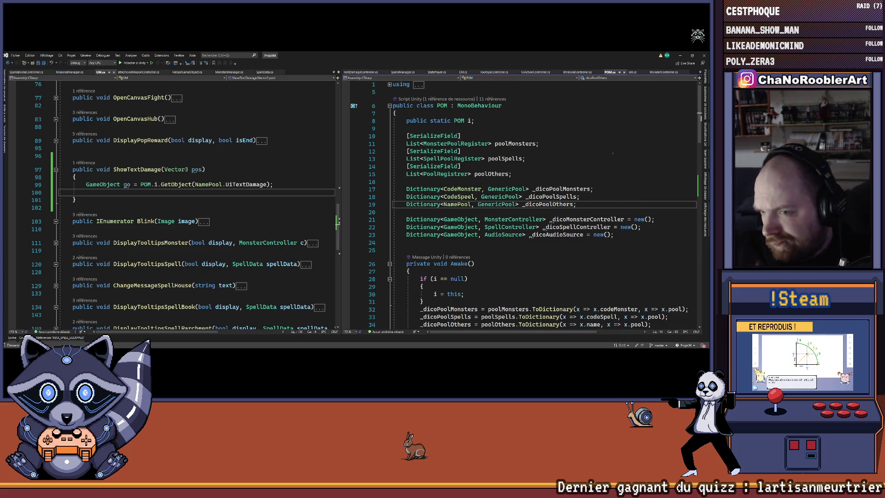
scroll(438, 173, down, 7)
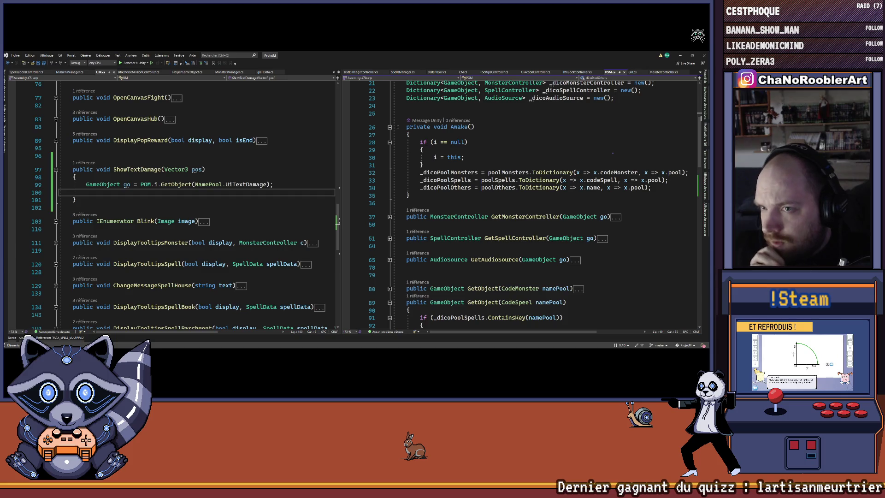
click(389, 128)
scroll(390, 127, up, 4)
Declare Dictionary<GameObject, TextDamageController> _dicoTextDamageController = new(); beside the other dictionaries
click(536, 197)
text(ictionary)
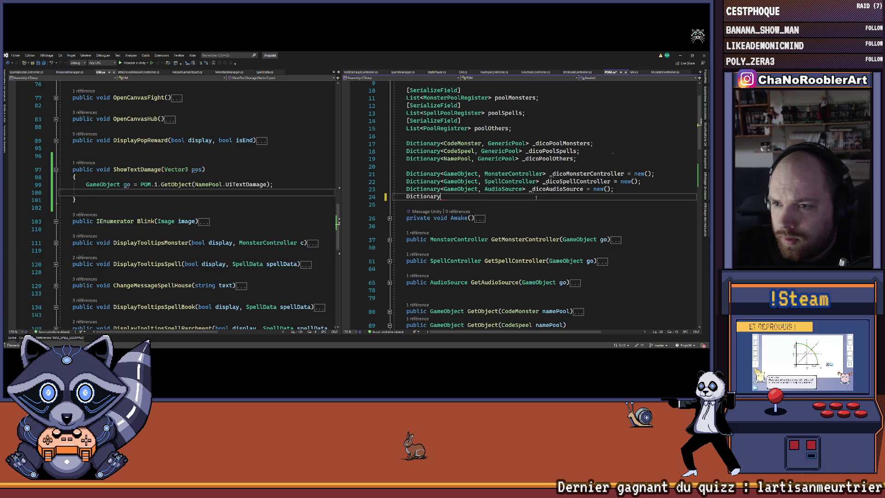
text(<GameObject, )
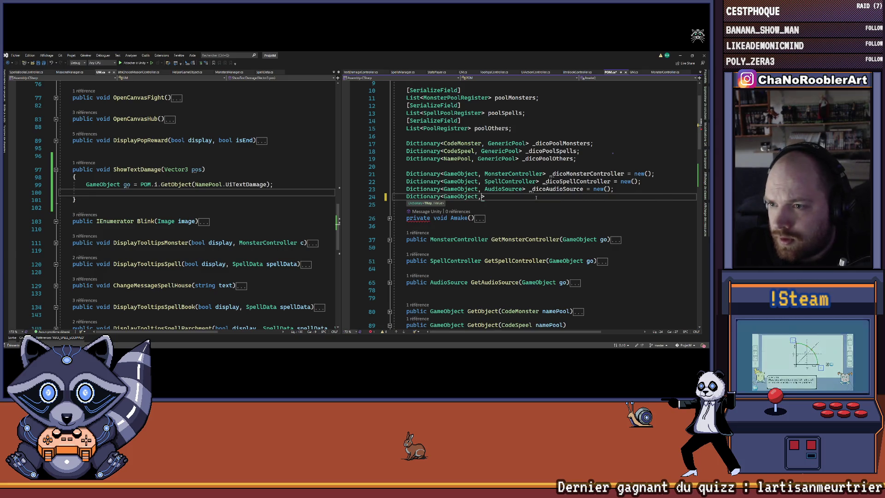
text(Te)
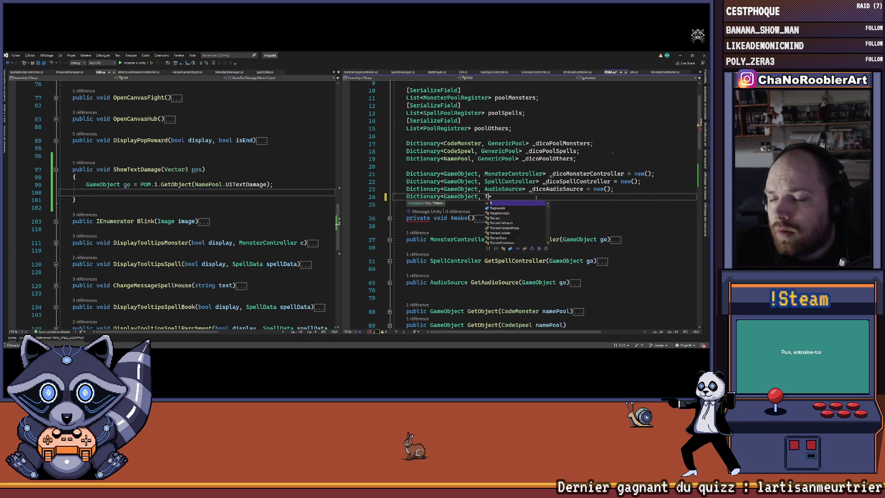
text(xtDamageController>)
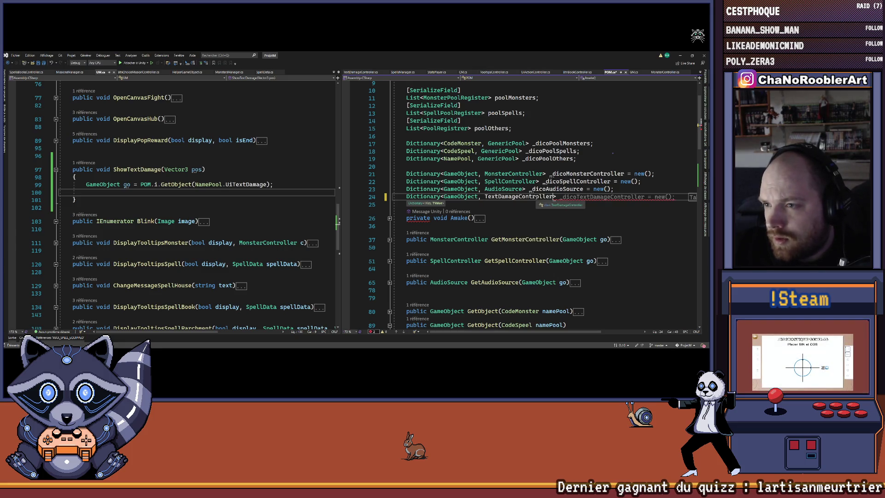
key(Tab)
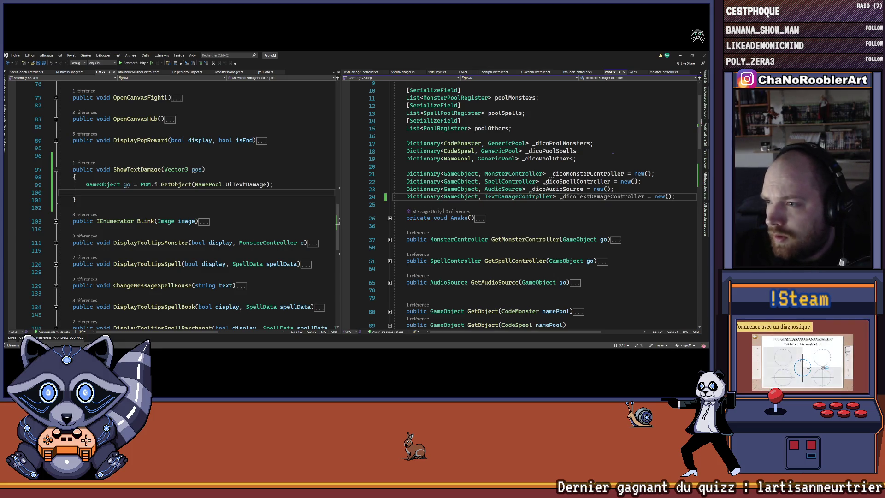
double_click(602, 196)
scroll(436, 200, down, 3)
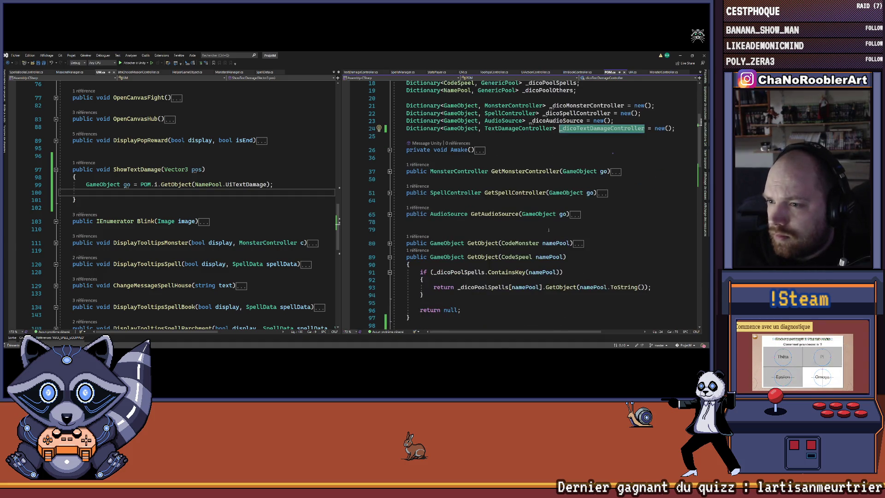
click(462, 200)
key(Return)
key(Return)
Write an empty public TextDamageController GetTextDamage(GameObject go) method below GetSpellController
key(Up)
text(public Tte)
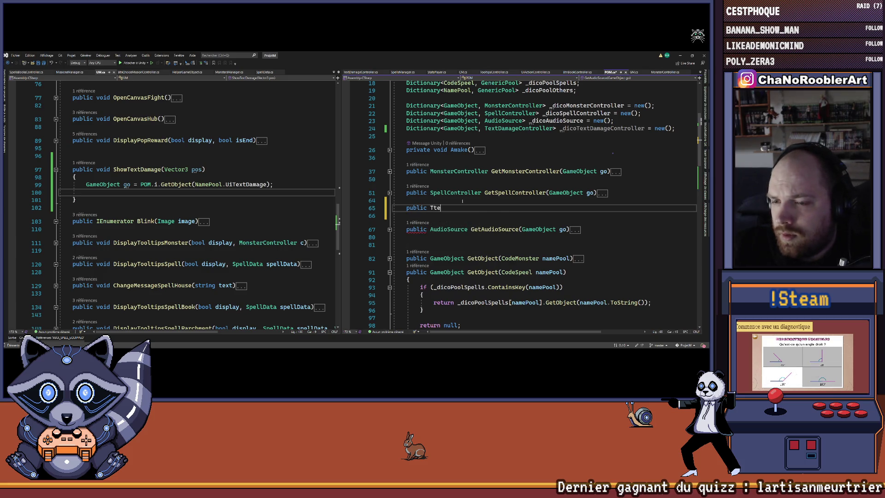
key(BackSpace)
key(BackSpace)
text(ext)
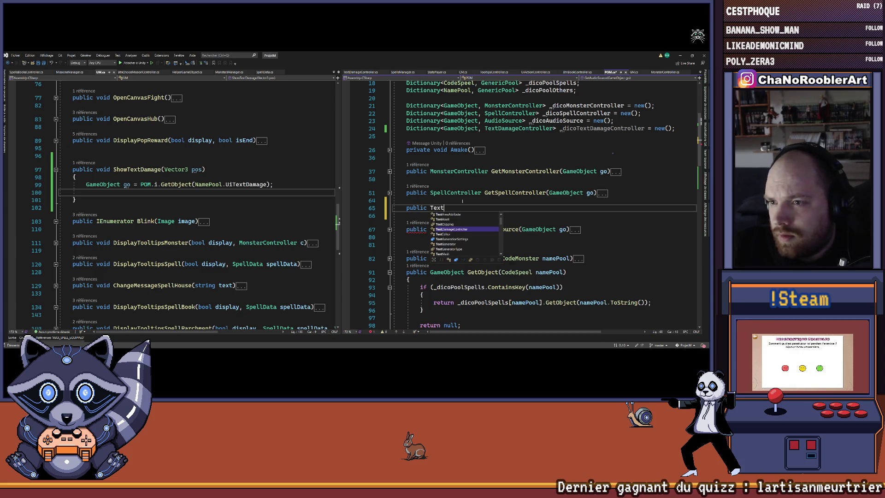
text(Da gET)
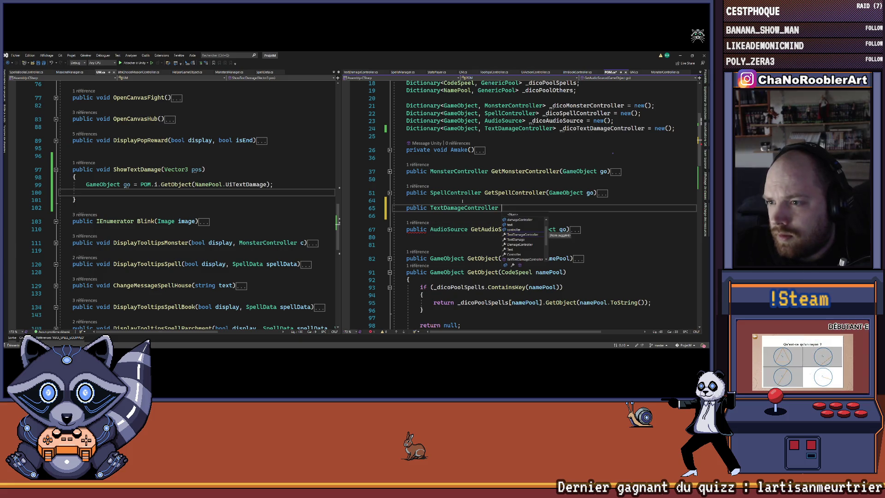
key(BackSpace)
key(BackSpace)
text(et)
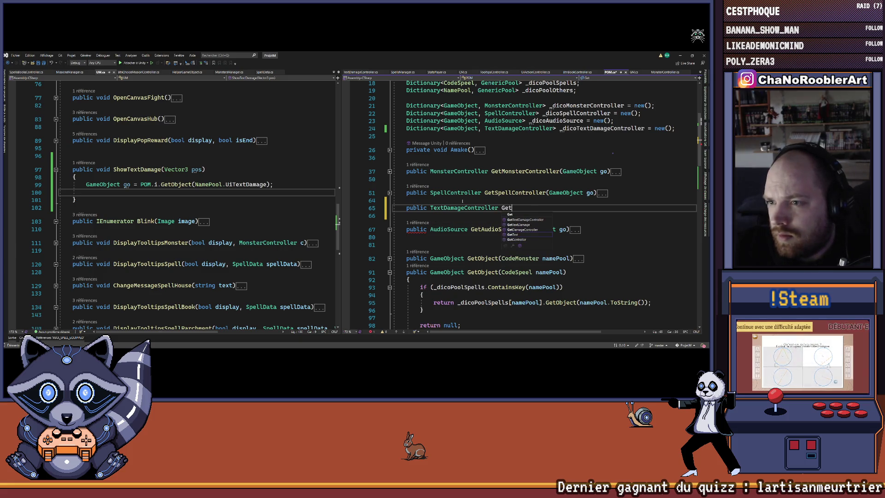
text(Te)
key(BackSpace)
key(BackSpace)
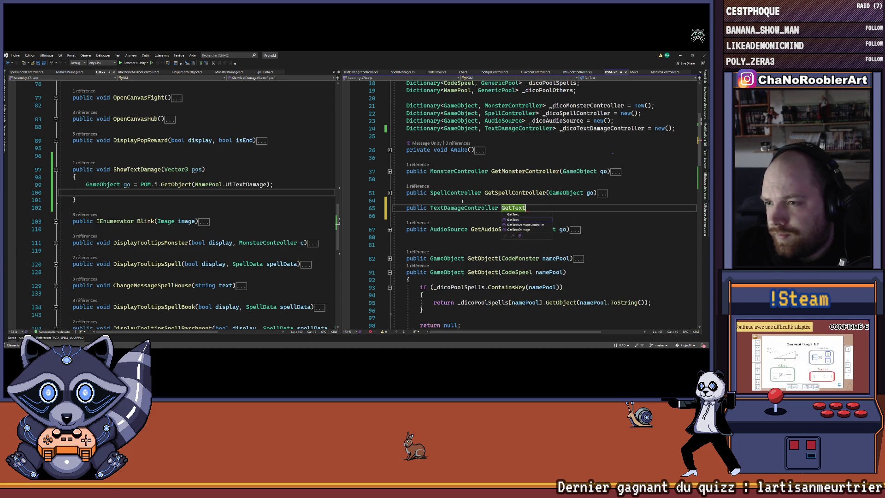
text(())
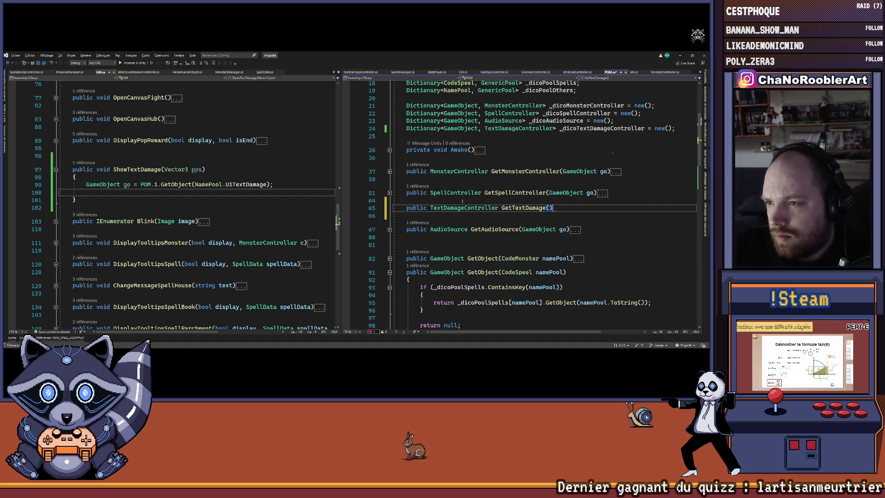
key(Return)
text({)
key(Return)
key(End)
key(Left)
text(GameObject )
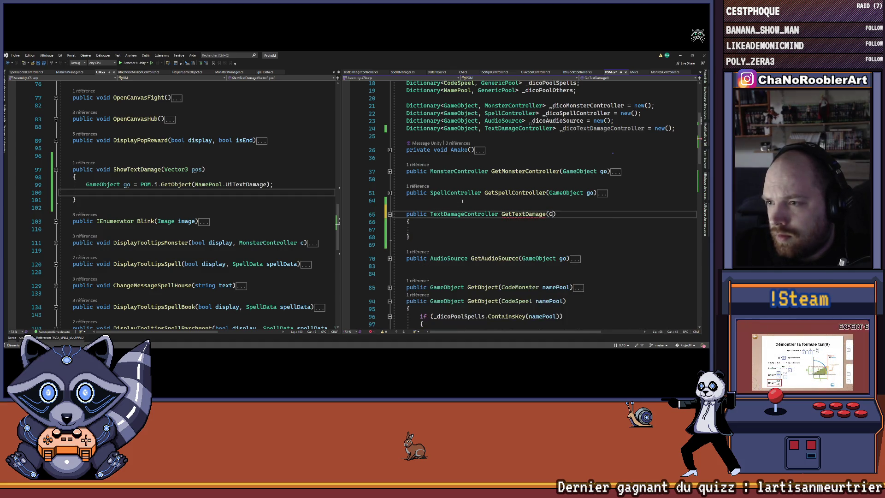
text(go)
key(Down)
key(Down)
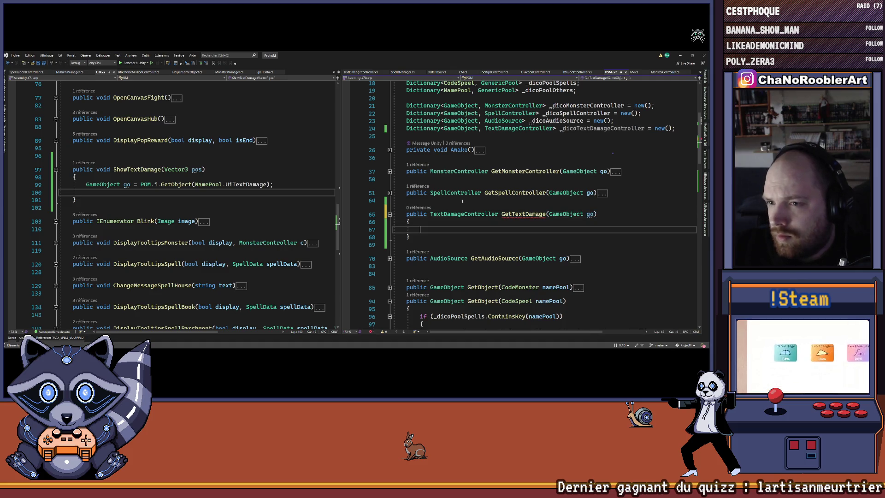
Copy GetSpellController's body into GetTextDamage
click(390, 193)
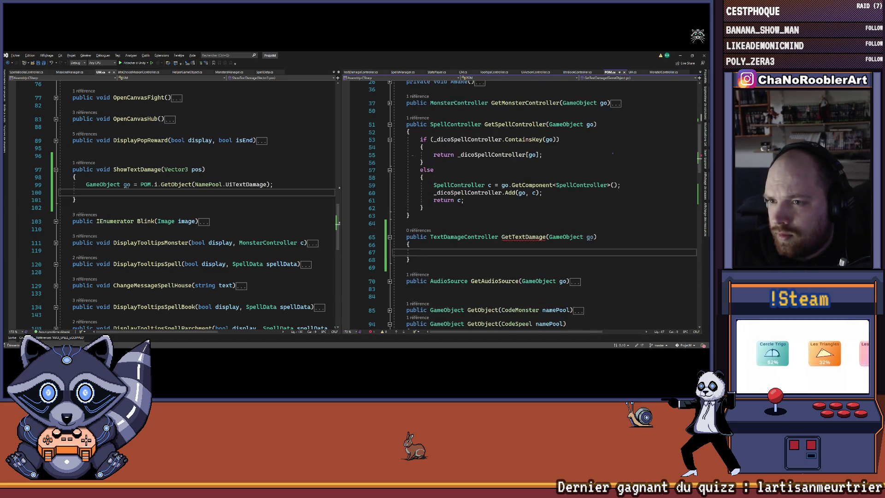
scroll(445, 216, down, 3)
click(444, 216)
drag(445, 209, 415, 140)
key(ctrl+c)
click(517, 252)
key(ctrl+v)
Replace the old dictionary name with _dicoTextDamageController in the pasted condition and return lines
scroll(517, 225, up, 4)
click(507, 151)
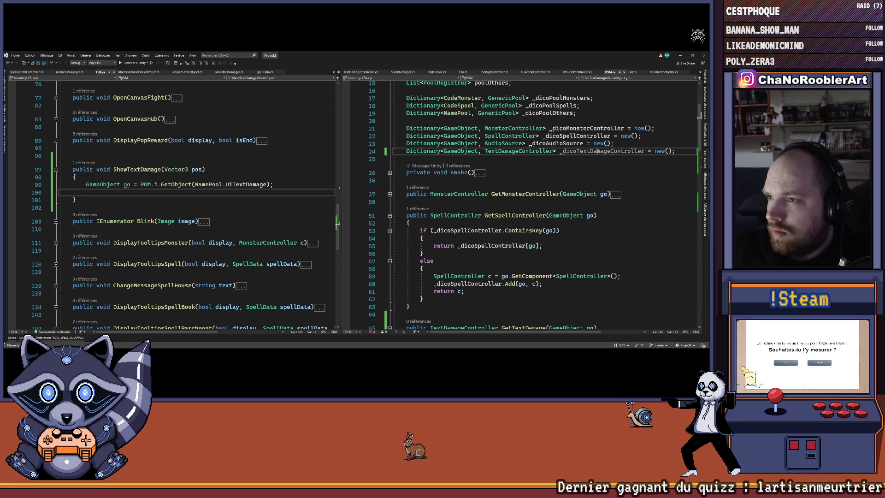
scroll(485, 190, down, 6)
double_click(485, 184)
key(ctrl+v)
click(481, 198)
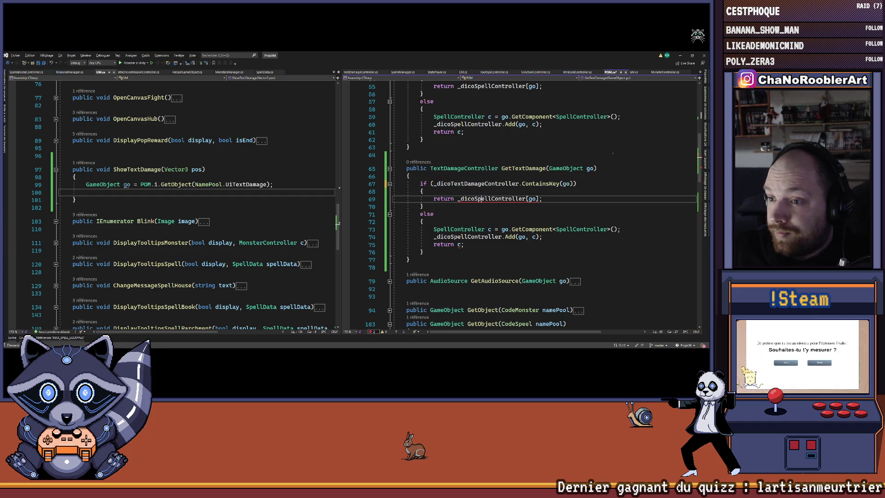
double_click(502, 236)
key(ctrl+v)
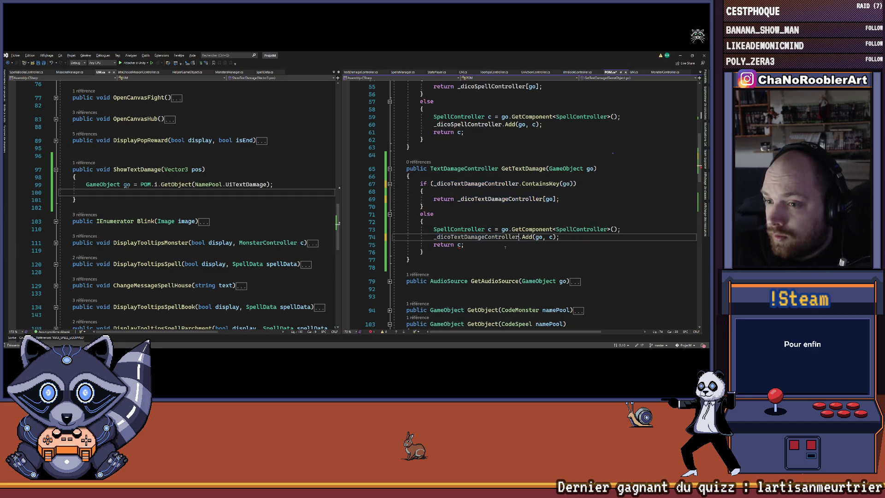
click(513, 247)
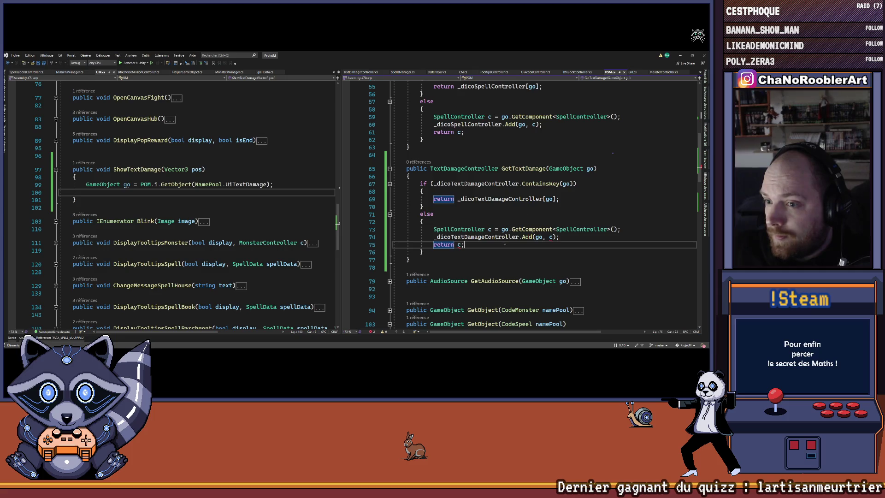
ctrl+click(470, 236)
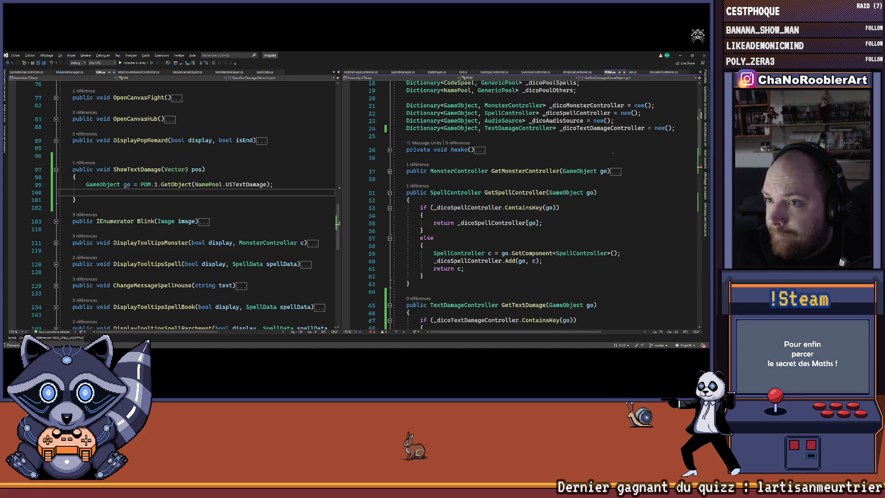
Change both SpellController types in GetTextDamage, including inside GetComponent, to TextDamageController
scroll(530, 198, down, 10)
scroll(530, 198, up, 2)
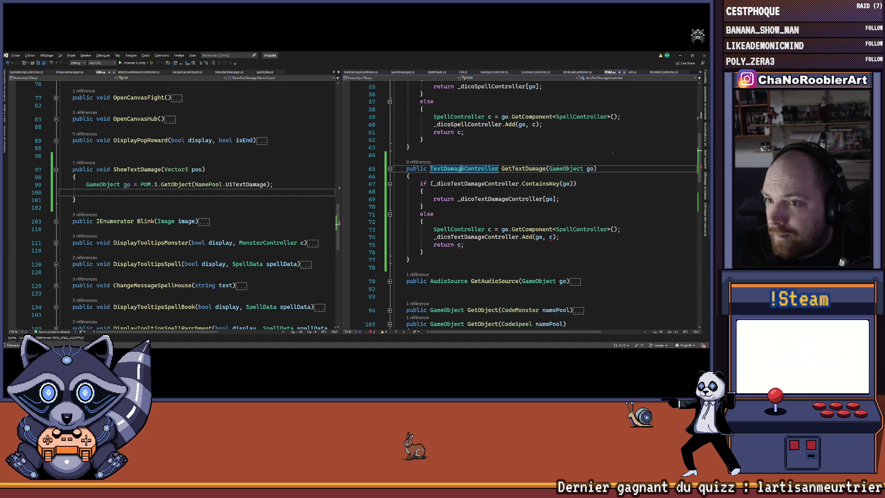
click(457, 222)
double_click(457, 229)
text(TextDamageController)
double_click(599, 229)
text(TextDamageController)
click(443, 198)
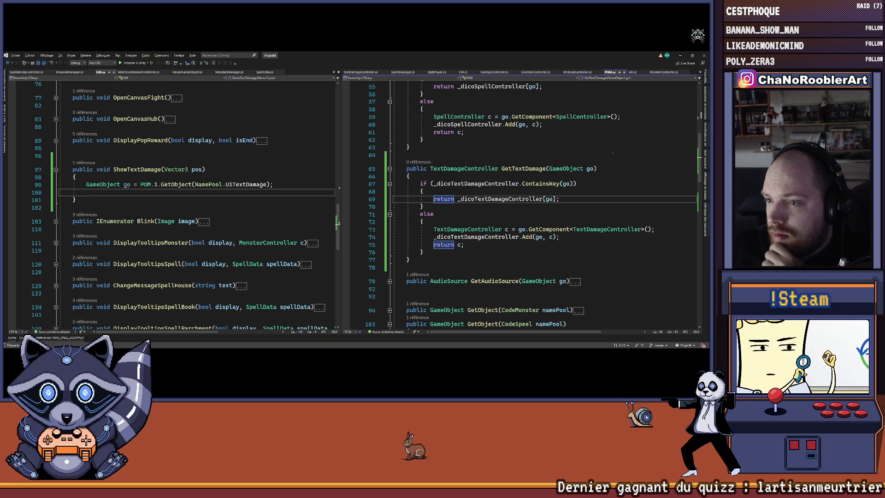
click(465, 244)
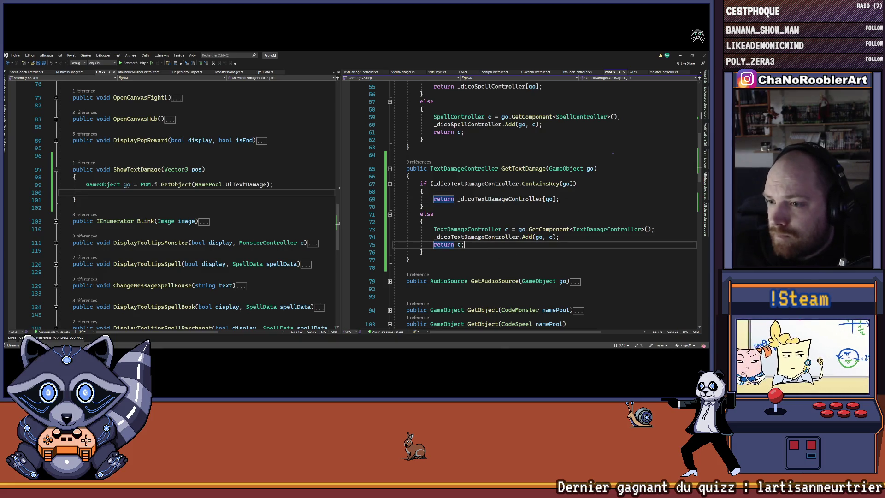
Add 'TextDamageController c = POM.i.GetTextDamage(go);' and begin a 'c.' call in ShowTextDamage
click(479, 237)
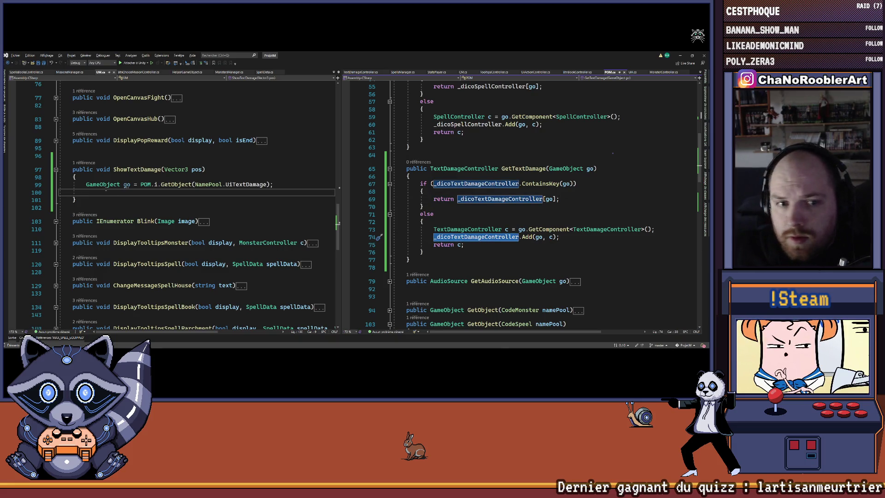
click(106, 192)
text(TextD)
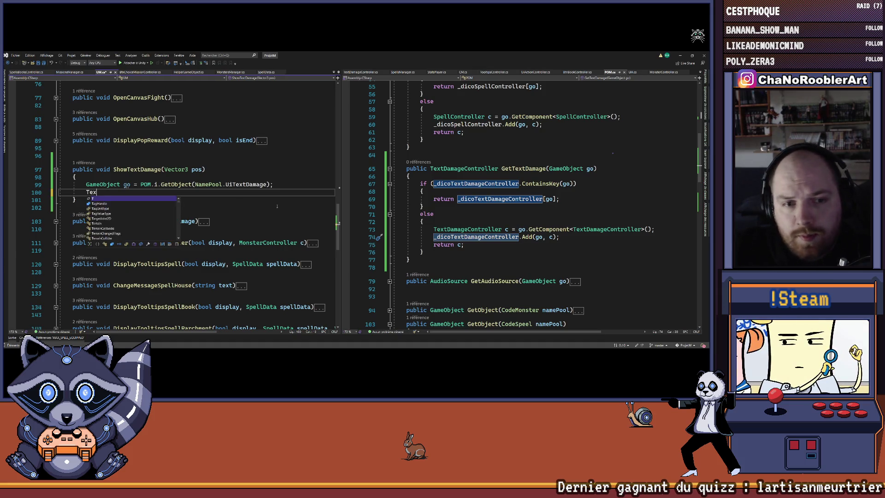
key(Tab)
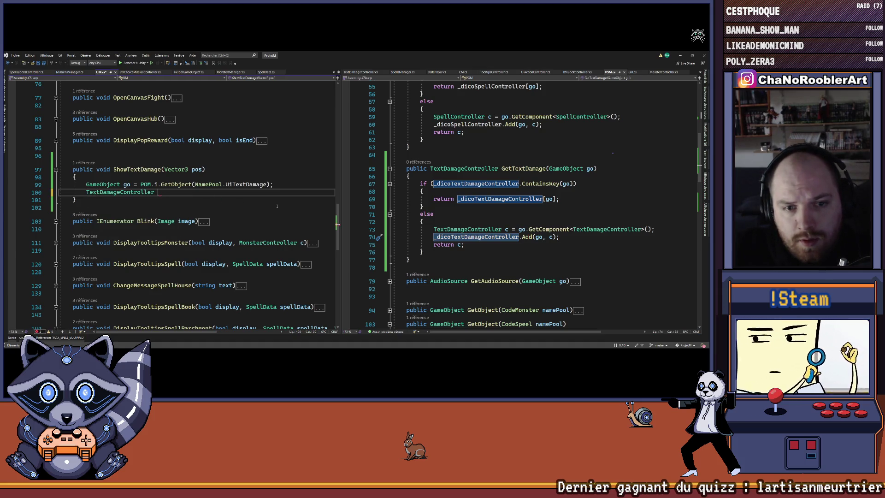
text(c)
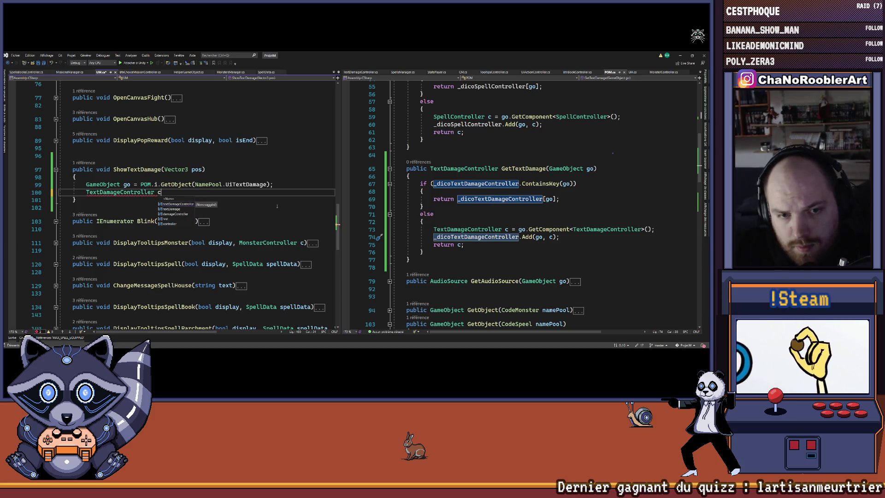
text( = POM.i.GetTextDamage)
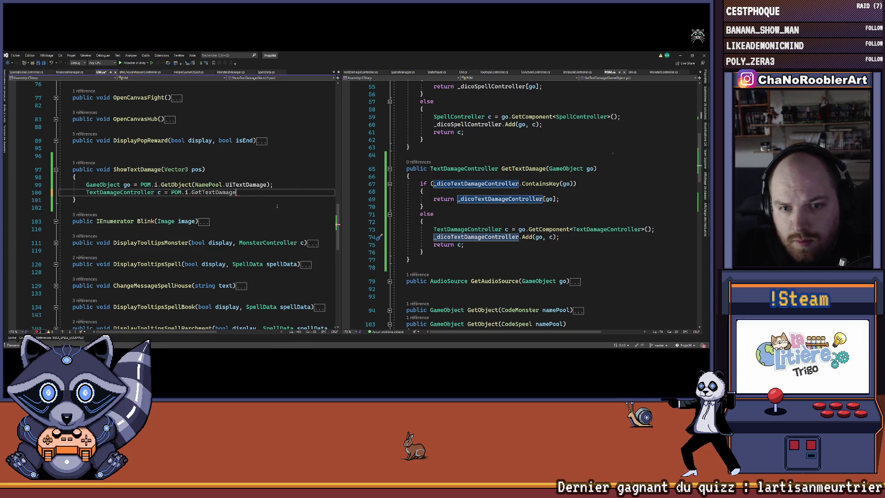
text((go);)
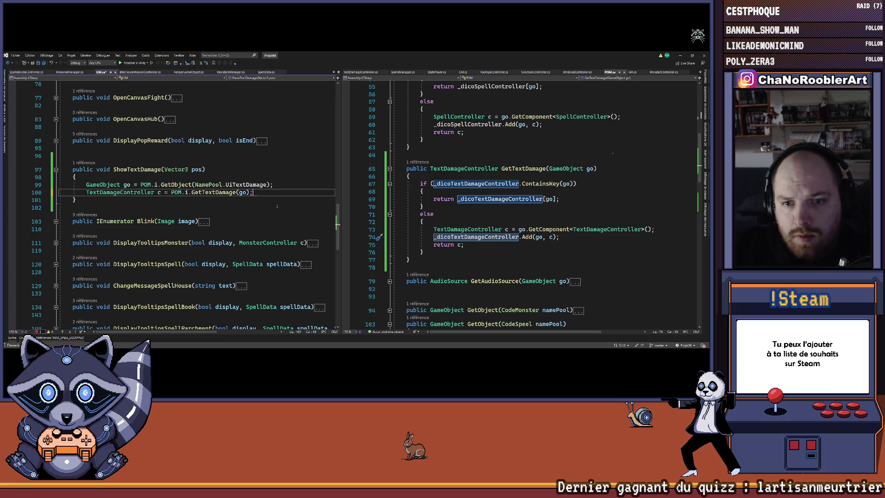
key(Return)
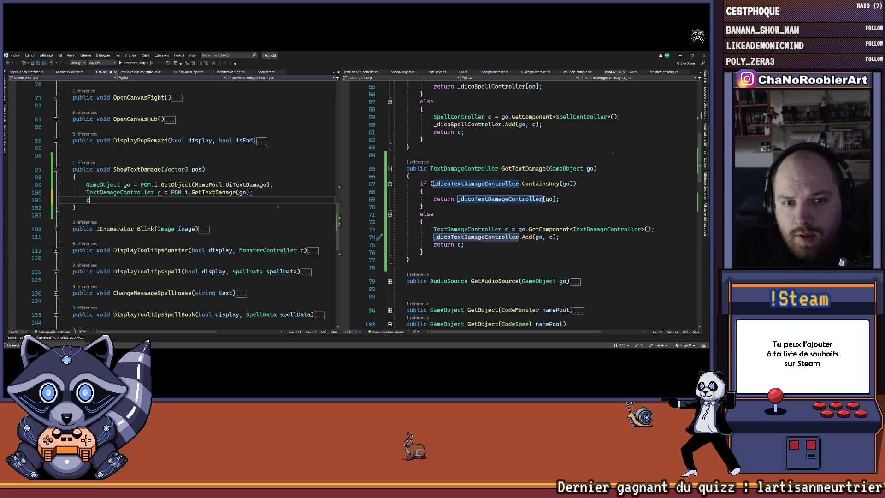
text(c.)
Open TextDamageController and start declaring public void ShowTextDamage() in it
ctrl+click(140, 192)
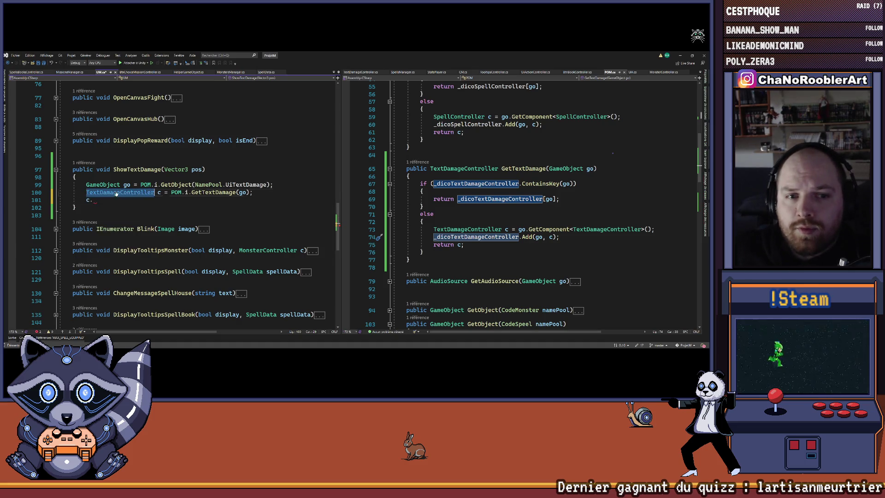
click(456, 124)
text(public void )
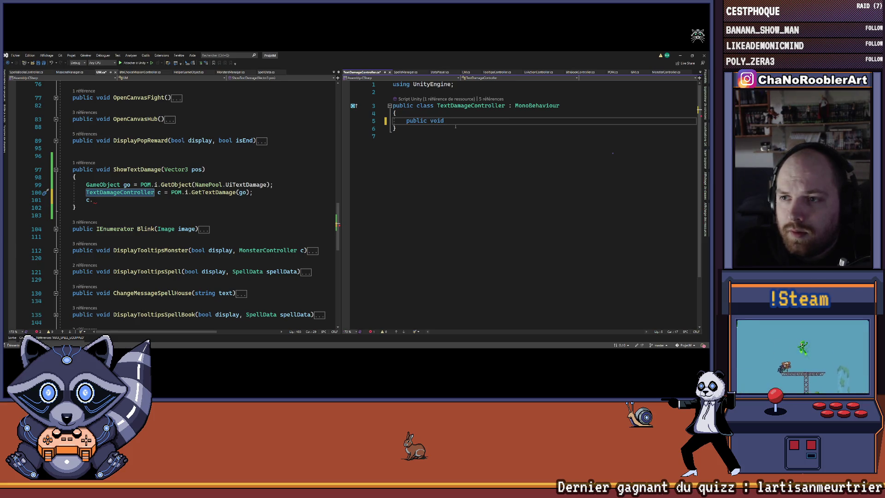
text(Show)
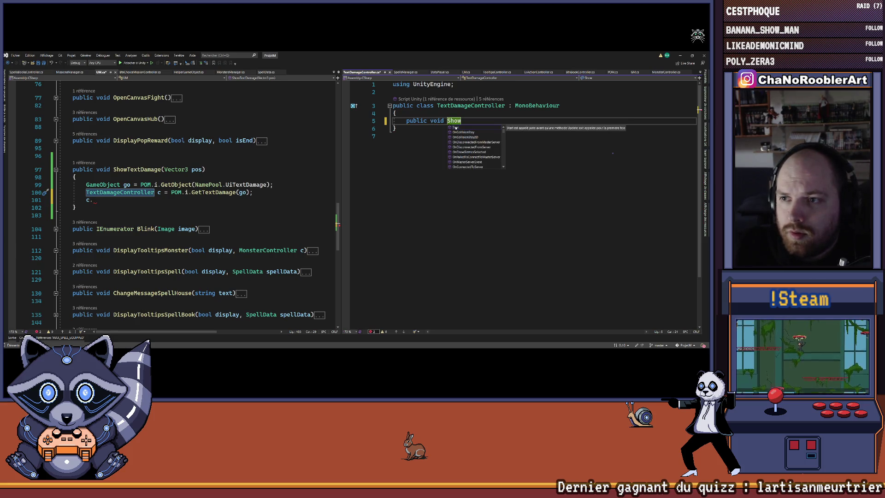
text(Text)
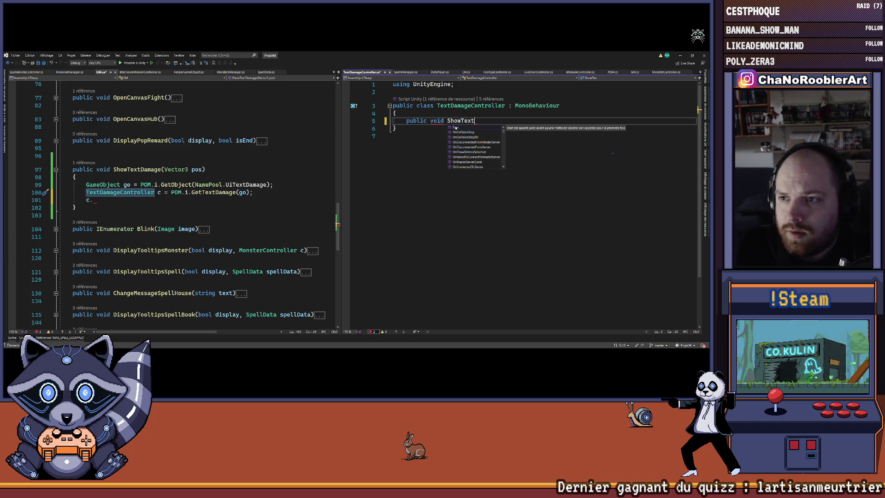
text(Damage())
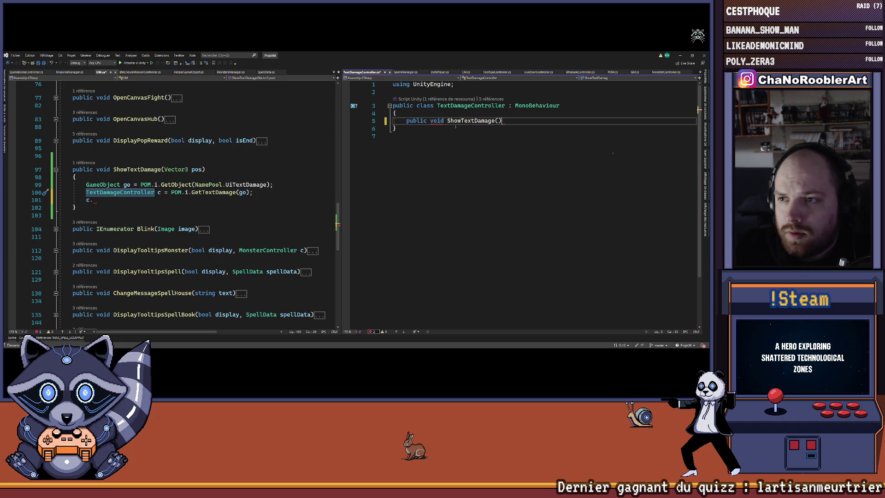
Give TextDamageController.ShowTextDamage an empty body with blank lines above it
key(Return)
text({)
key(Return)
key(Up)
key(Up)
key(Up)
key(Return)
key(Return)
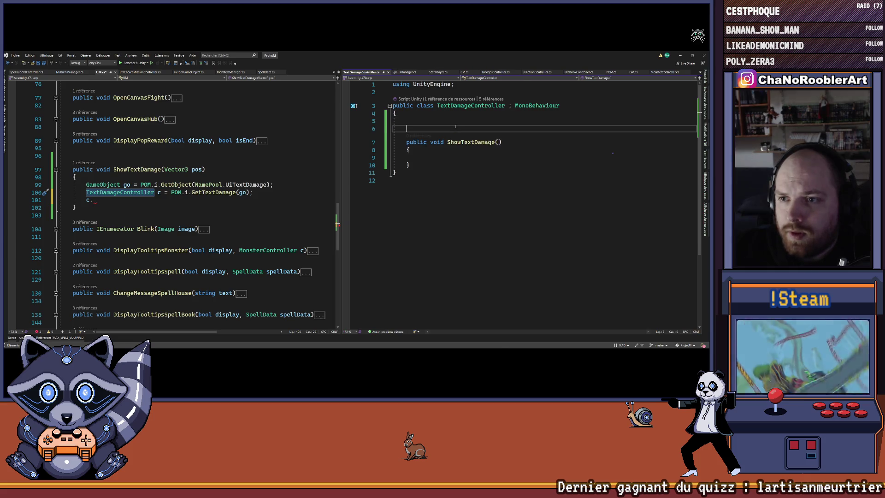
Complete the c.ShowTextDamage() call in UM.cs and jump to UM.ShowTextDamage's caller in MonsterController.cs
drag(447, 142, 502, 142)
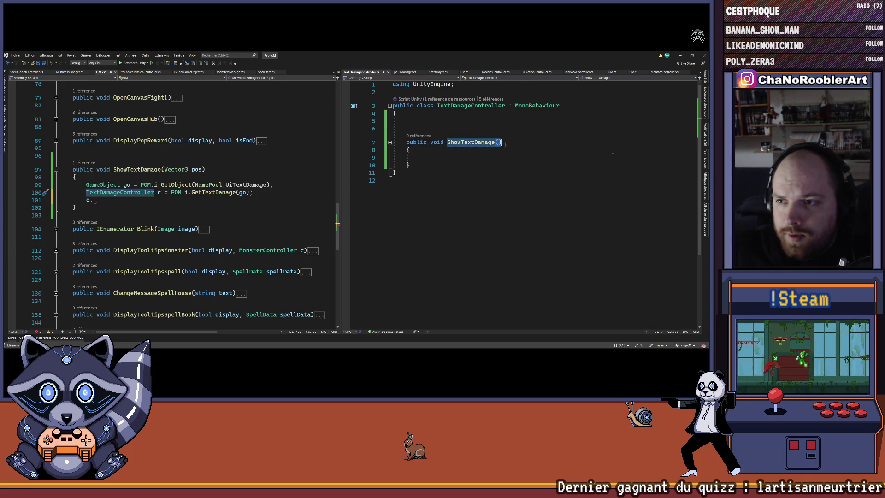
key(ctrl+c)
click(154, 200)
key(ctrl+v)
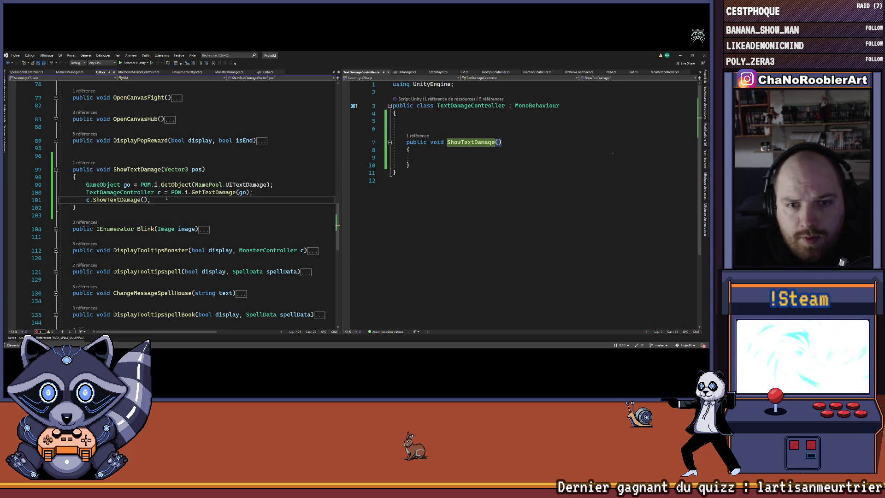
click(88, 163)
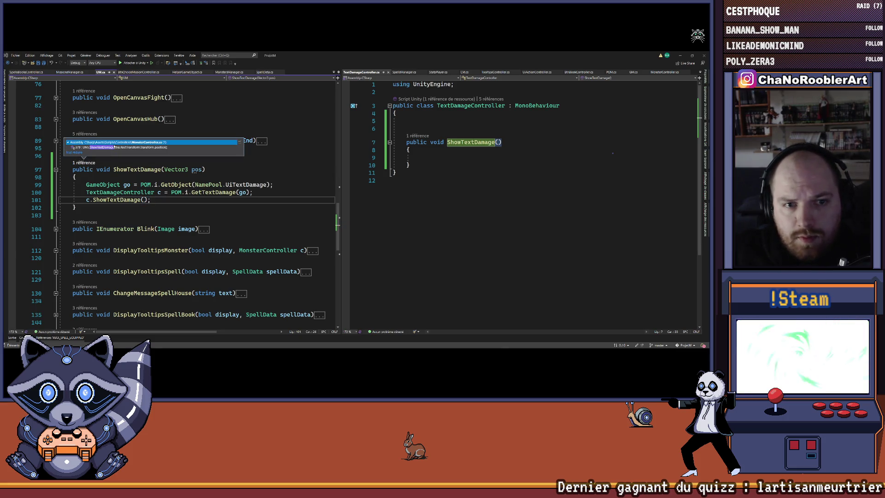
double_click(111, 147)
Review how damage is used in MonsterController's Hit method and close the _rectTransform search
scroll(471, 194, up, 2)
click(481, 155)
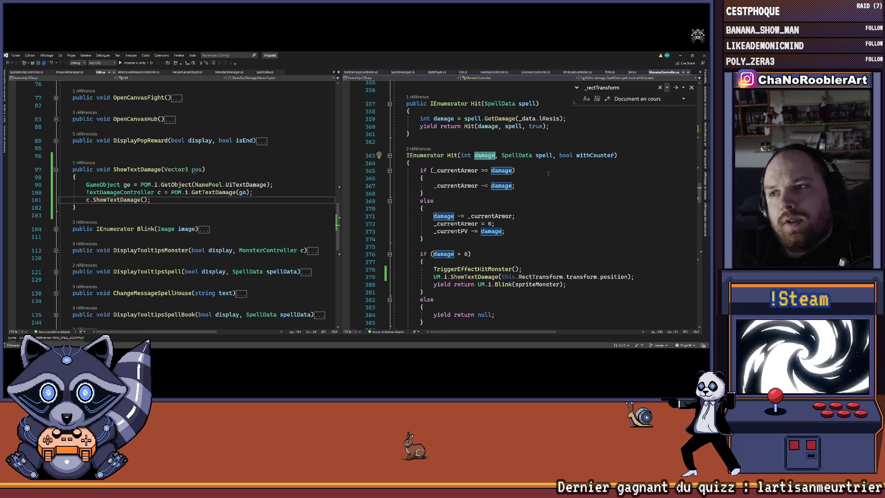
scroll(530, 209, down, 5)
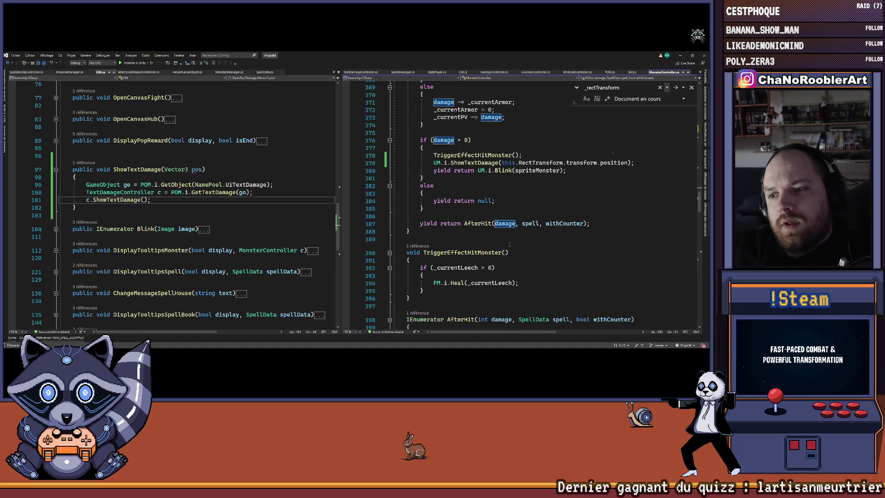
scroll(509, 244, up, 15)
scroll(509, 244, up, 1)
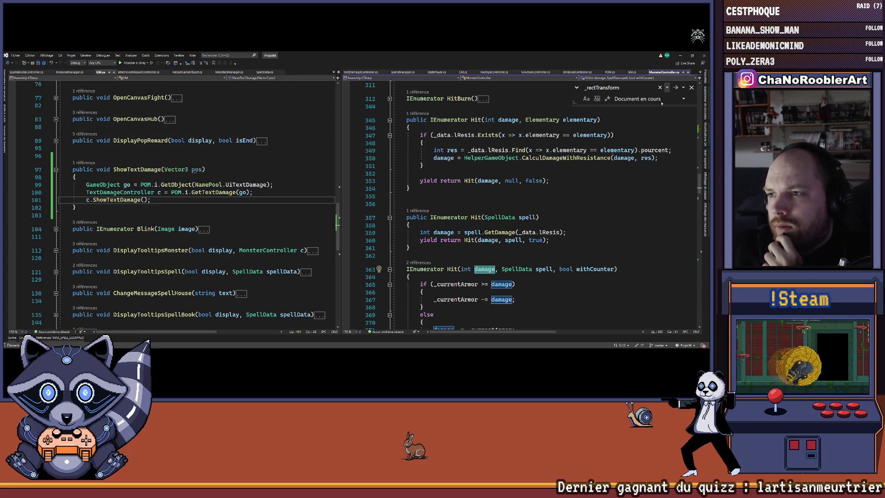
click(691, 88)
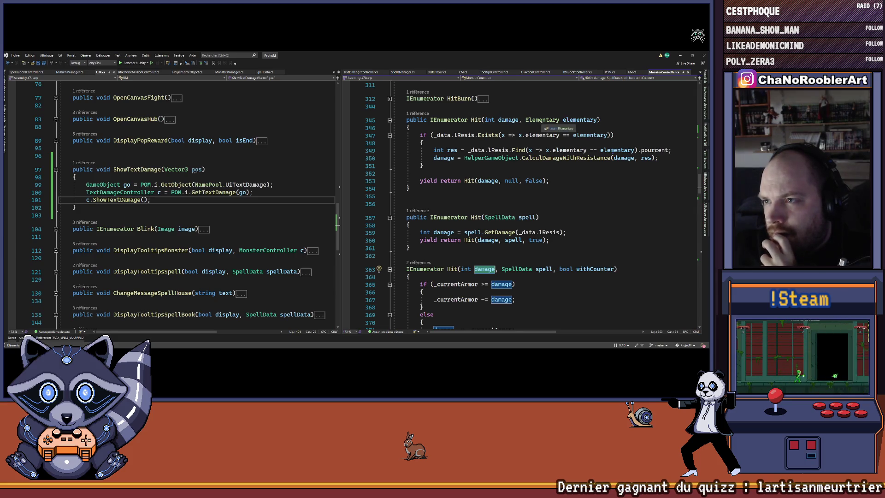
scroll(542, 123, down, 15)
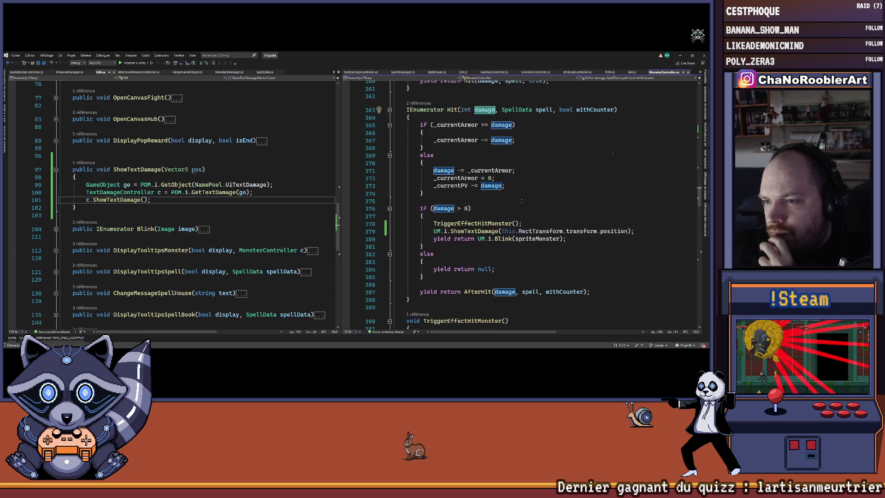
scroll(612, 152, up, 1)
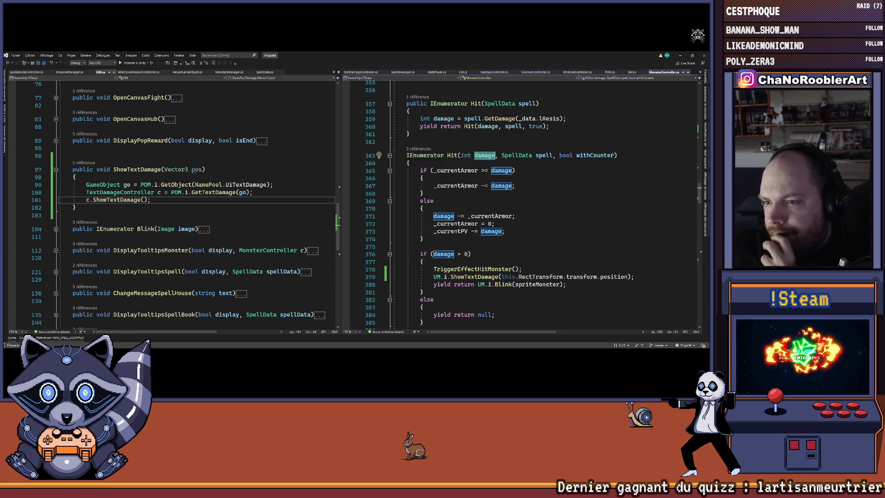
click(162, 170)
Add 'int damage, Elementary elem' parameters before Vector3 pos in UM.ShowTextDamage on line 97
text(,)
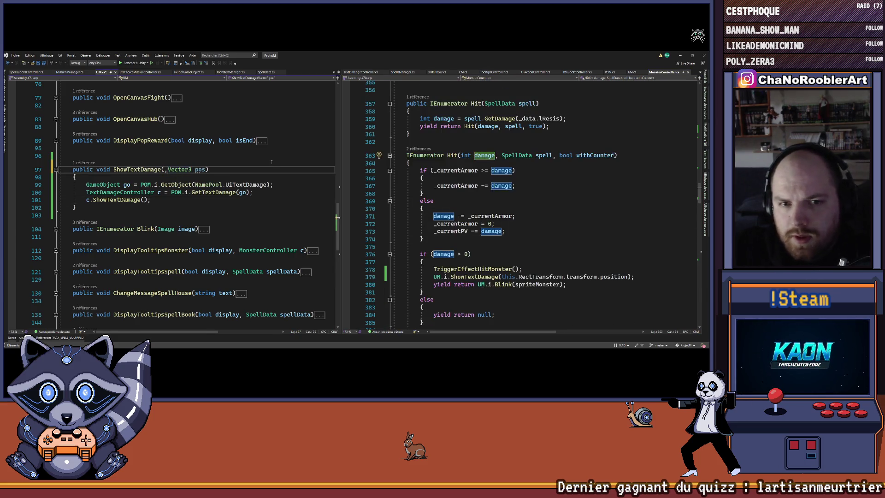
text(itn da)
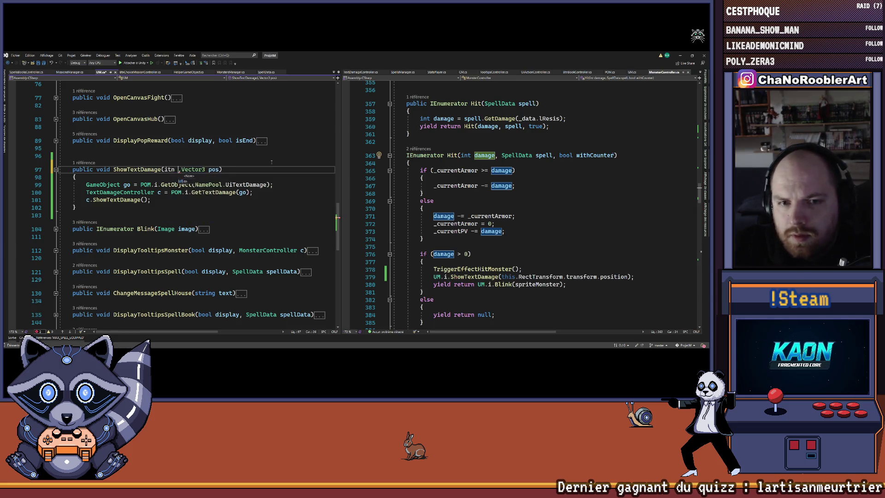
key(BackSpace)
key(BackSpace)
key(BackSpace)
text(int dam)
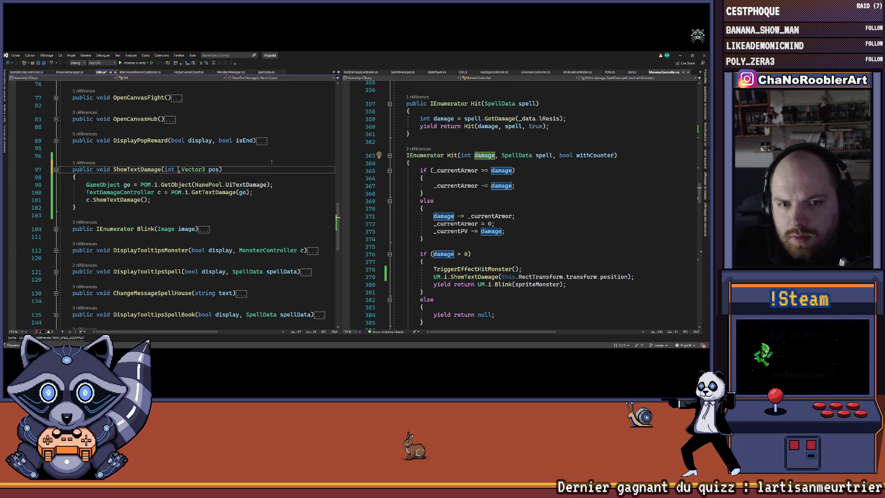
text(age,)
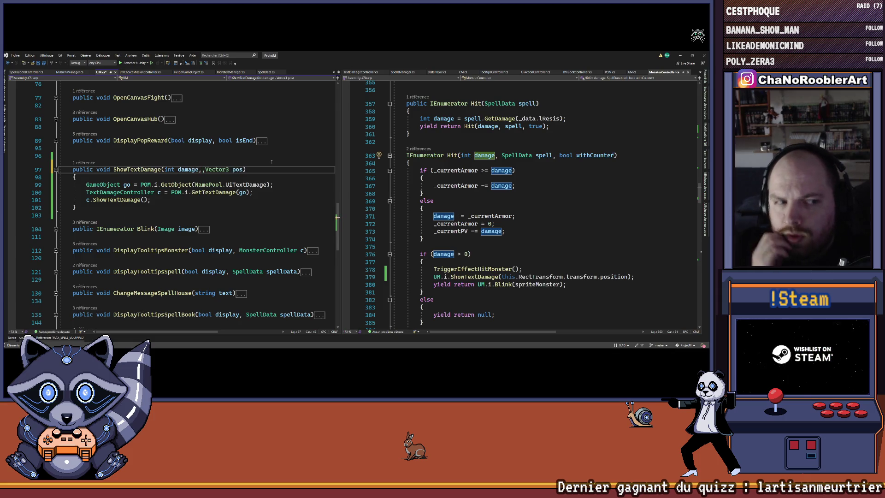
key(Delete)
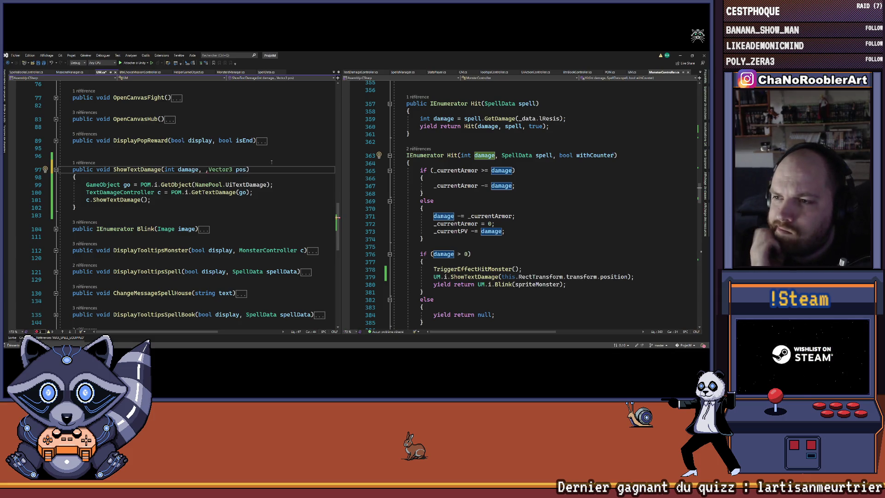
text(, )
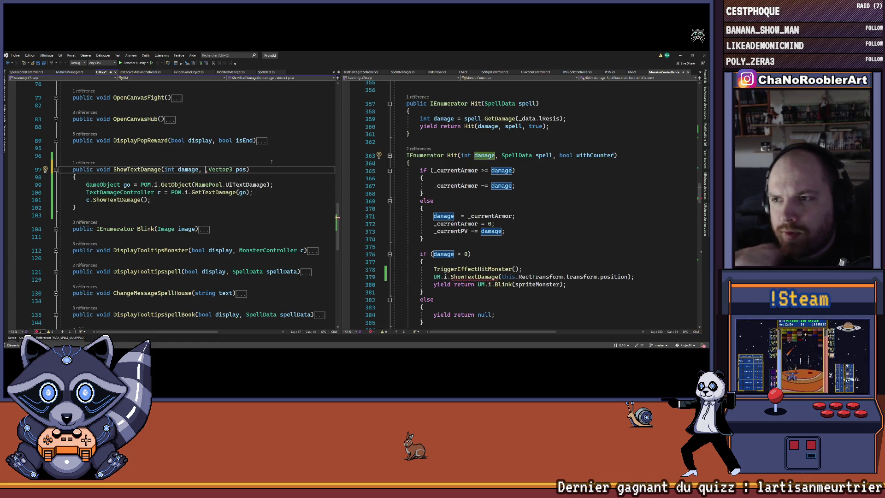
text(Elementary elem,)
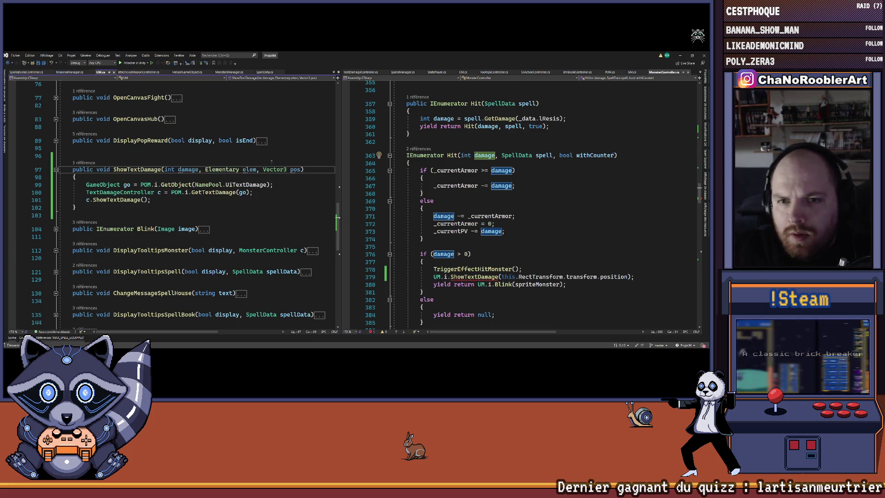
Pass damage and spell.spellElementary in the ShowTextDamage call on line 379 of MonsterController.cs
click(502, 277)
text(,)
text(damage,)
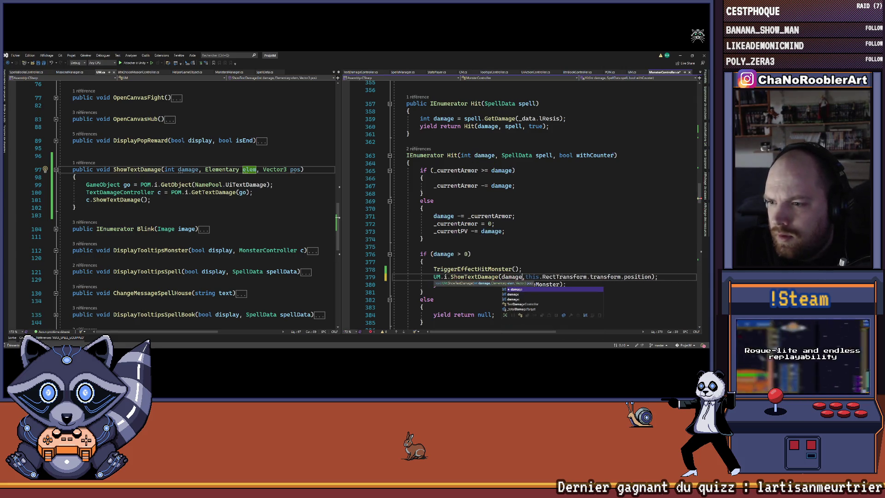
text(spell.)
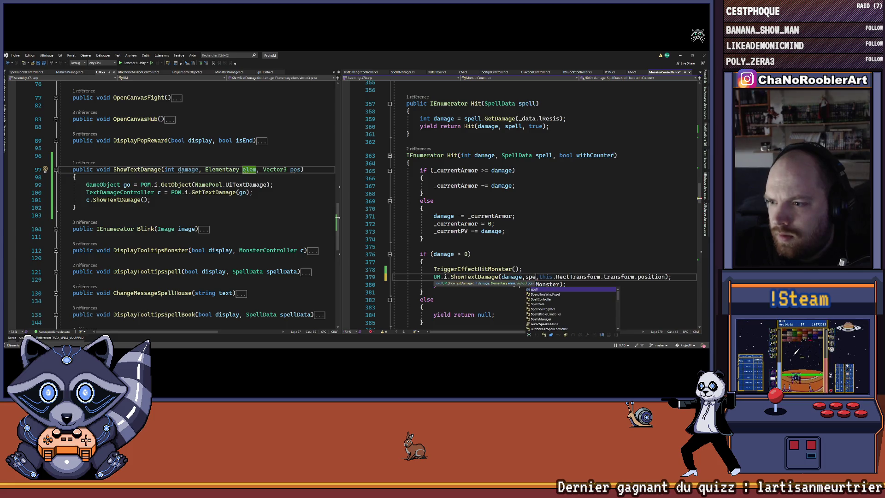
key(Tab)
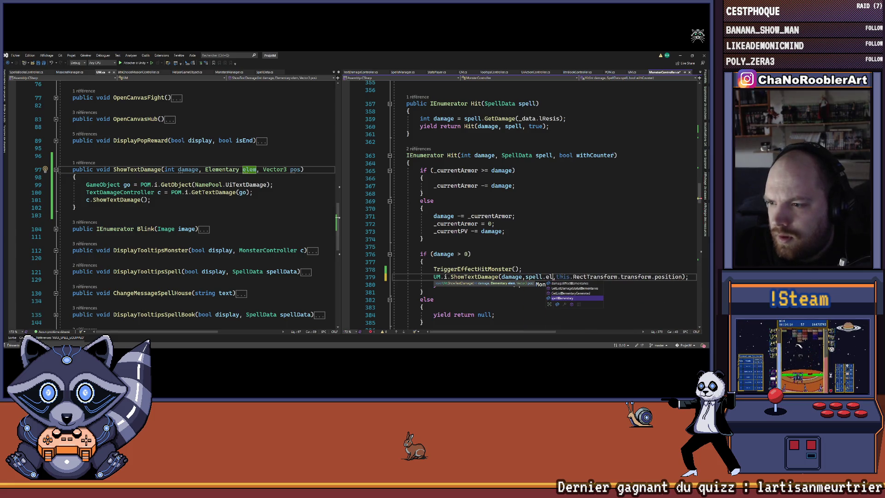
text(,)
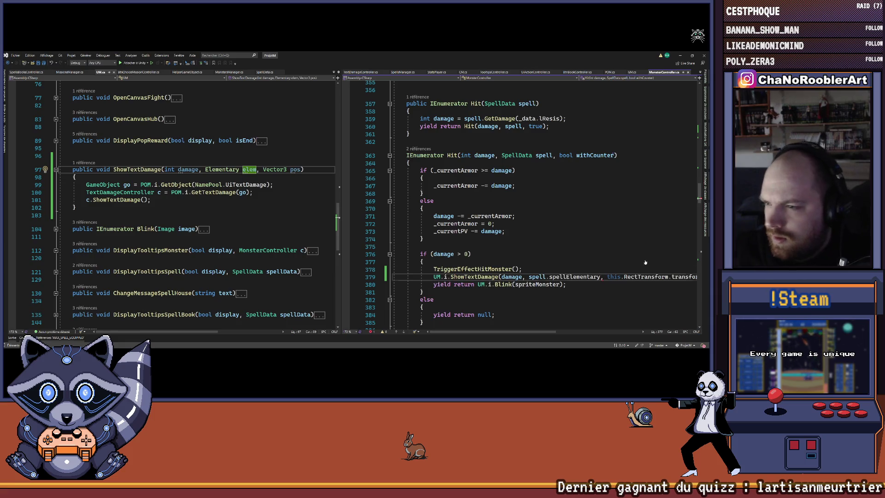
key(Up)
key(Up)
key(Up)
scroll(572, 295, up, 1)
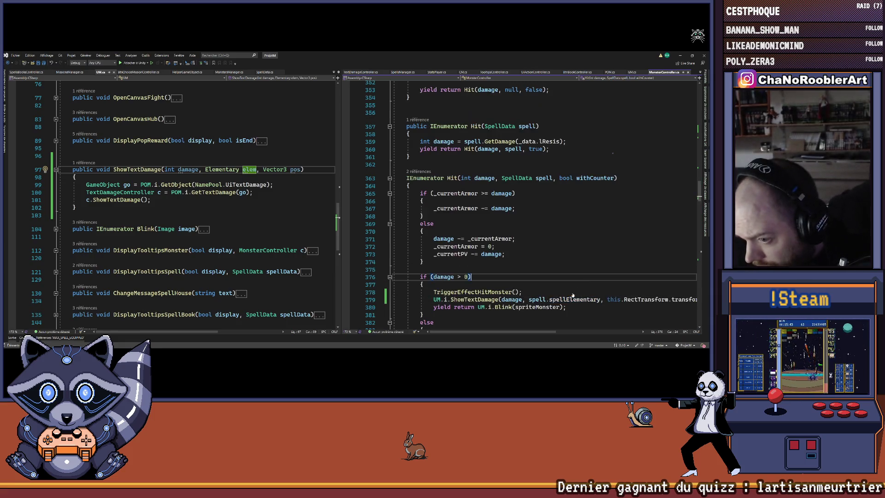
click(573, 299)
click(156, 206)
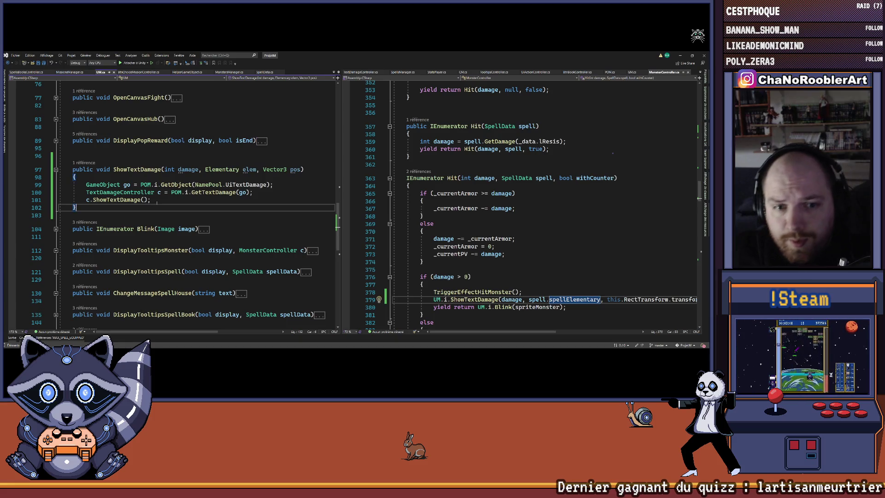
click(153, 200)
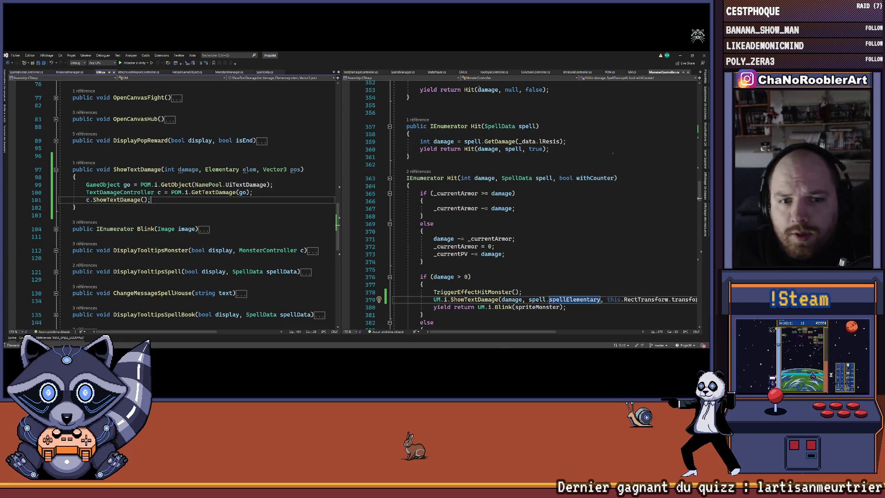
click(619, 178)
click(153, 200)
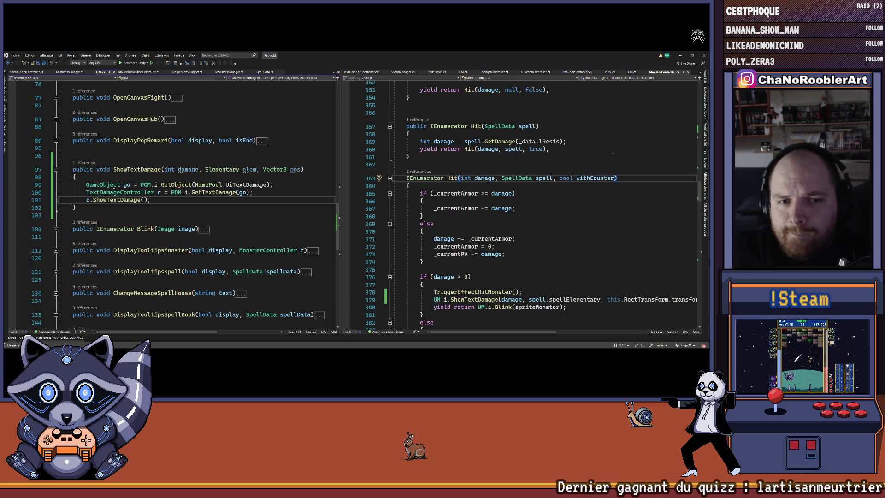
Add 'go.transform.position = pos;' after the GetObject line in UM.ShowTextDamage
click(363, 73)
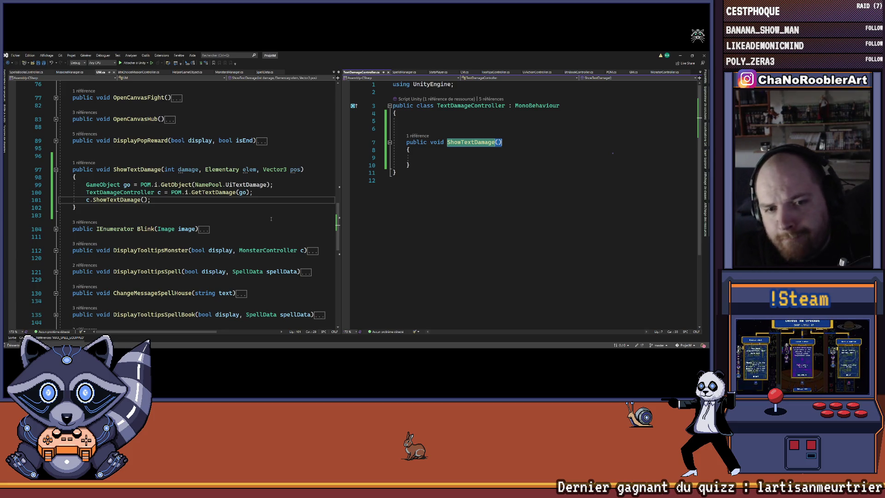
mouse_move(159, 193)
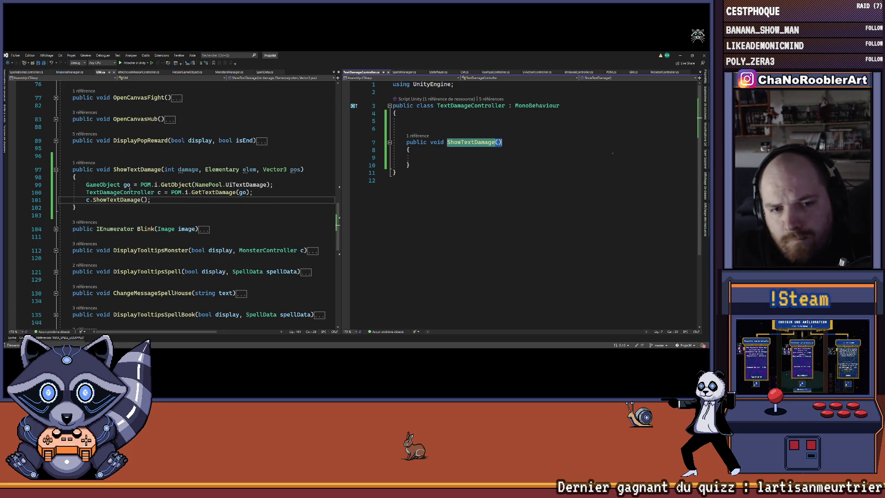
click(318, 184)
key(Return)
text(go.)
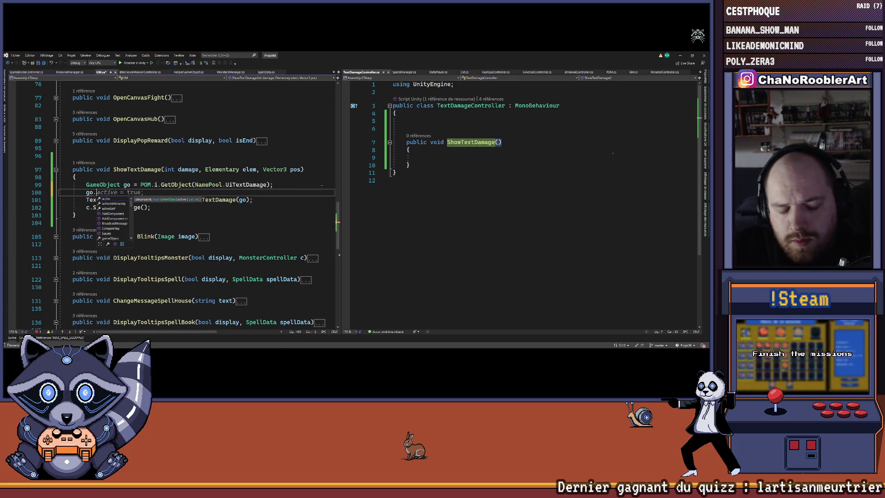
text(se)
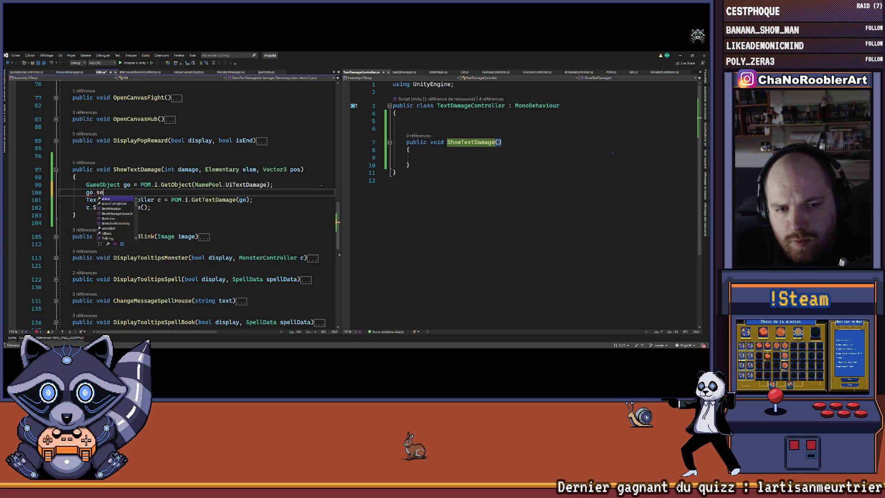
key(BackSpace)
text(transform =)
key(BackSpace)
key(BackSpace)
key(BackSpace)
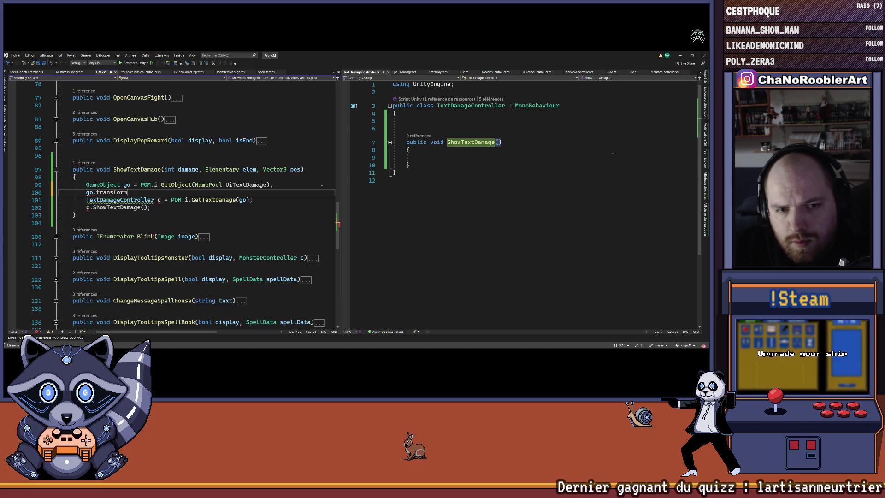
text(.position = pos;)
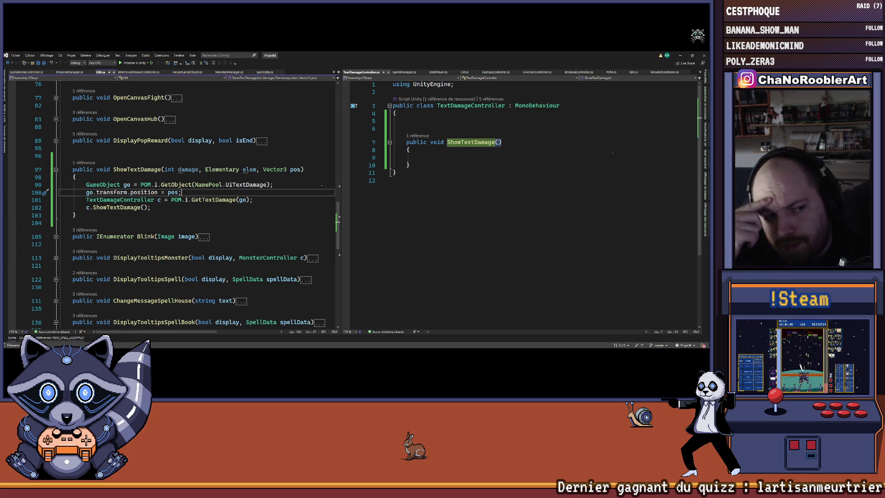
Pass damage, elem to c.ShowTextDamage and declare TextDamageController.ShowTextDamage(int damage, Elementary elem)
click(143, 208)
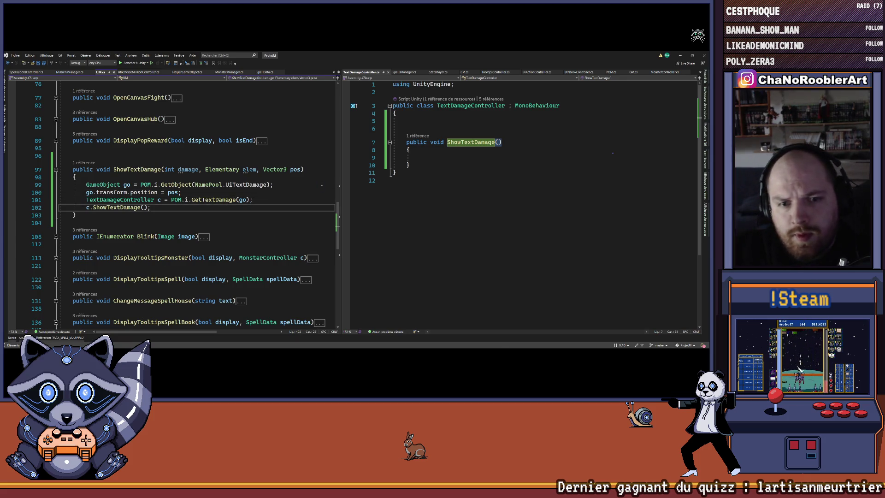
text(damage, elem)
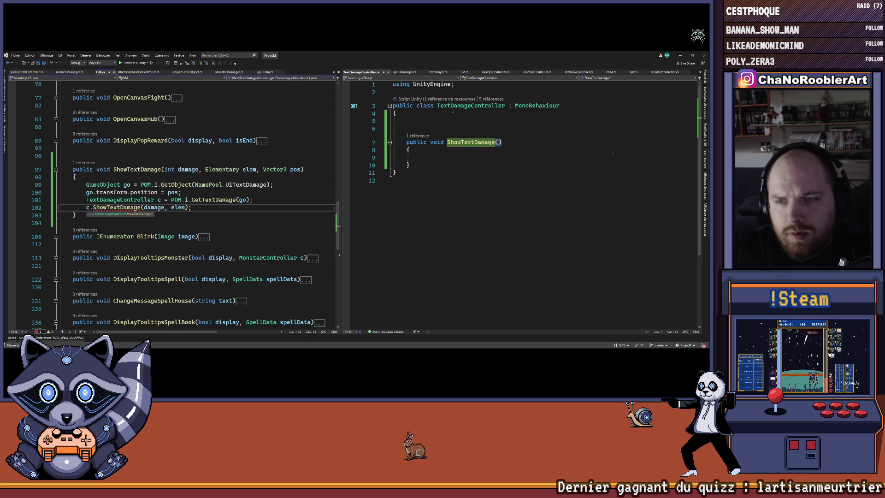
click(498, 142)
text(int damage, )
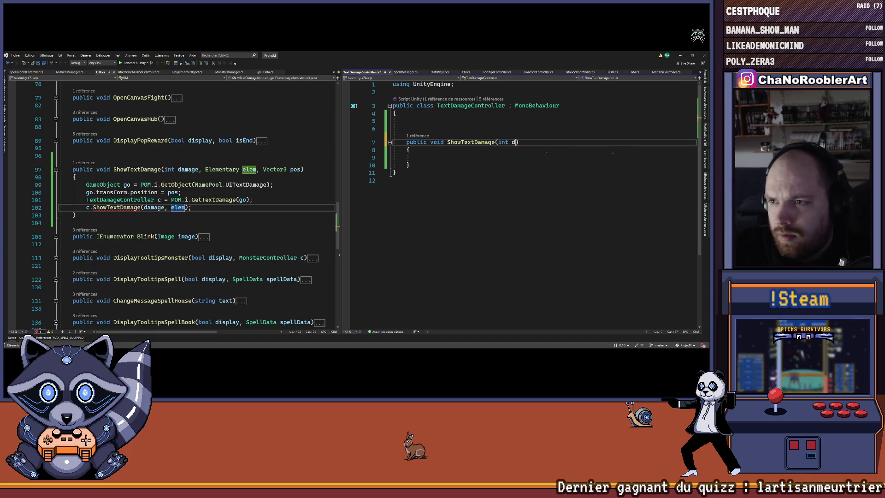
text(Elementary e)
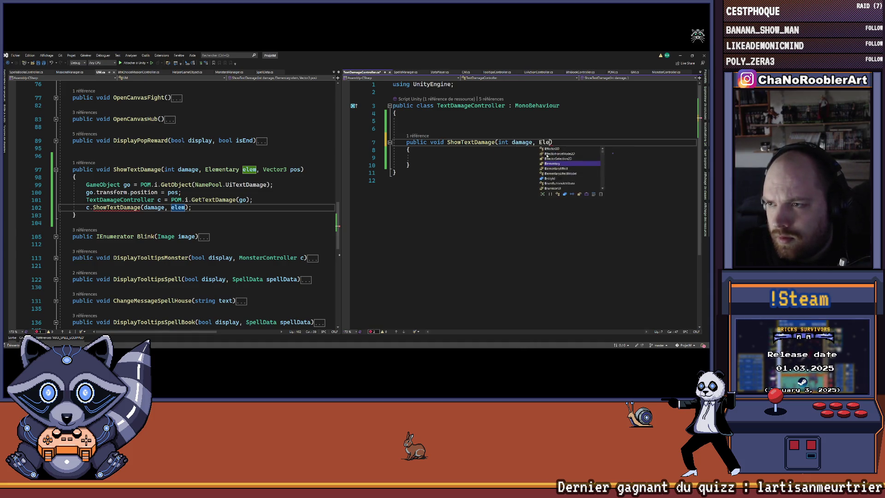
key(Escape)
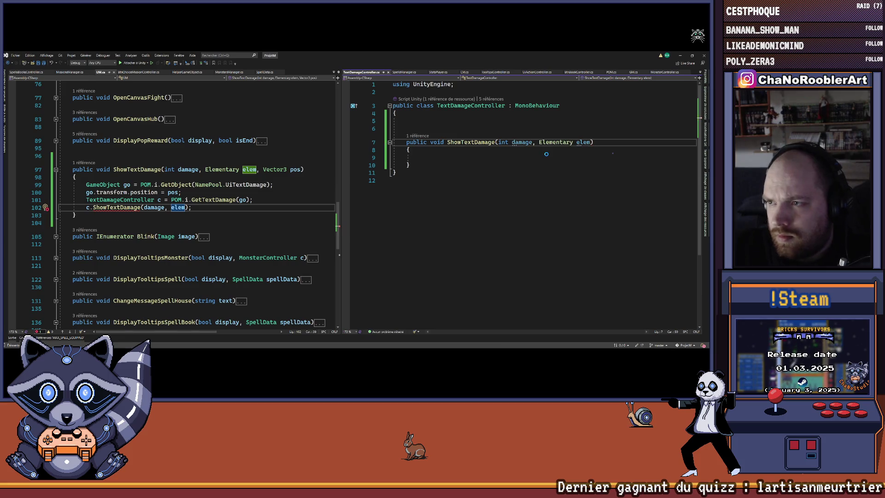
key(Up)
key(Up)
key(Return)
key(Up)
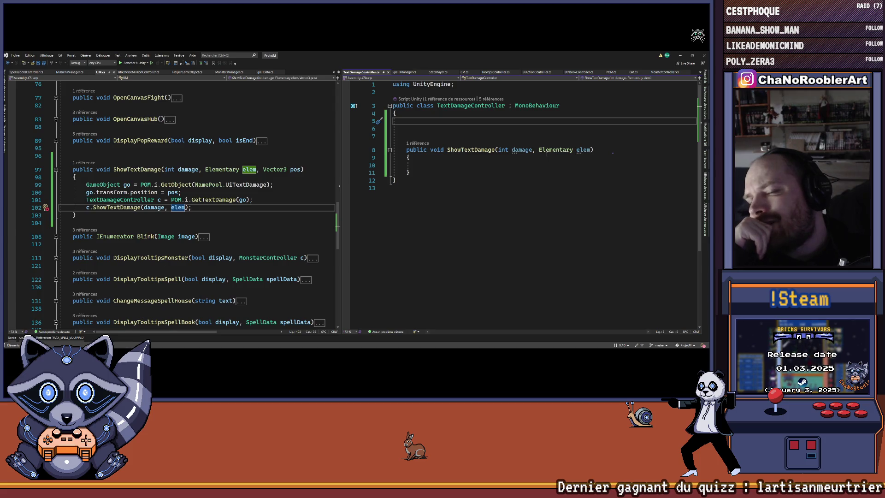
Declare the field t with type TMP_Text in TextDamageController
text(T)
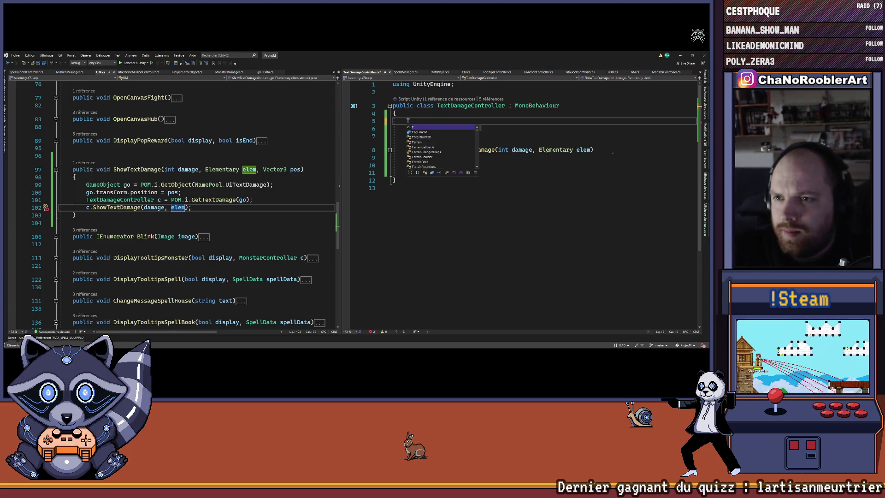
key(Escape)
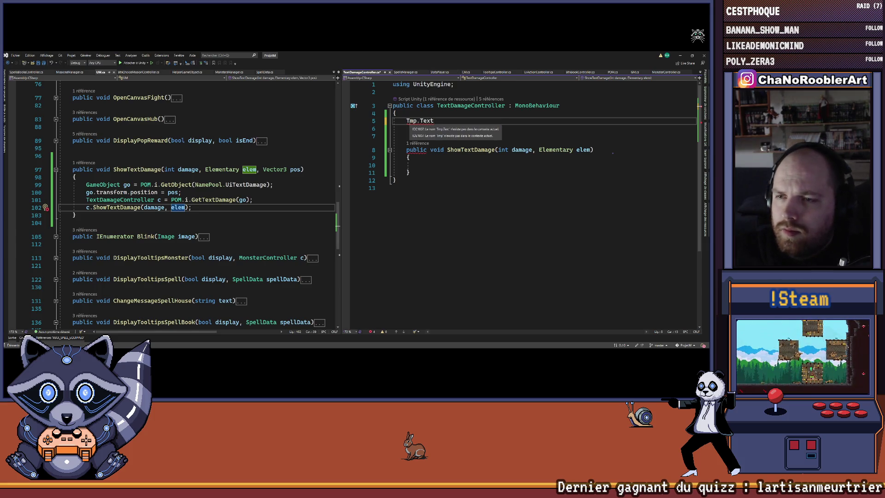
click(419, 144)
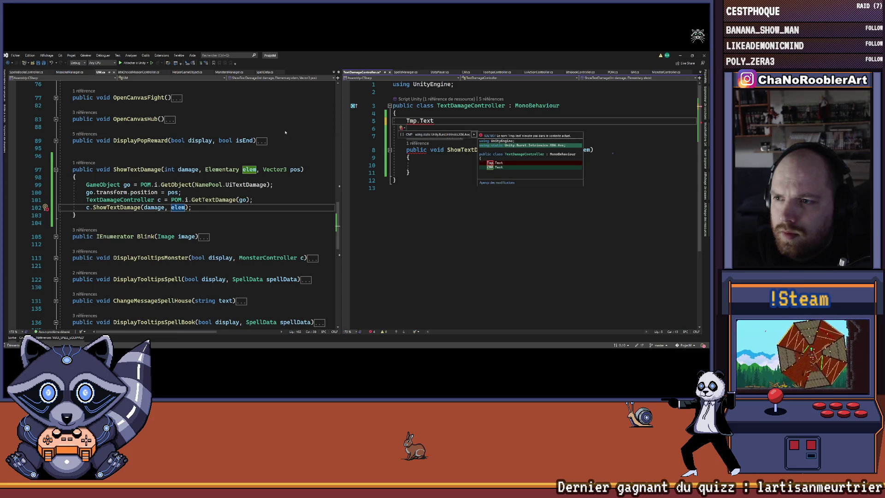
scroll(162, 224, up, 20)
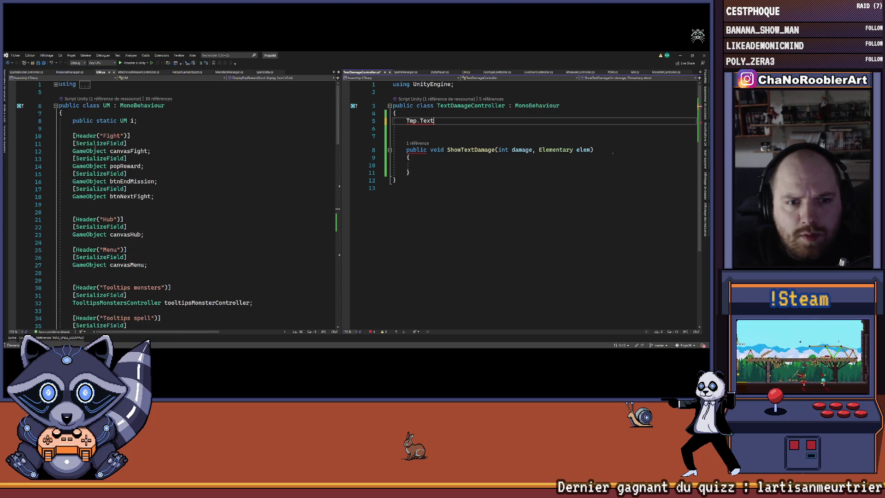
scroll(106, 194, down, 4)
scroll(114, 204, down, 3)
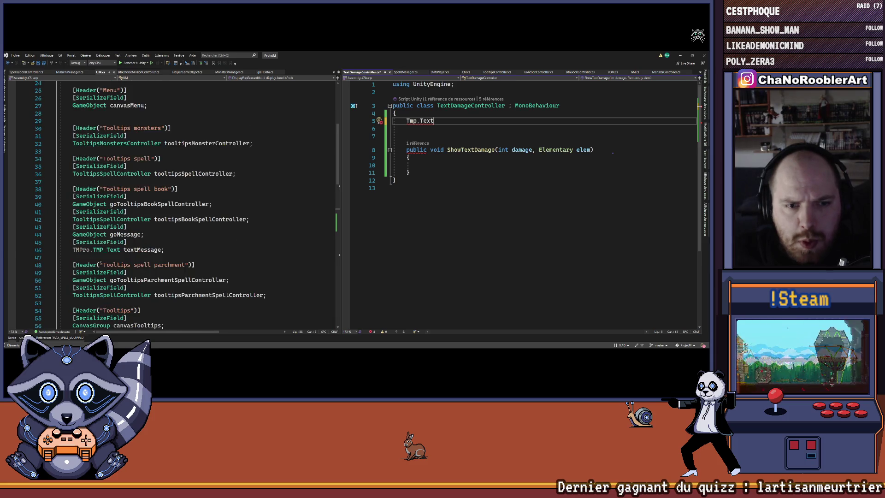
key(shift+Home)
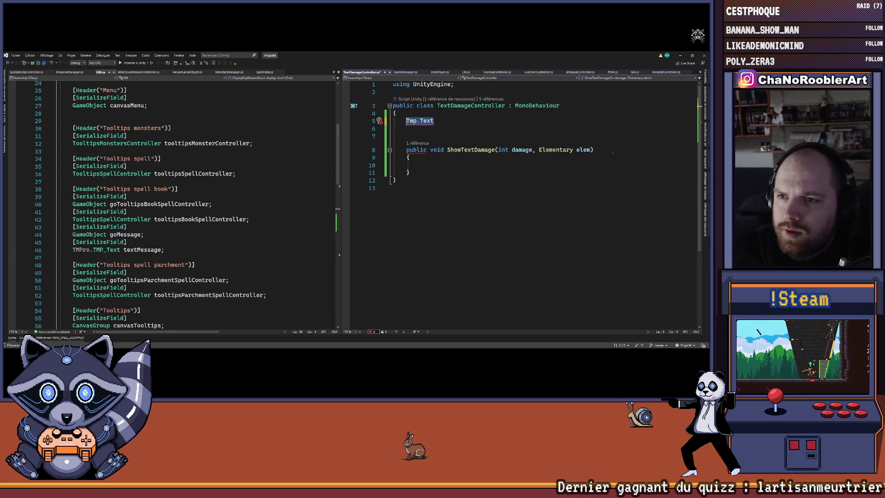
text(TMPro.)
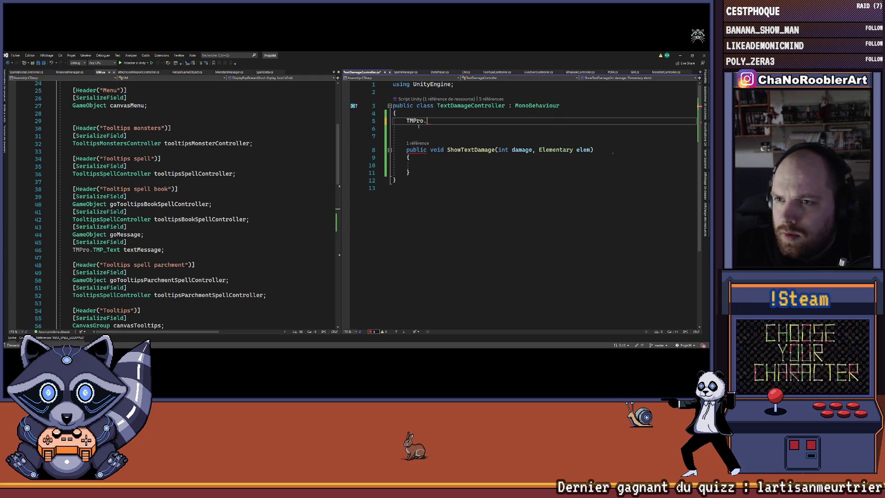
text(TE)
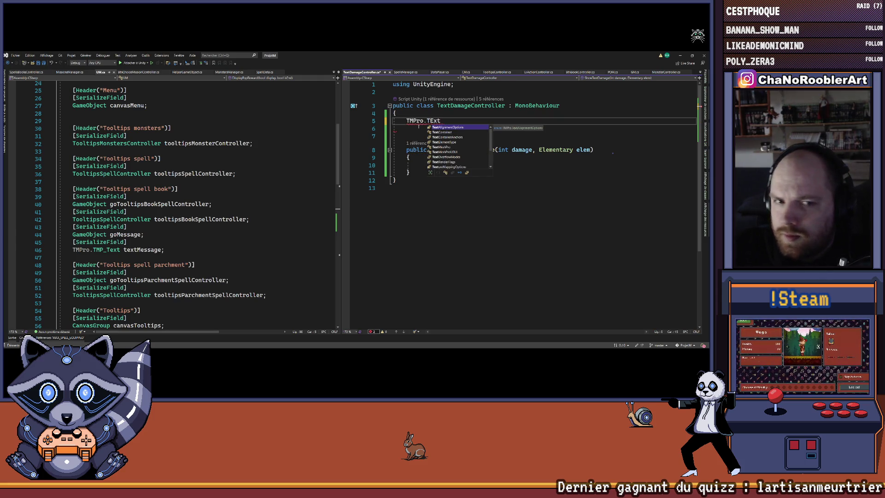
key(BackSpace)
text(mp_tex)
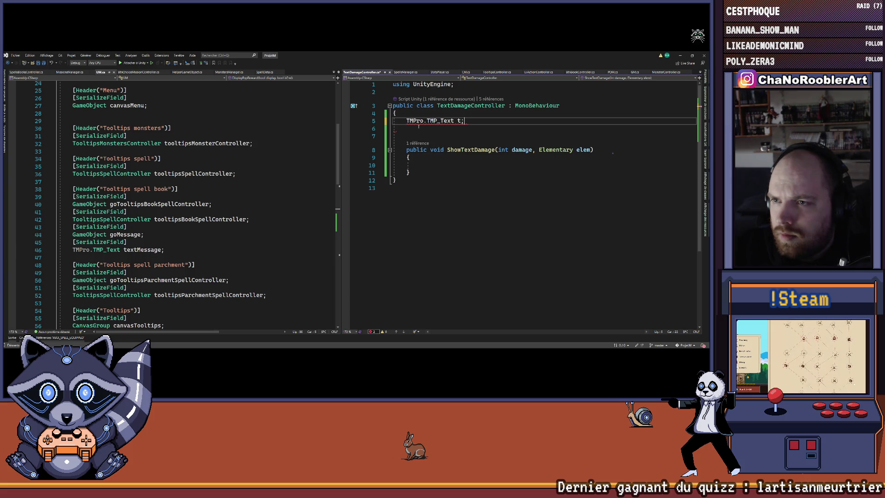
Drop the TMPro. prefix from the type and add 'using TMPro;' through the quick fix
key(Down)
key(Down)
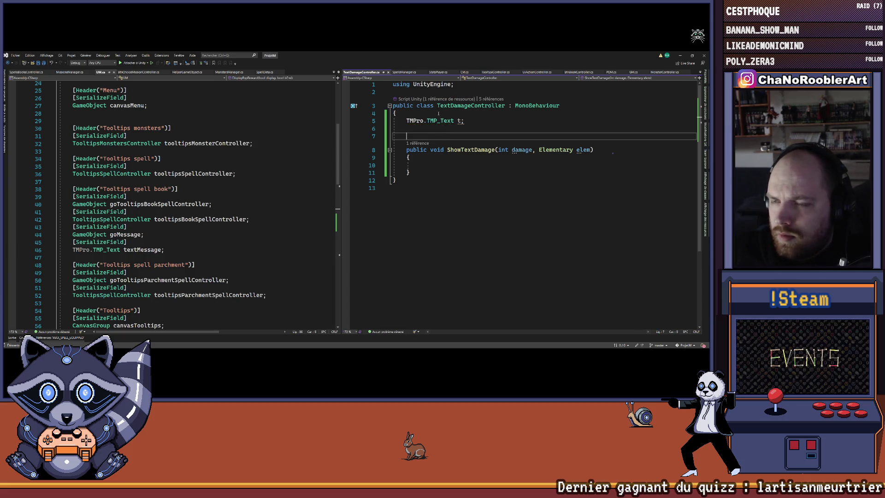
key(Up)
key(Up)
key(ctrl+shift+Right)
key(ctrl+shift+Right)
key(Delete)
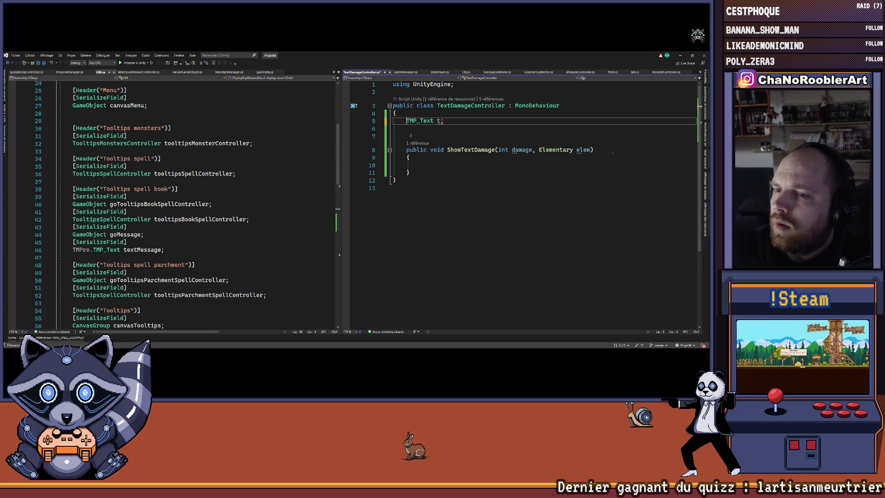
key(Down)
key(Down)
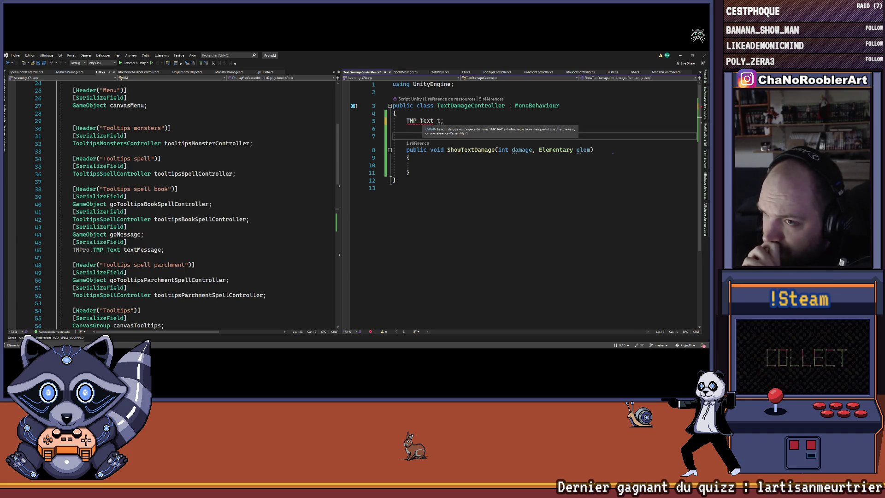
key(ctrl+period)
key(Return)
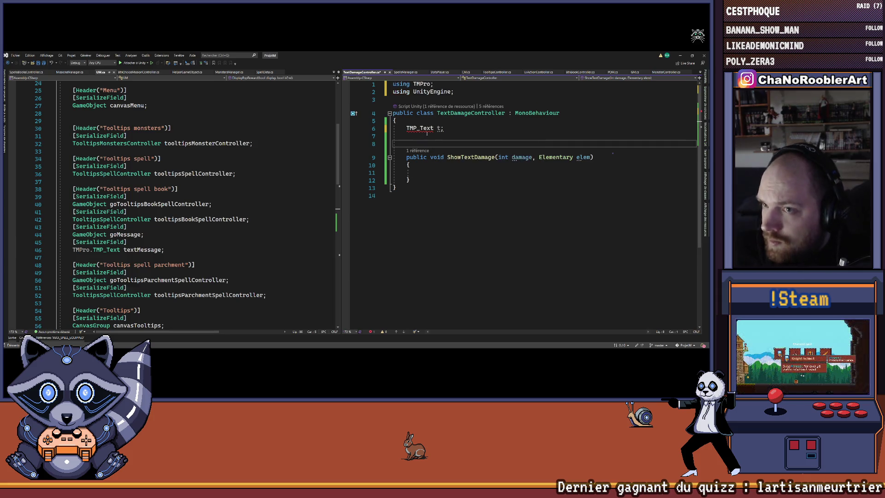
Rename the field to _text and save the script
click(439, 129)
key(ctrl+s)
text(_text)
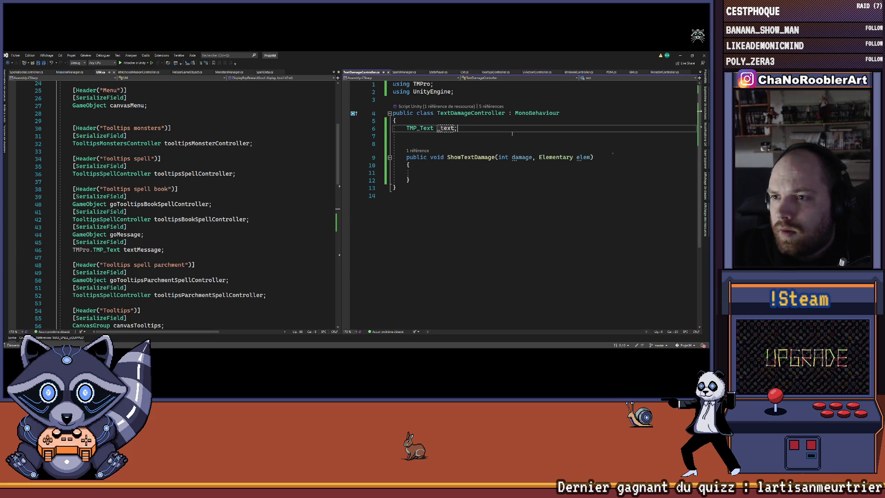
key(End)
key(Return)
Add a TMP_Text Text property whose getter returns _text
text(MP_Text)
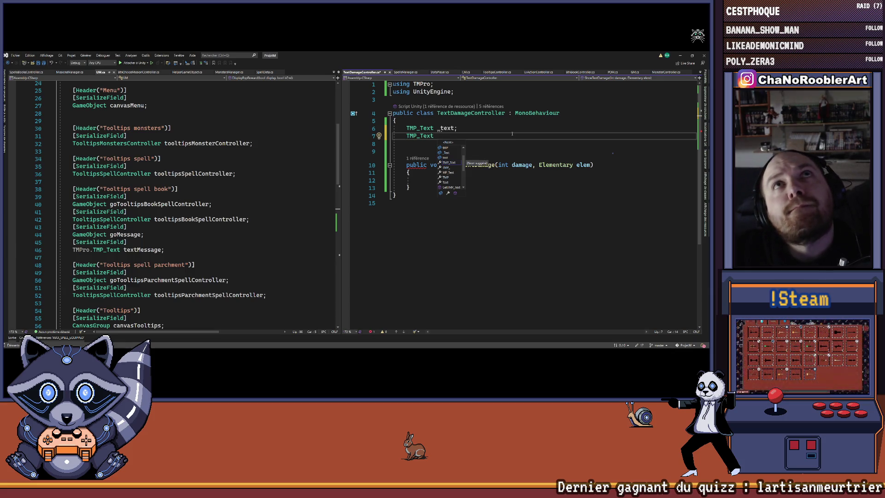
text(Txe)
key(BackSpace)
text(ext)
key(Return)
text({)
key(Return)
text(ge)
key(Tab)
key(Tab)
key(ctrl+Left)
key(ctrl+Left)
key(ctrl+Left)
key(Return)
key(Down)
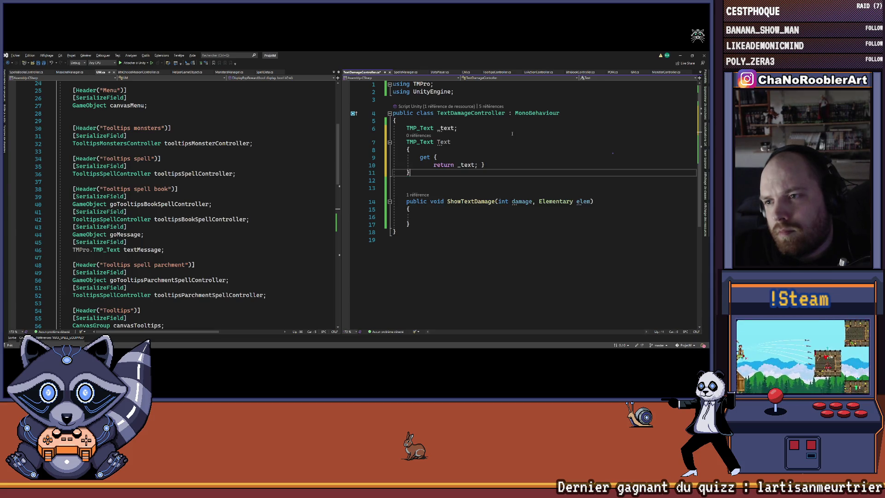
key(Up)
key(Return)
key(Up)
key(Up)
key(End)
Make the getter set _text = GetComponent<TMP_Text>() when _text is null
key(Return)
text(if(_text == null) {)
key(Return)
key(BackSpace)
key(BackSpace)
key(BackSpace)
key(Return)
text(_text)
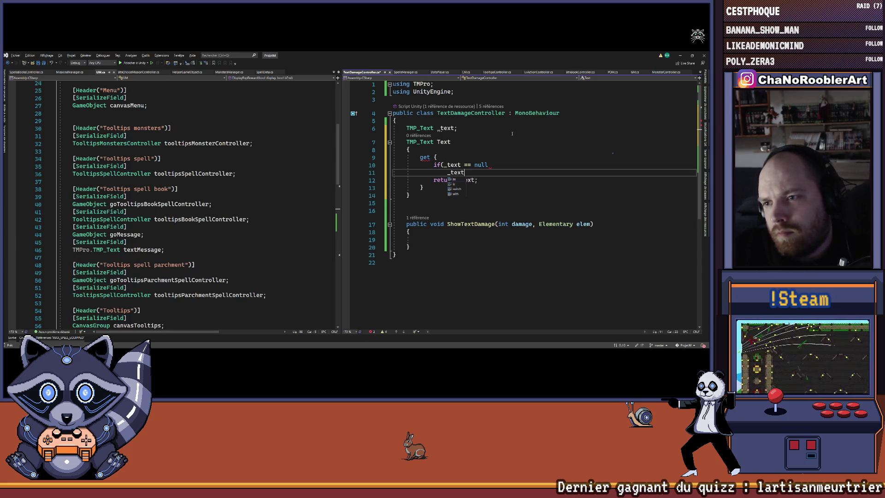
text( = G)
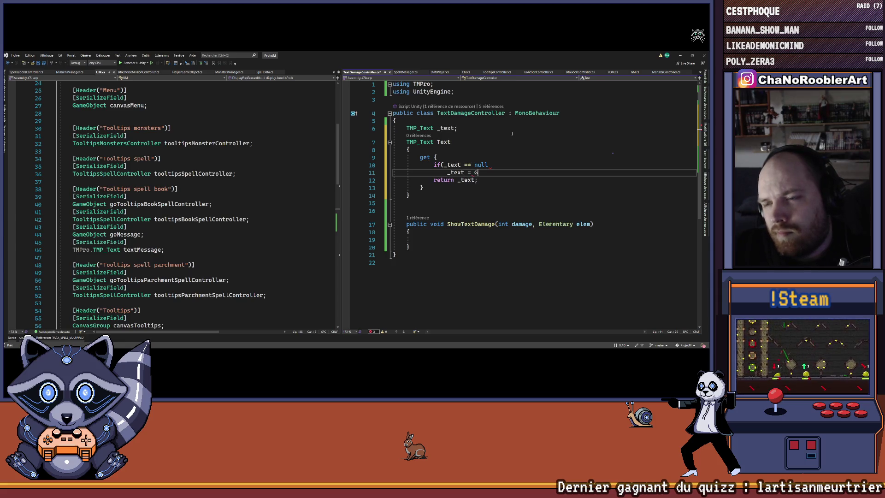
key(Tab)
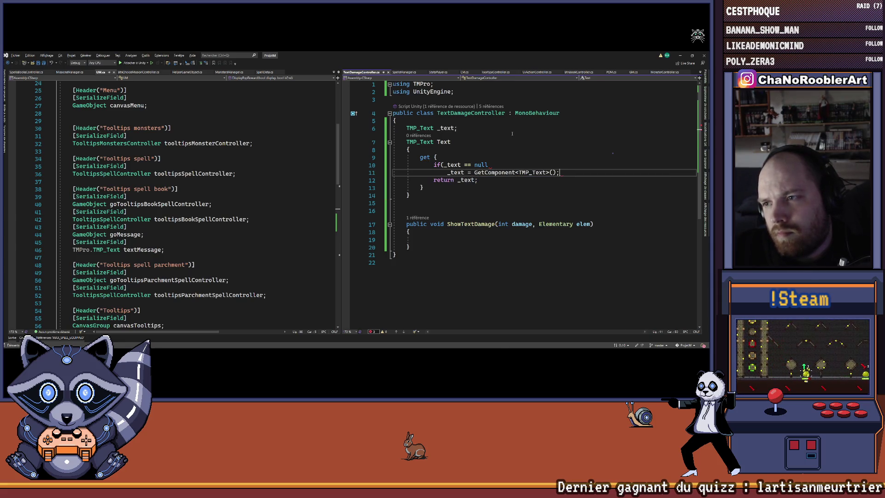
key(ctrl+k)
key(ctrl+d)
key(Up)
text())
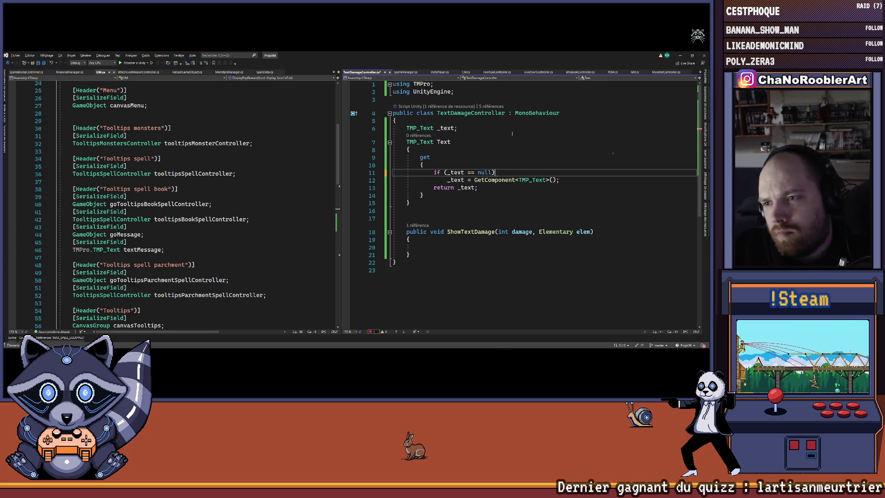
key(Down)
key(Down)
key(Down)
key(Down)
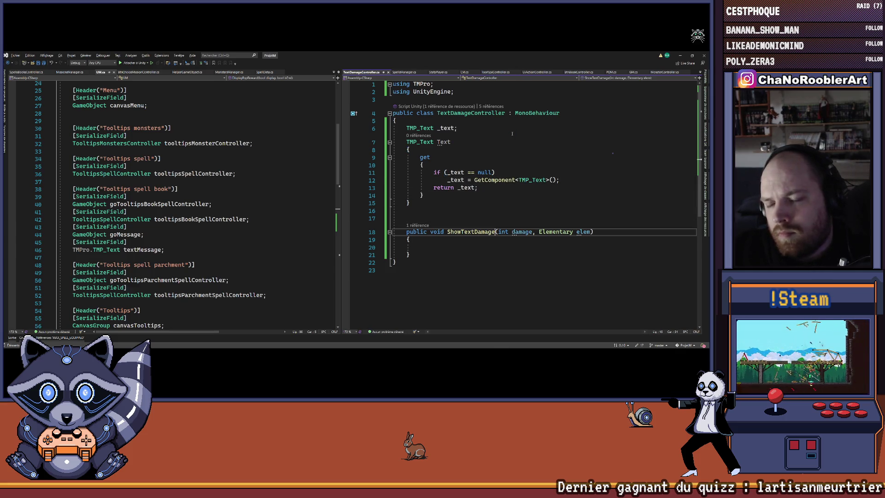
Set Text.text = damage.ToString() in ShowTextDamage
text(Text)
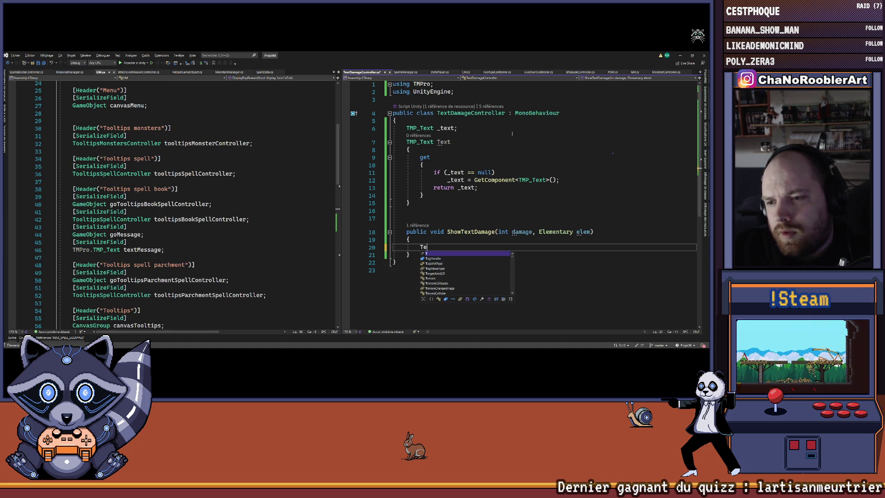
key(Escape)
key(Tab)
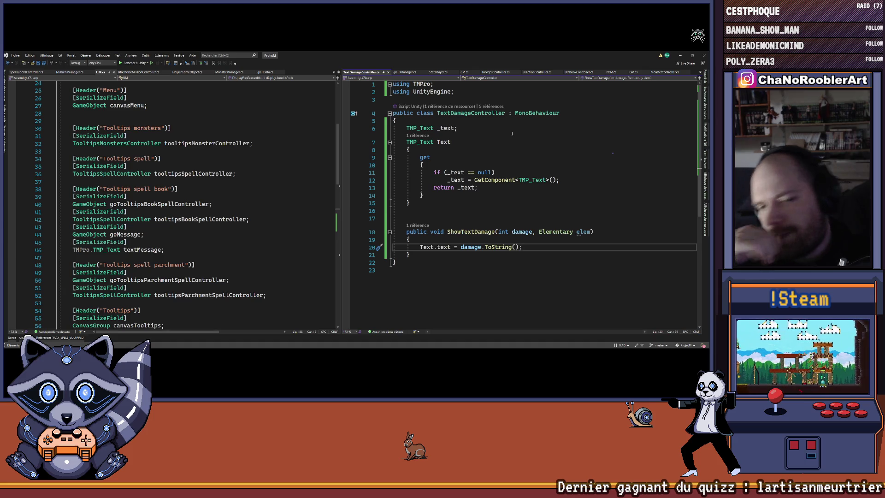
click(28, 72)
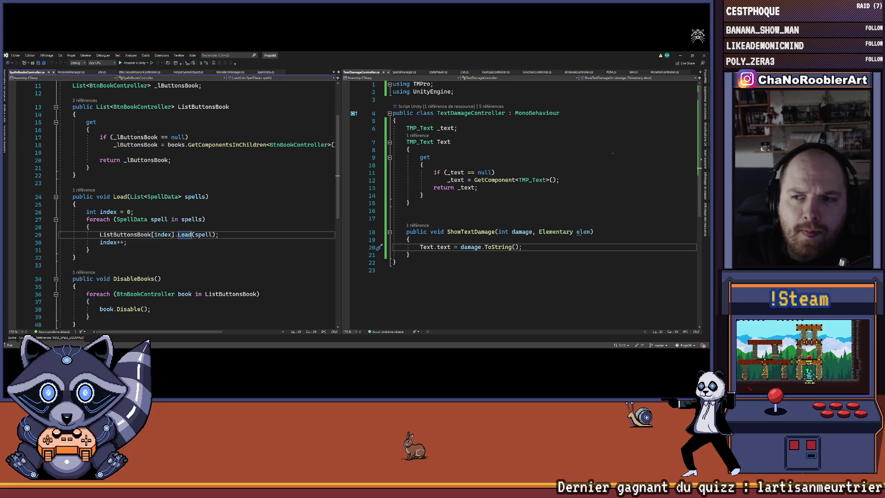
Browse the open scripts on the left, including HelperGameObject.cs and BtnChoiceMissionController.cs
mouse_move(254, 146)
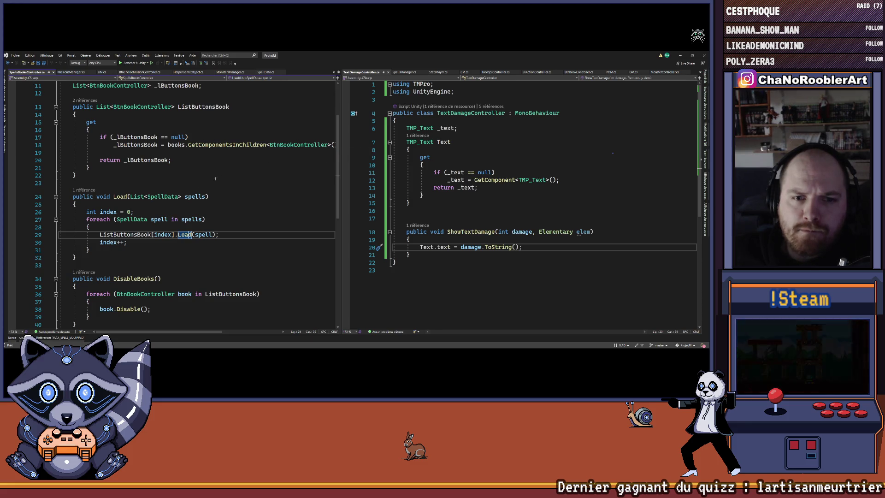
click(70, 73)
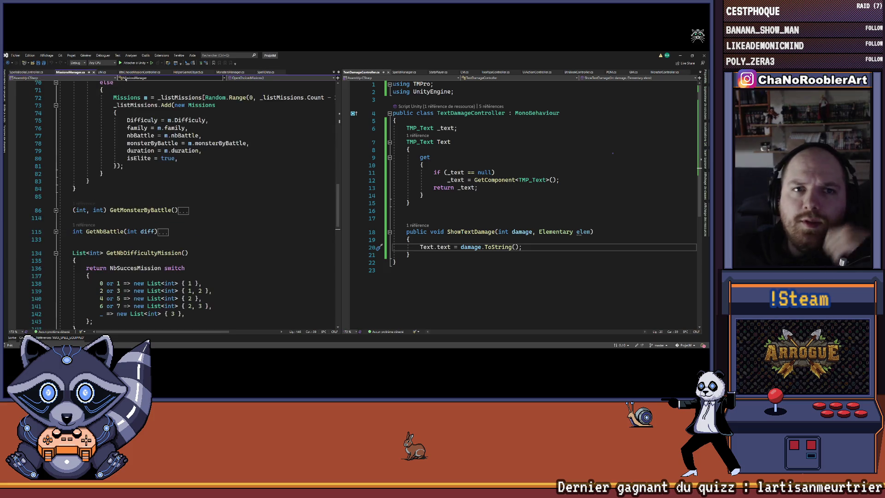
click(140, 72)
click(194, 73)
click(226, 72)
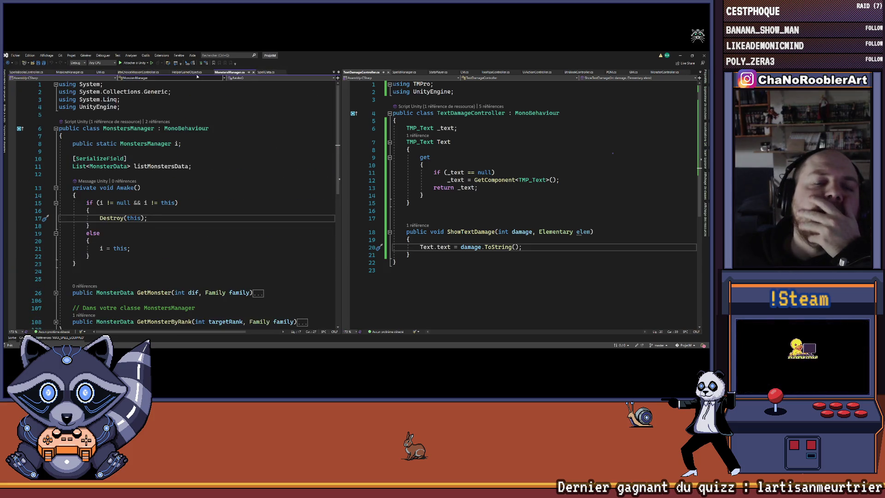
click(184, 72)
click(127, 73)
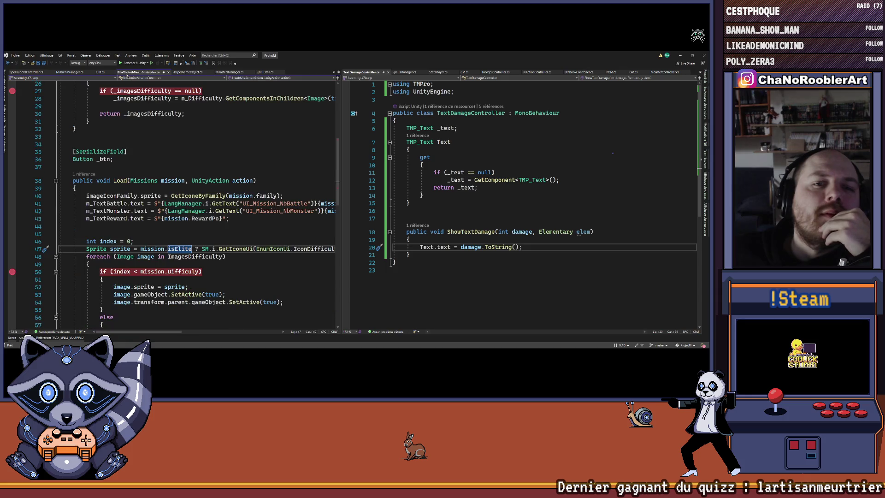
scroll(160, 187, down, 3)
scroll(174, 157, up, 8)
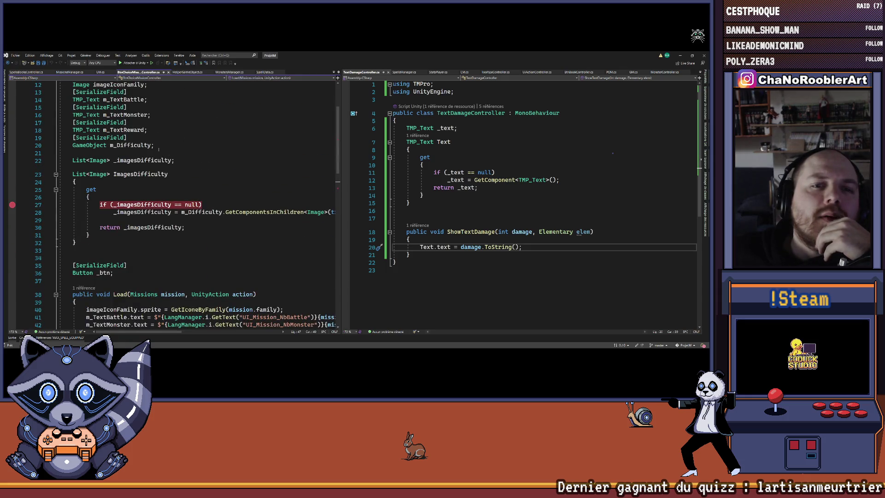
Jump to the ShowTextDamage call in UM.cs from the references list
click(417, 225)
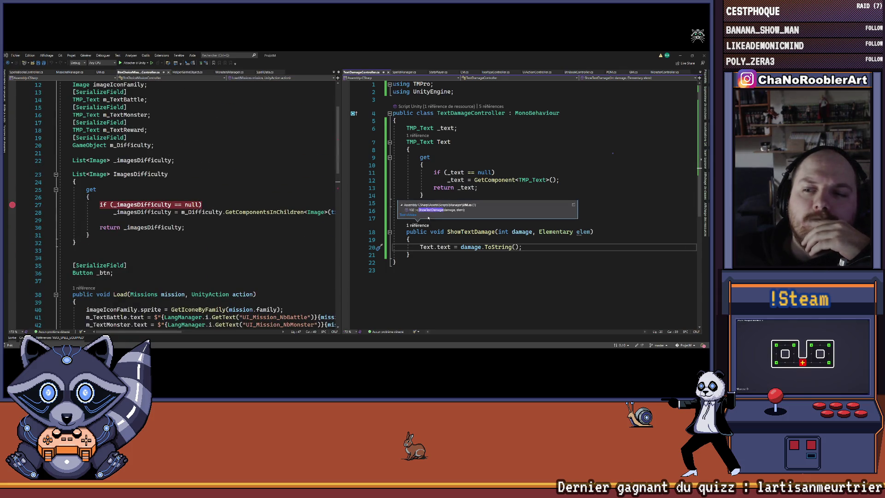
double_click(424, 210)
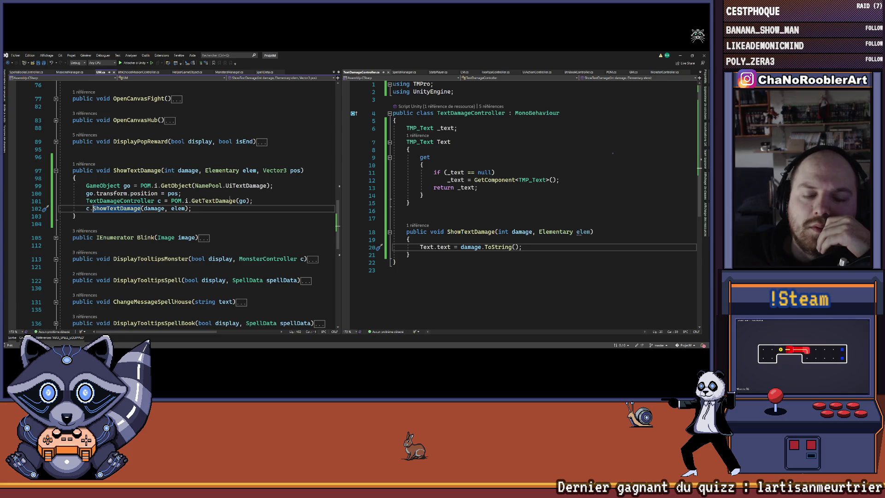
click(527, 248)
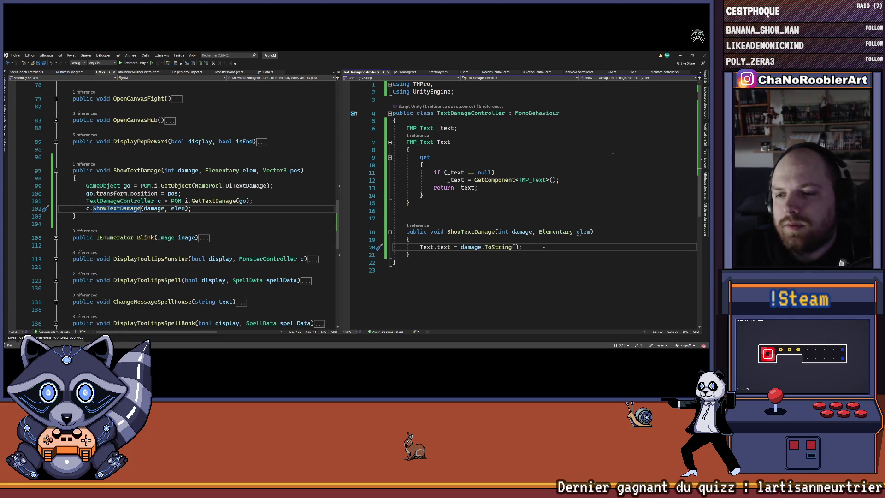
Add Text.alpha = 0; and this.gameObject.SetActive(true); to ShowTextDamage
key(Return)
text(Text.)
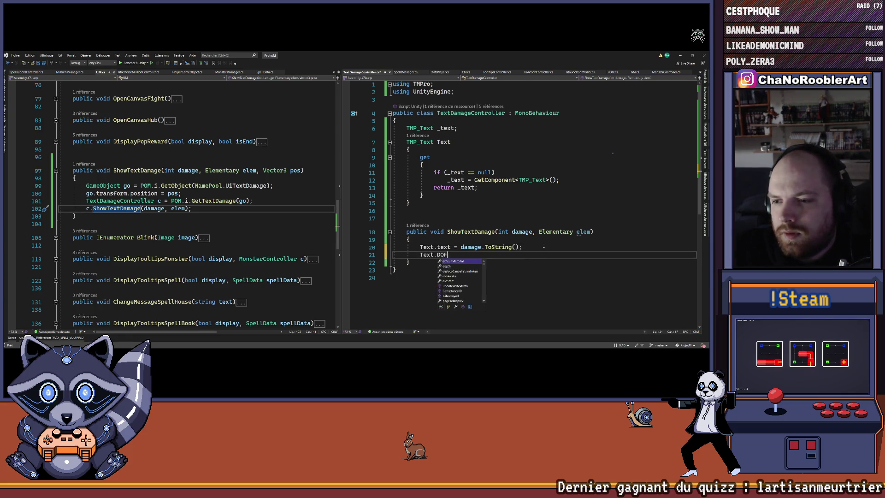
text(alpha = 0;)
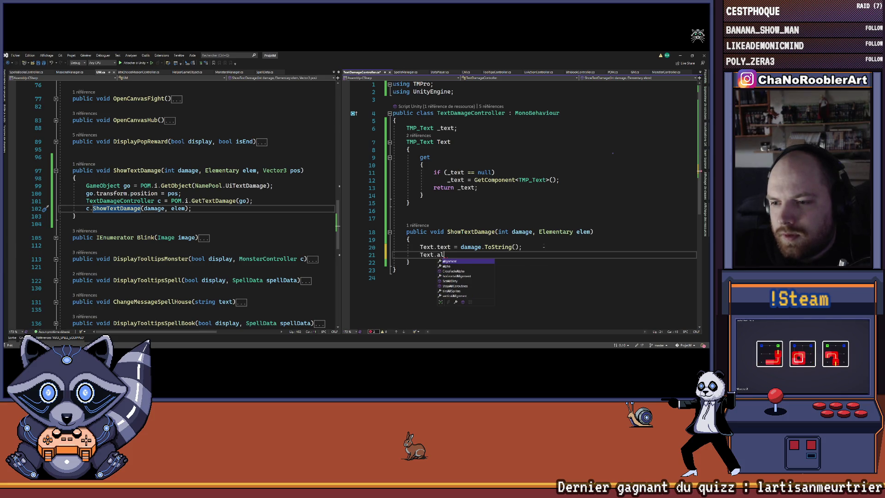
key(Return)
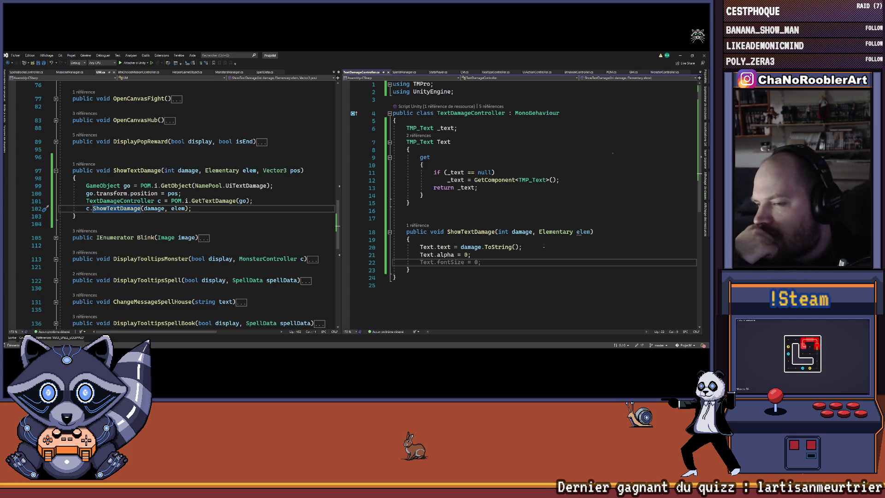
text(This)
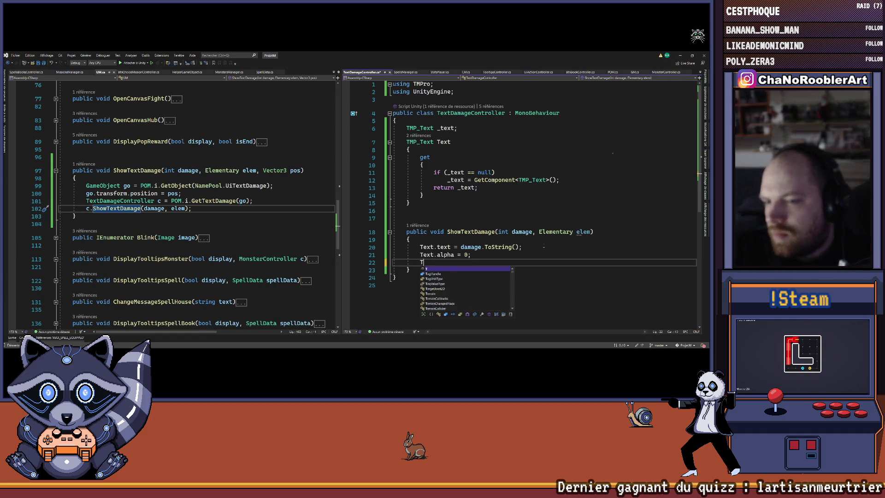
key(BackSpace)
key(BackSpace)
key(BackSpace)
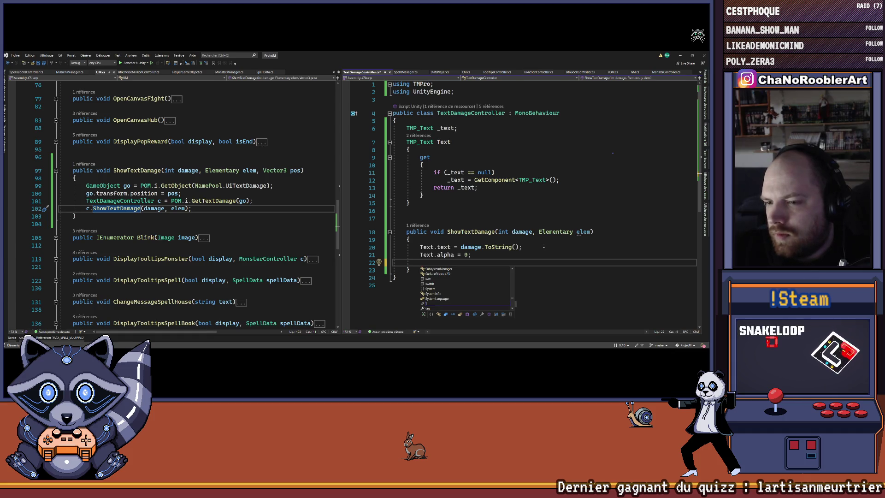
text(this.gameObject.SetActive(true);)
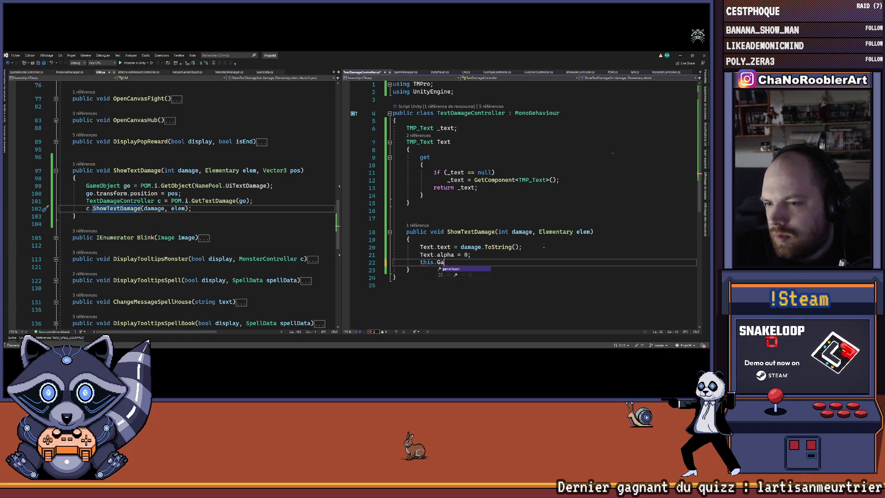
key(Return)
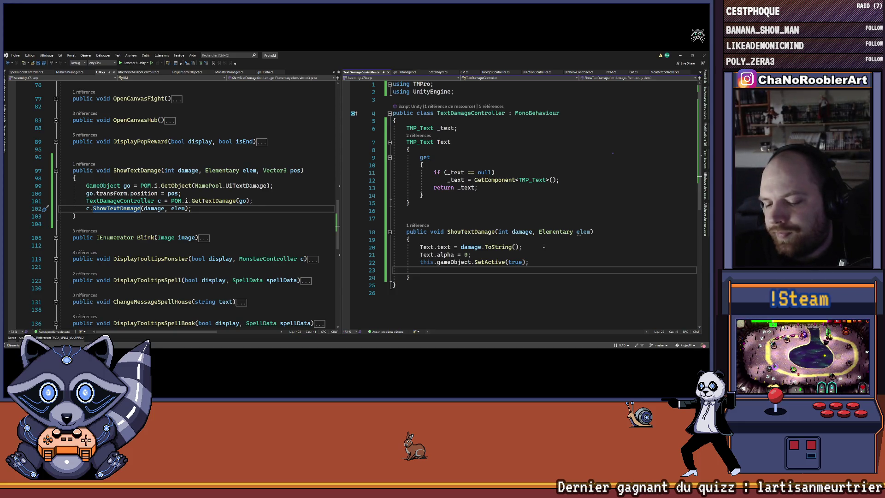
Start a this.transform.DOMove call and import DG.Tweening through the quick fix
text(this.r)
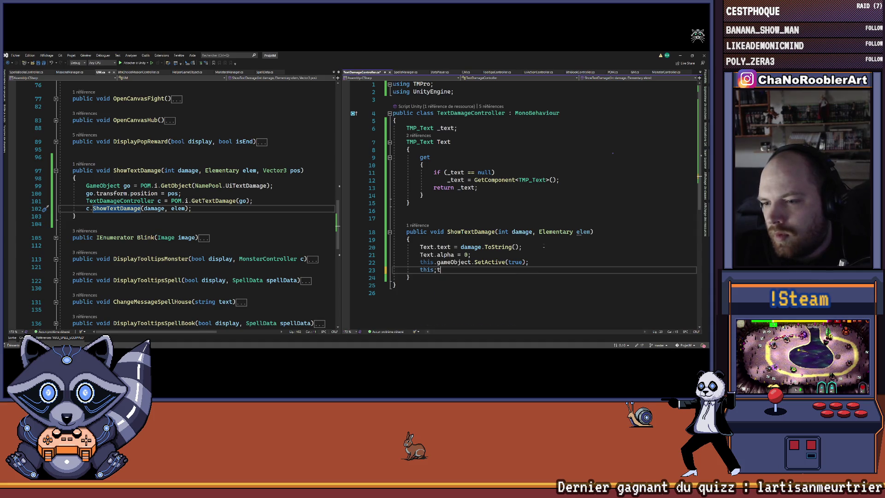
key(BackSpace)
text(did)
key(Tab)
key(ctrl+BackSpace)
text(tar)
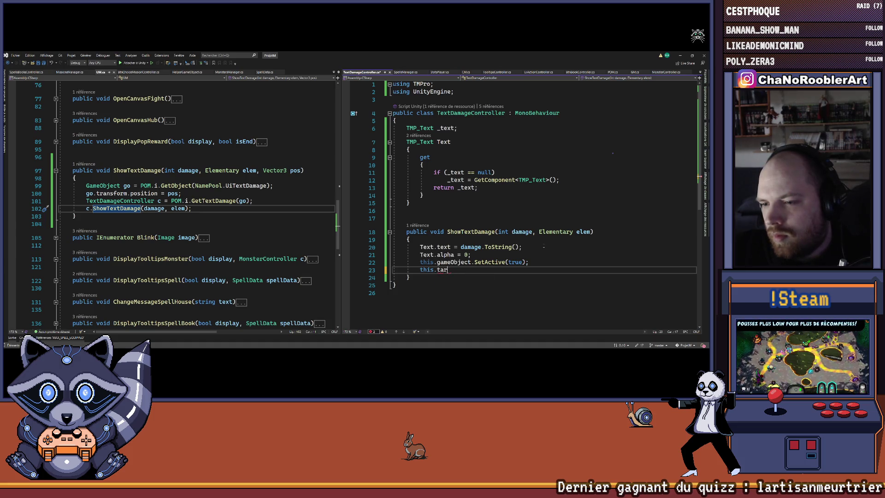
key(BackSpace)
key(BackSpace)
text(ran)
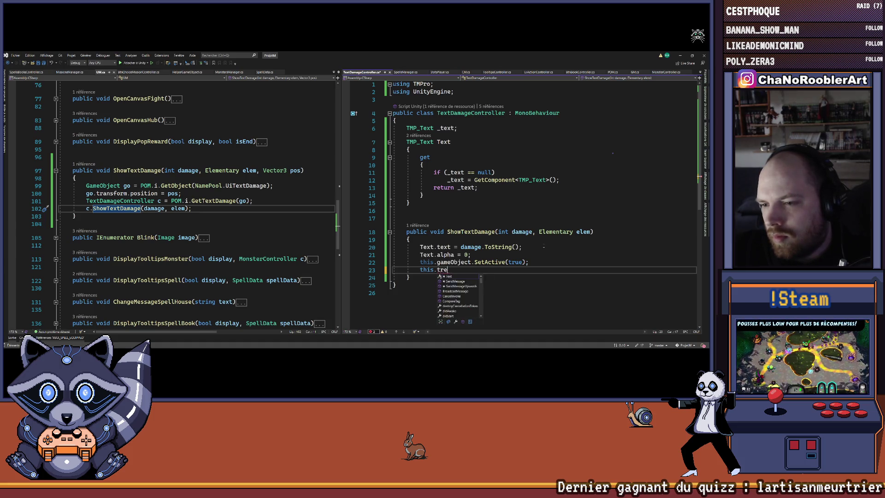
key(Tab)
text(.DOM)
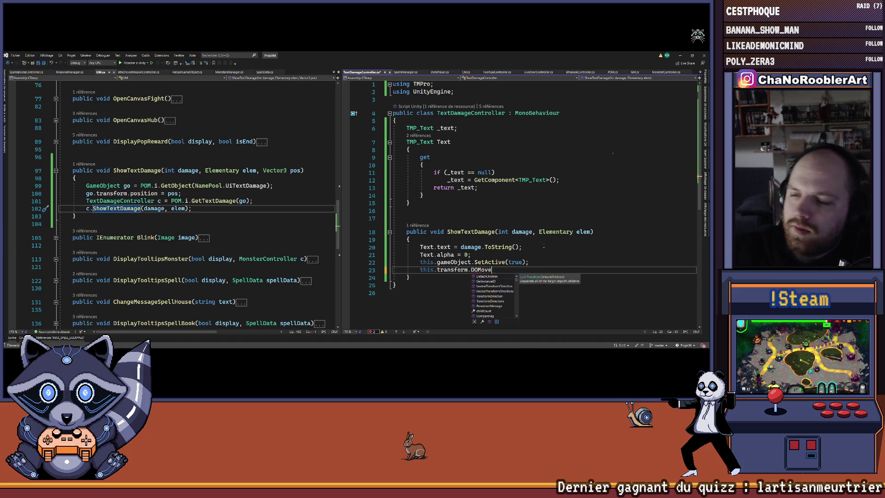
text(ove)
drag(471, 254, 524, 247)
mouse_move(489, 272)
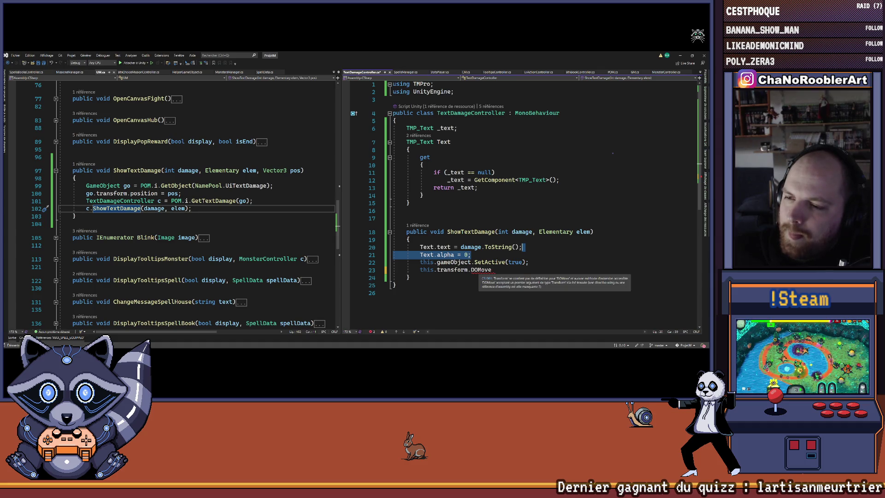
click(483, 292)
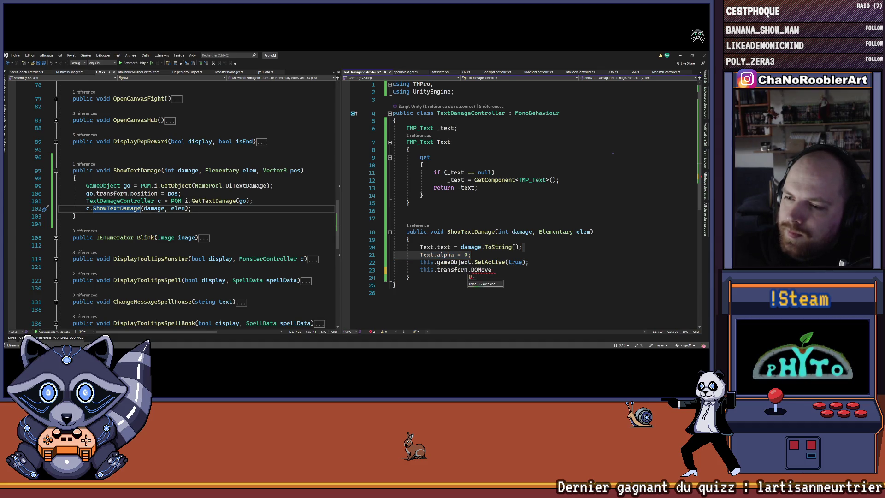
click(482, 284)
click(493, 278)
Pass this.transform.position + new Vector3(0,10,0) and a 2f duration to DOMove
text(()
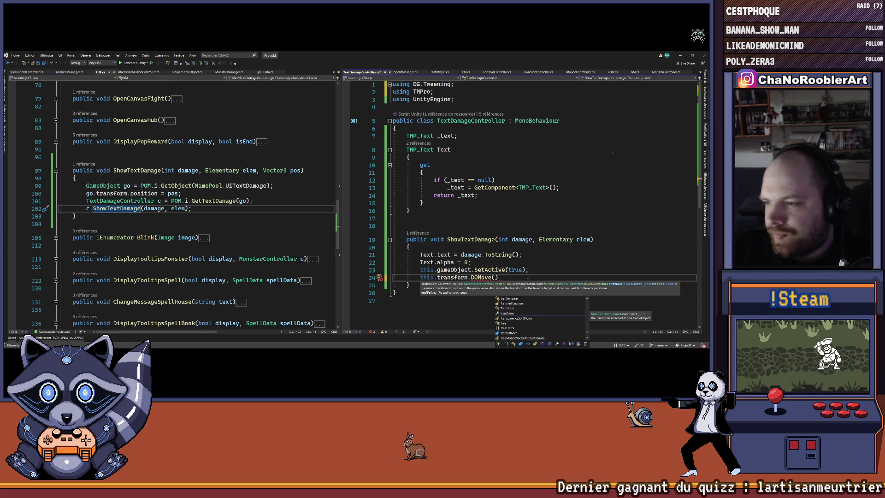
text(this.transform.position + Vector3(0b)
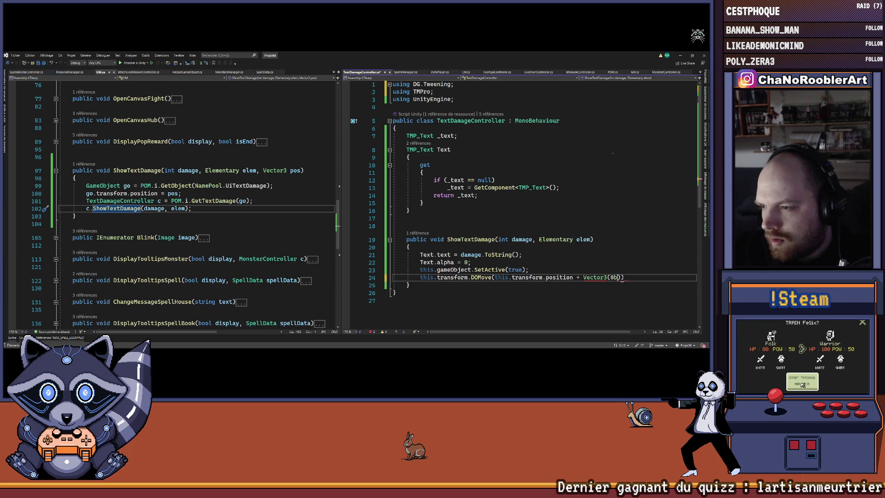
key(BackSpace)
text(,0)
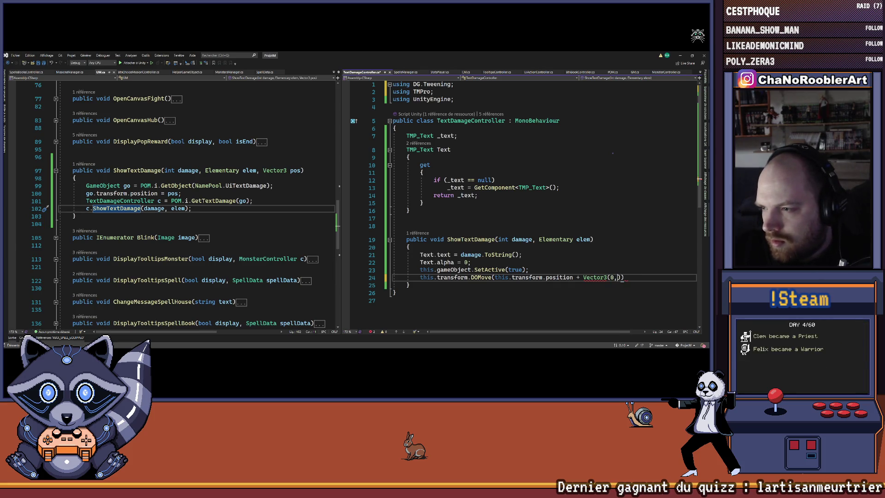
text(10,0)
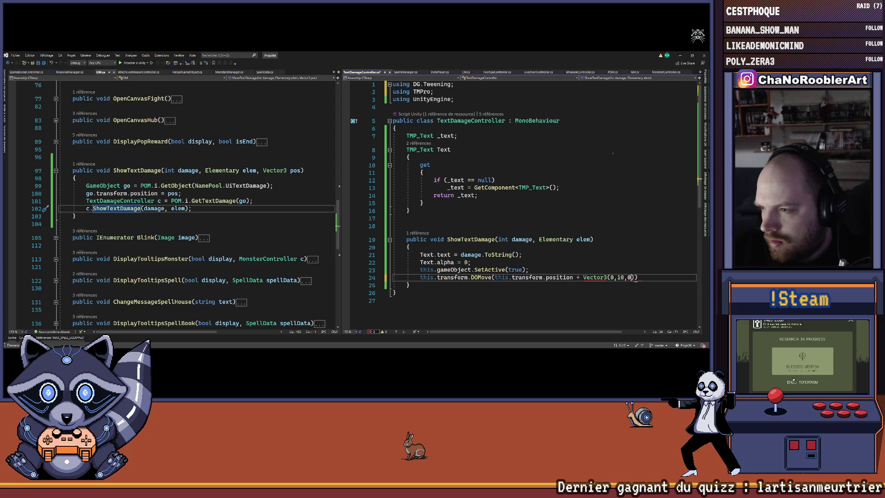
text())
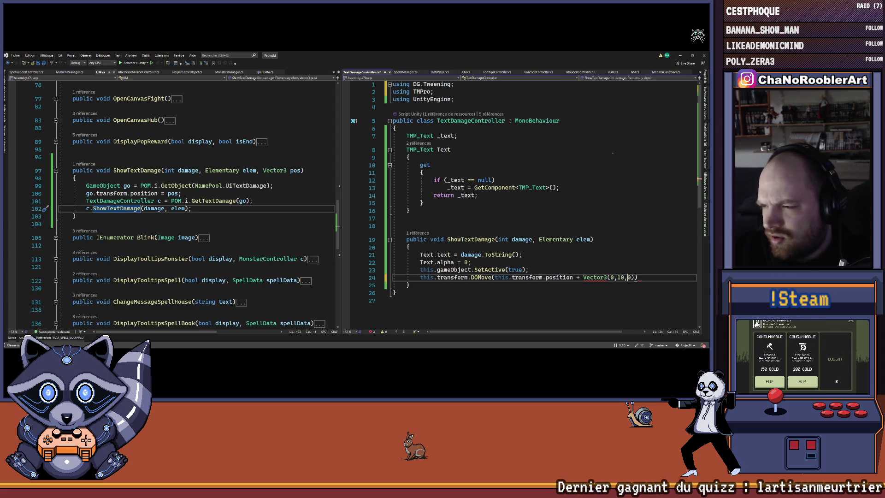
text(,)
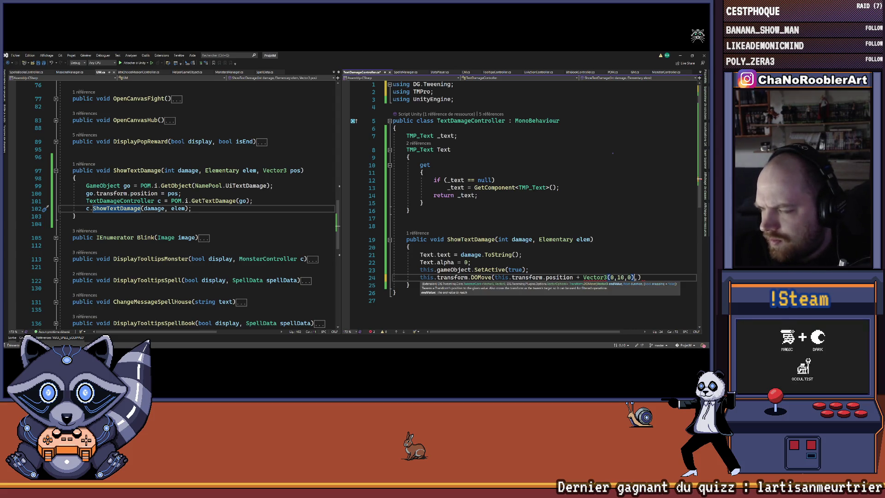
click(584, 277)
text(new)
click(652, 277)
text(2)
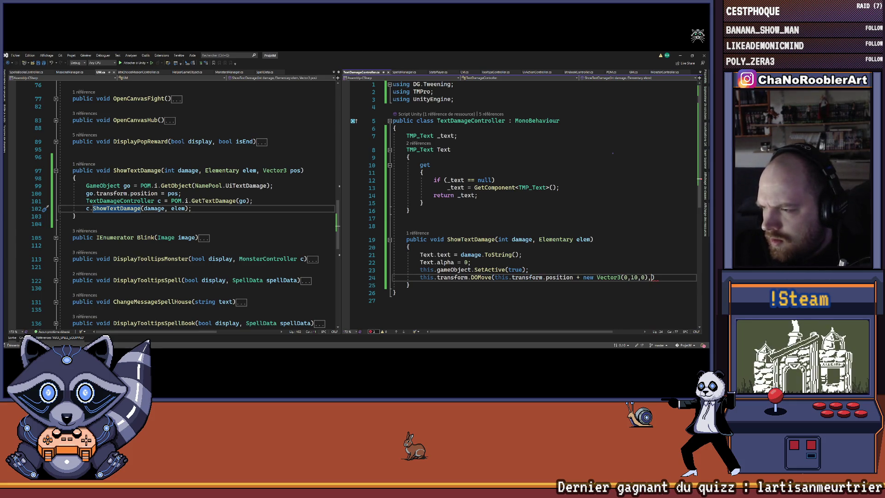
text(F)
key(End)
key(BackSpace)
key(BackSpace)
text(f);)
key(Return)
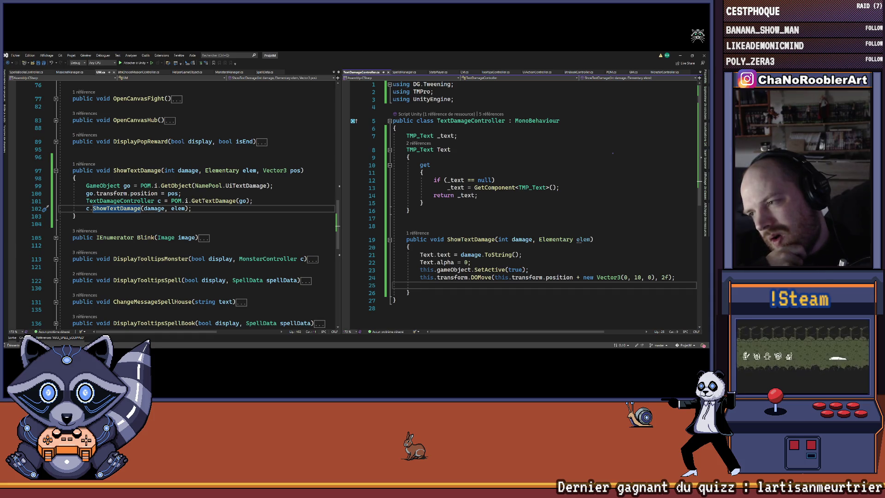
text(this.)
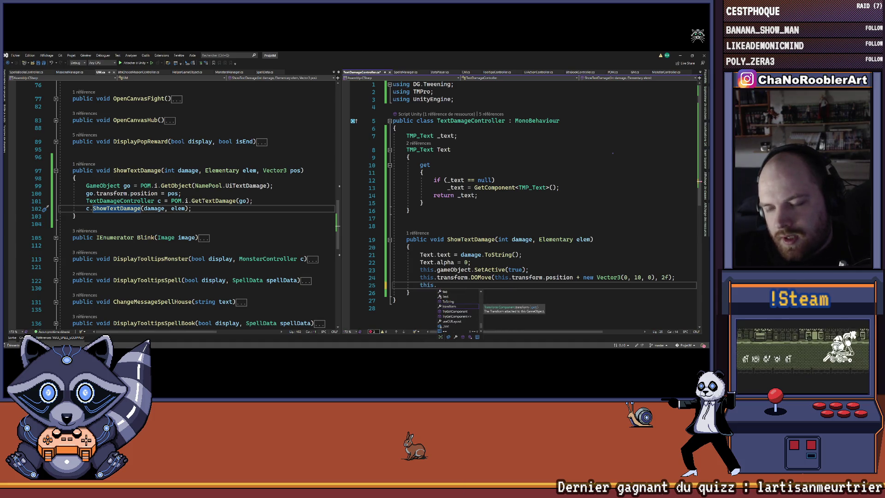
Start the next statement as Text.DOF to look for a fade method
key(BackSpace)
key(BackSpace)
key(BackSpace)
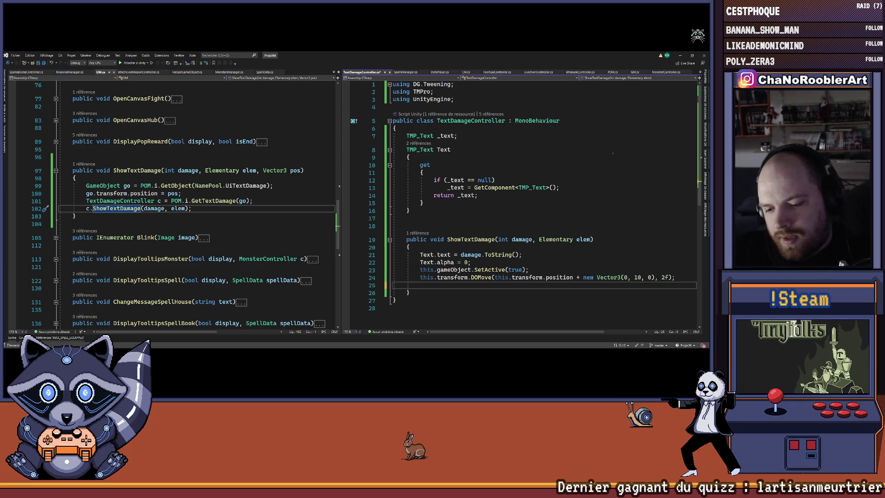
text(te)
key(BackSpace)
key(BackSpace)
text(Text.DOF)
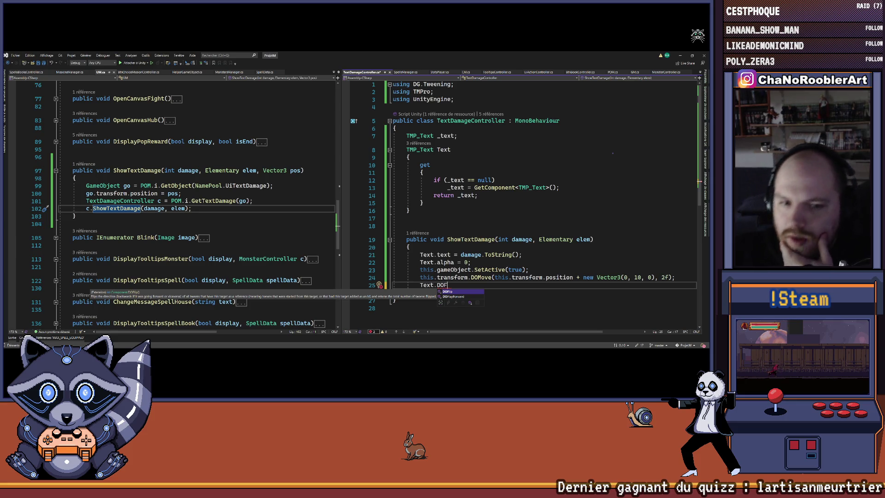
scroll(184, 202, down, 2)
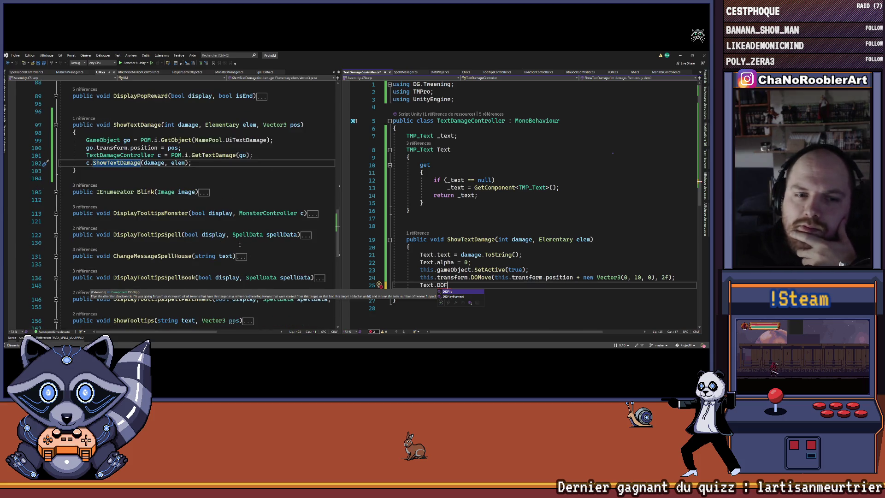
key(Escape)
Toggle the DisplayTooltipsSpell and DisplayTooltipsMonster outlines and select the Text.alpha = 0 line
click(56, 235)
click(56, 235)
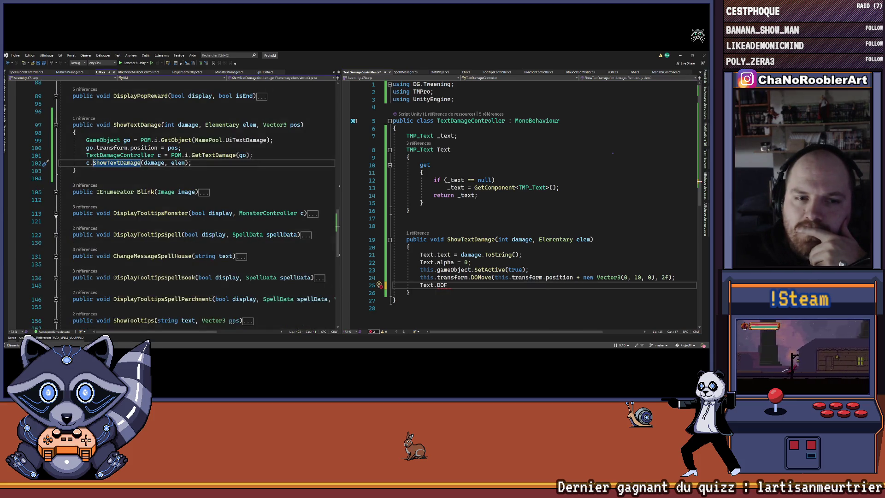
click(56, 214)
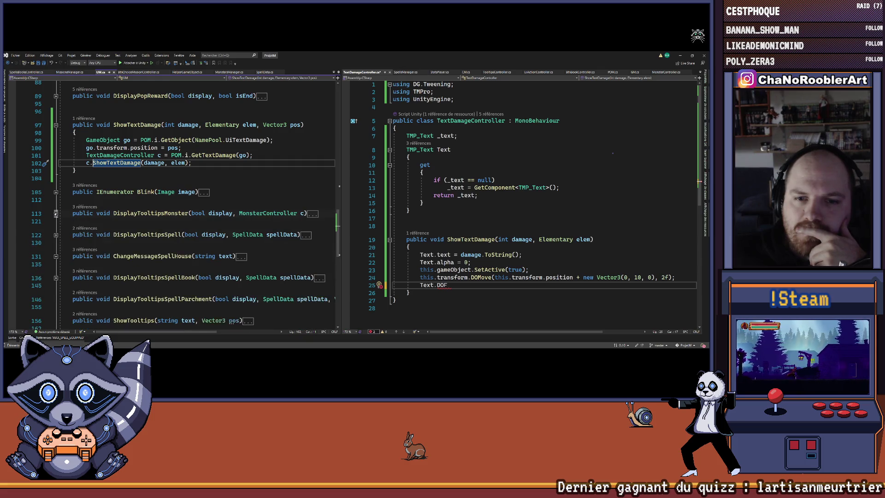
click(56, 213)
click(55, 235)
click(56, 235)
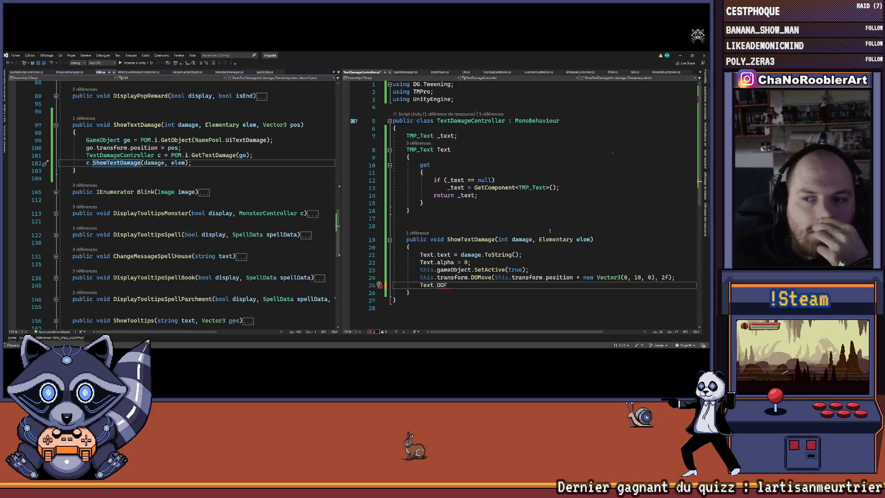
drag(420, 262, 472, 263)
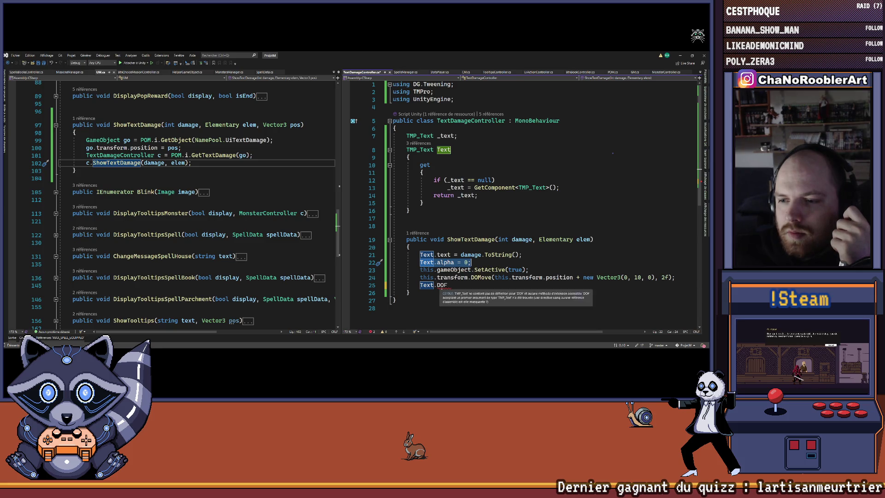
click(438, 286)
Try the text.DOFA and transform.DO completions, then cut line 25 back to 'Text.'
key(ctrl+space)
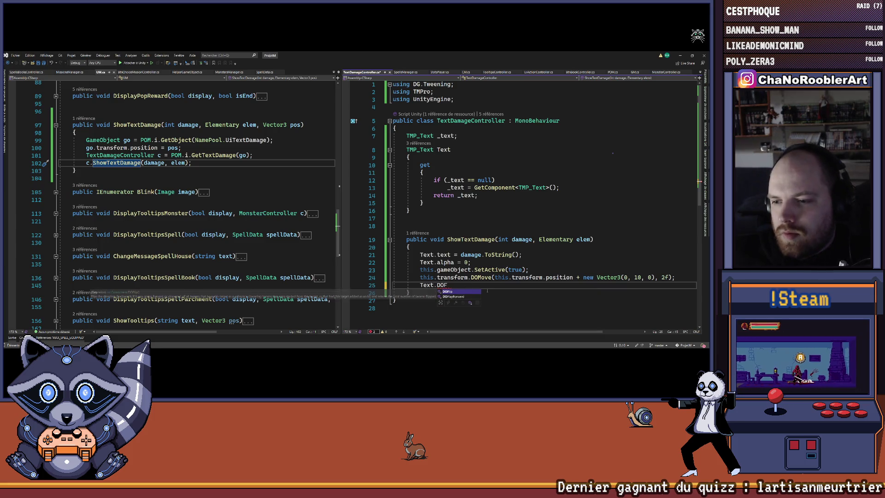
key(Escape)
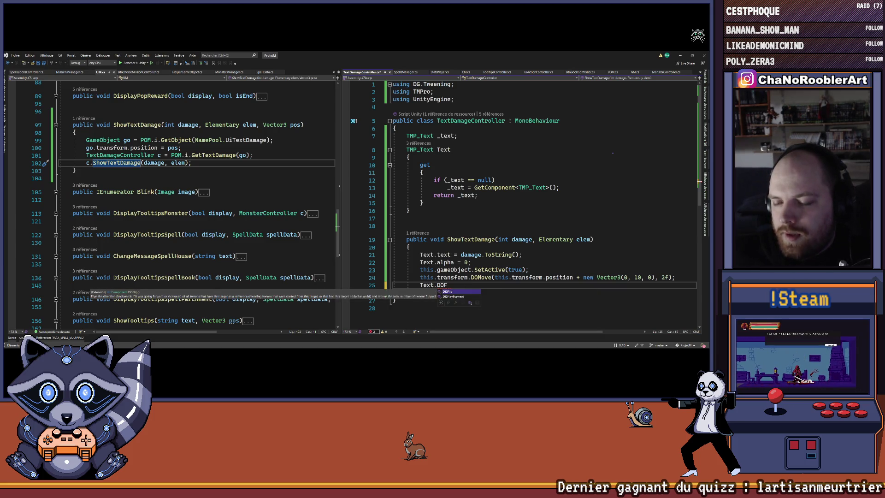
key(ctrl+space)
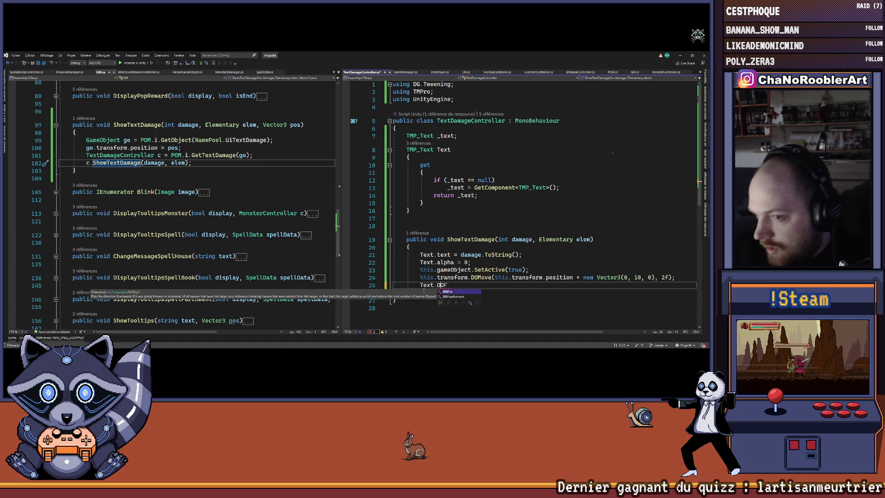
key(BackSpace)
key(BackSpace)
key(BackSpace)
text(tex)
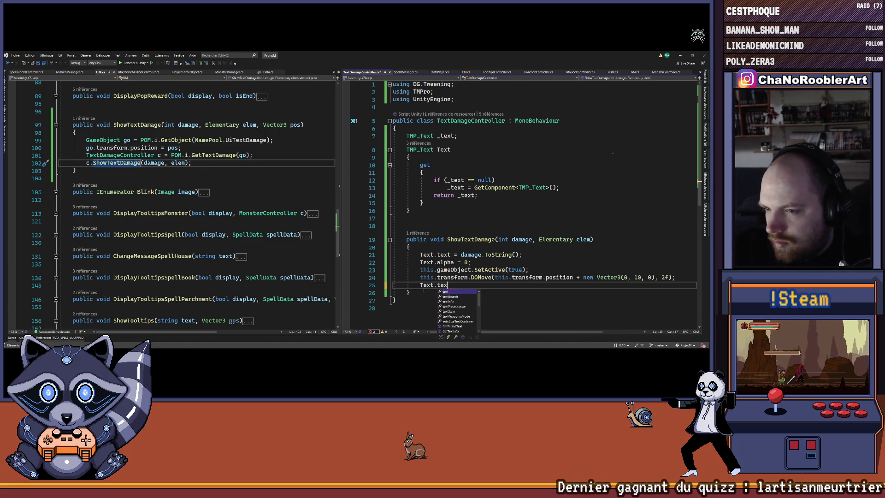
text(t.DOFA)
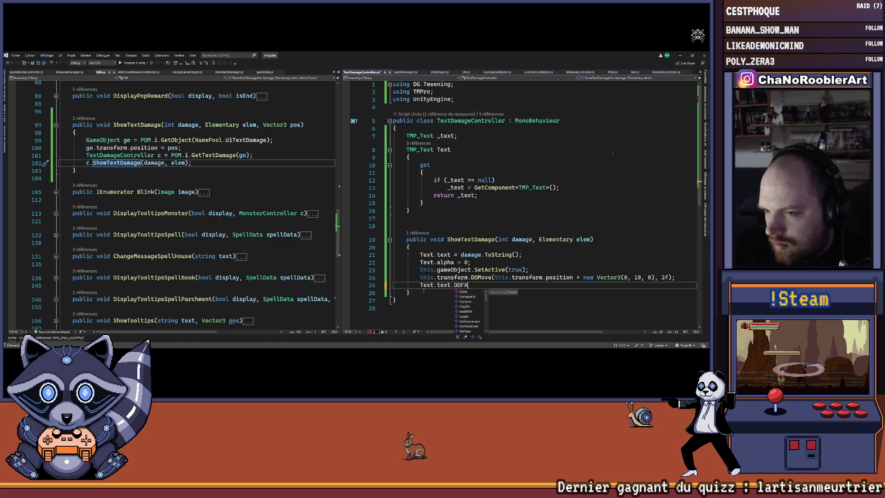
key(BackSpace)
key(BackSpace)
key(BackSpace)
key(BackSpace)
key(BackSpace)
key(BackSpace)
key(BackSpace)
key(BackSpace)
text(ransform.DO)
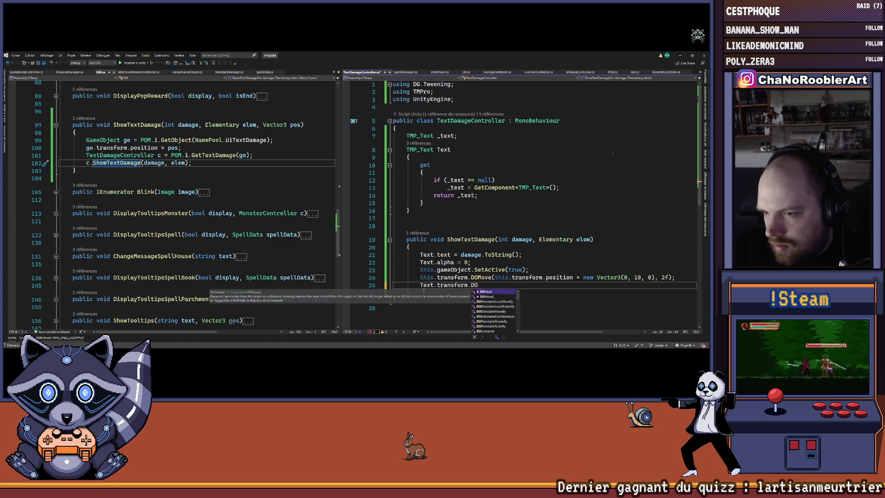
key(BackSpace)
key(BackSpace)
key(BackSpace)
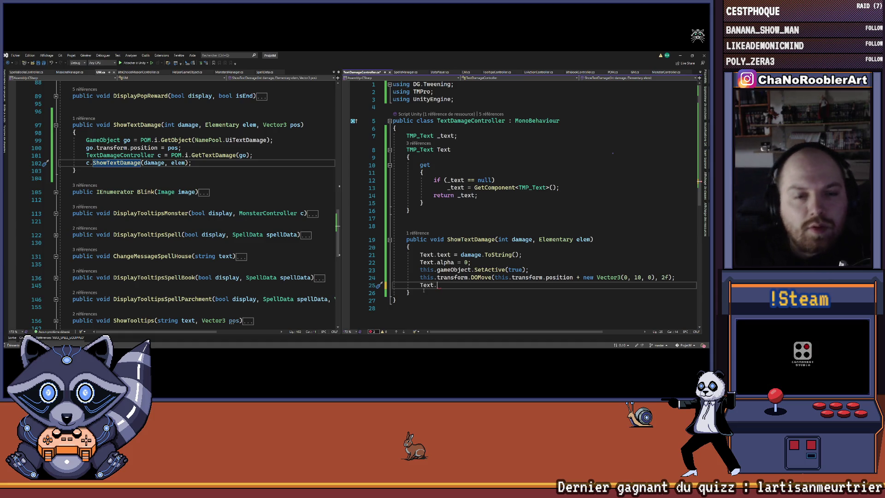
scroll(194, 203, down, 3)
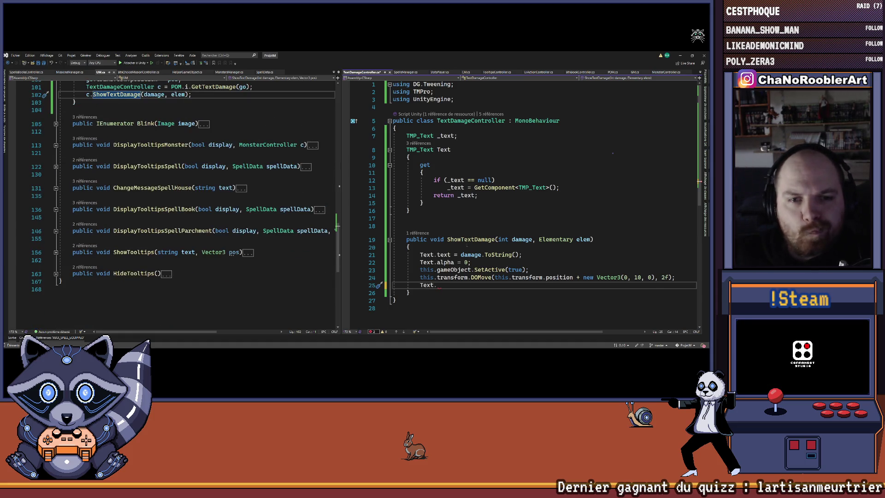
click(480, 219)
key(ctrl+shift+f)
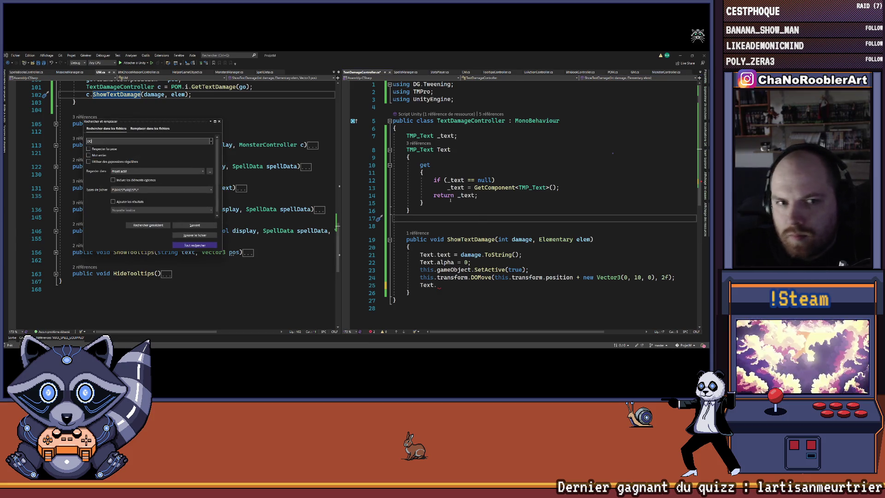
key(Return)
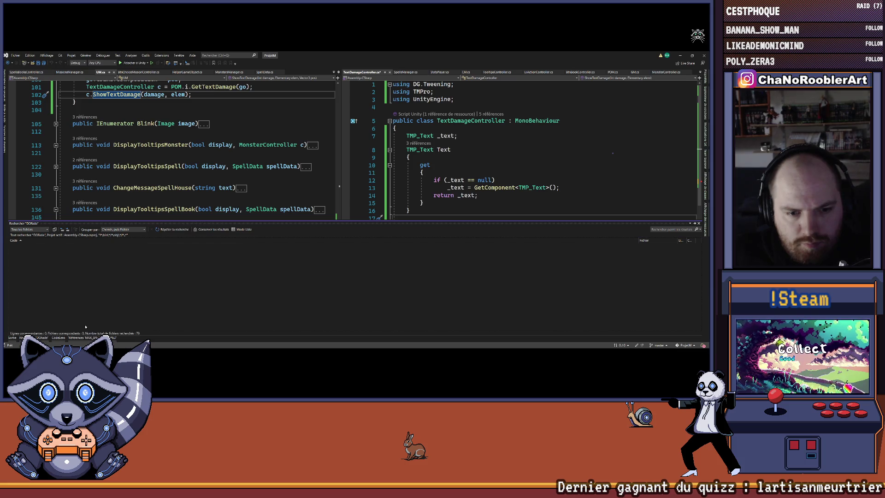
click(241, 133)
scroll(277, 166, up, 6)
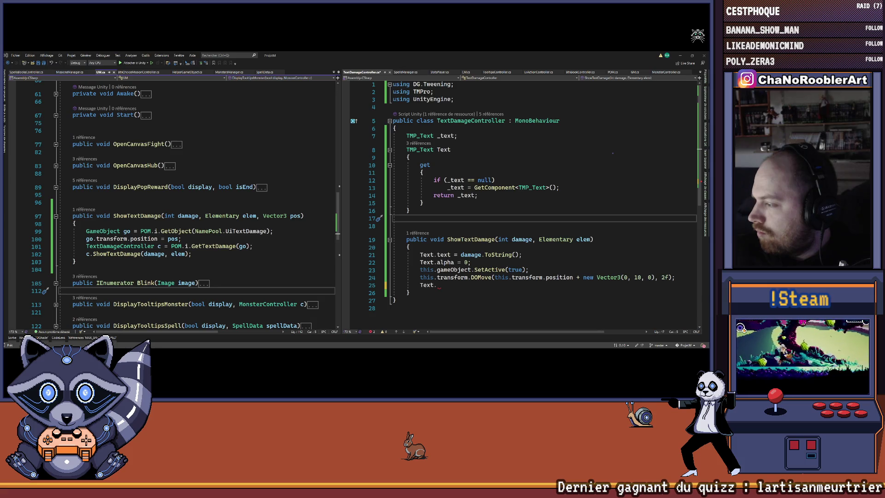
click(438, 285)
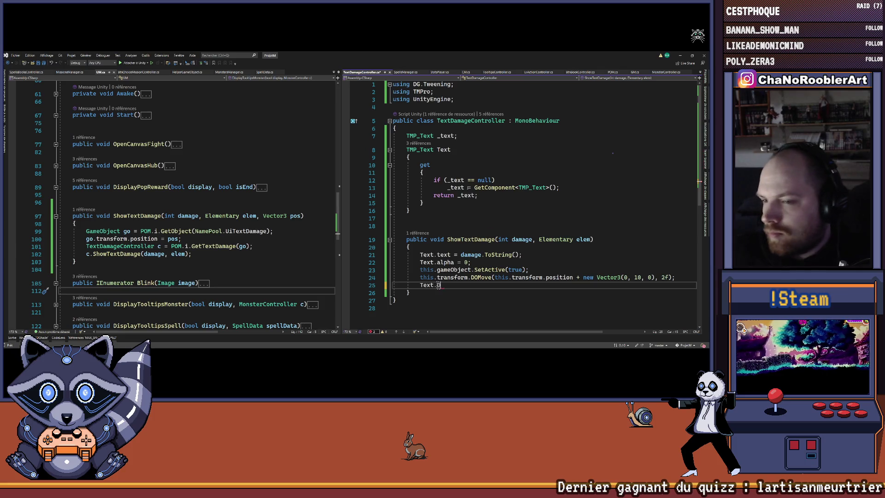
Complete line 25 as Text.DOFade(0, 1f);
text(DOF)
key(BackSpace)
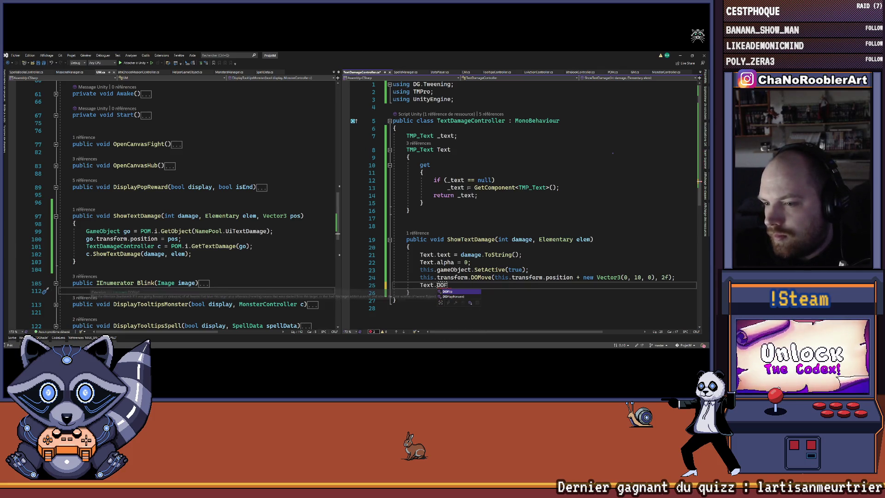
key(Down)
key(Down)
key(Down)
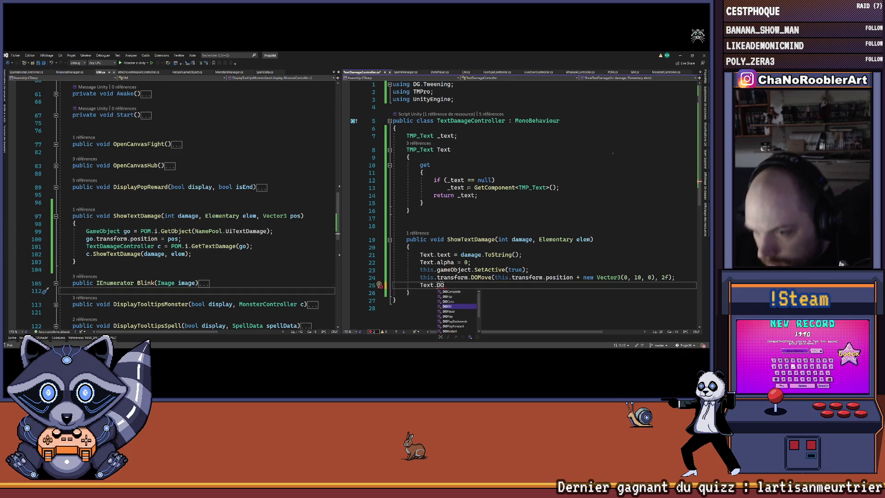
text(Fad)
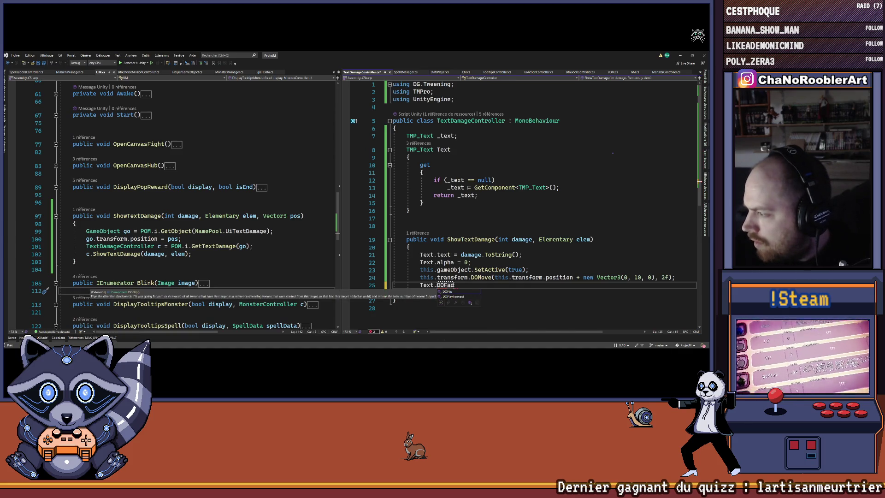
text(e(0,D)
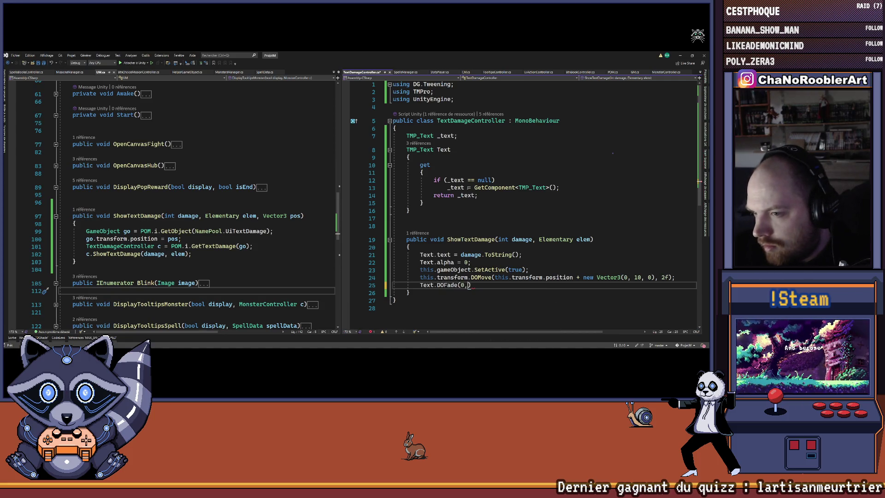
text(U)
key(BackSpace)
key(BackSpace)
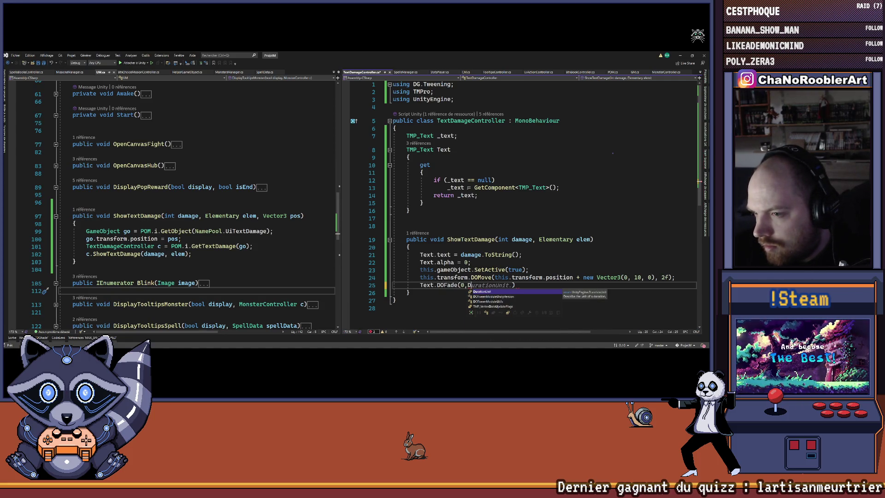
text(11f)
Save the script and select the whole TextDamageController class code
key(ctrl+s)
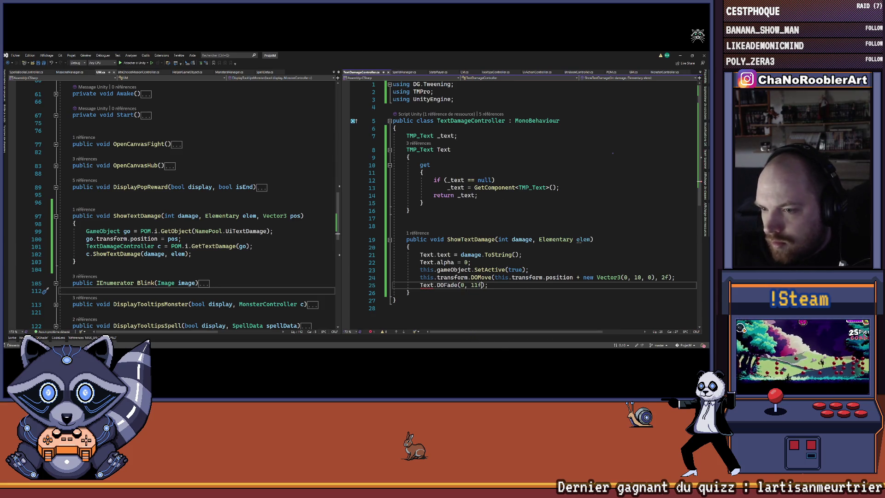
mouse_move(426, 287)
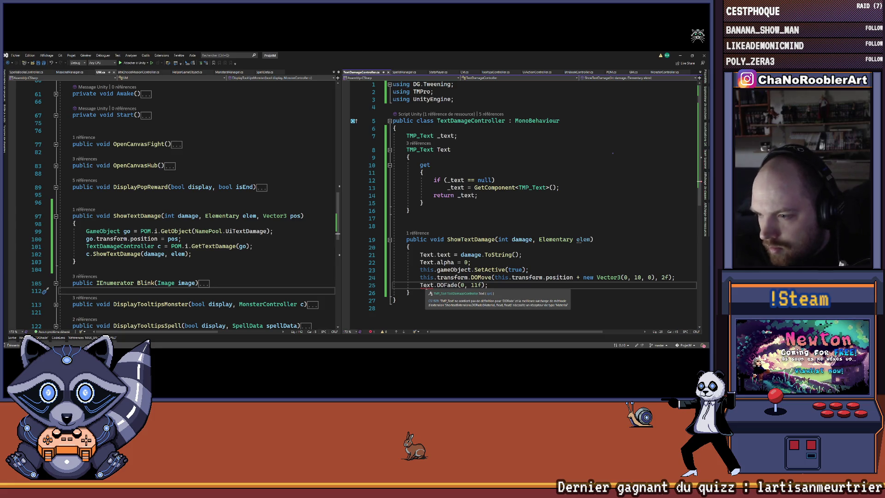
click(438, 285)
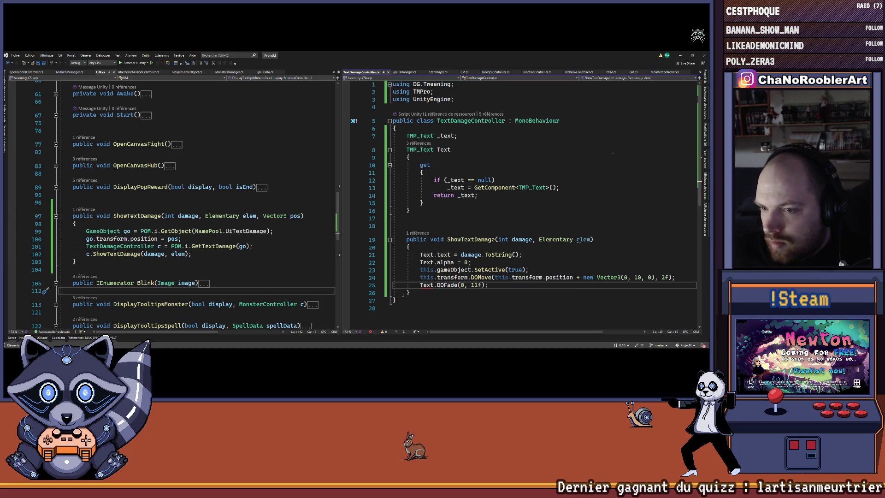
drag(401, 301, 381, 106)
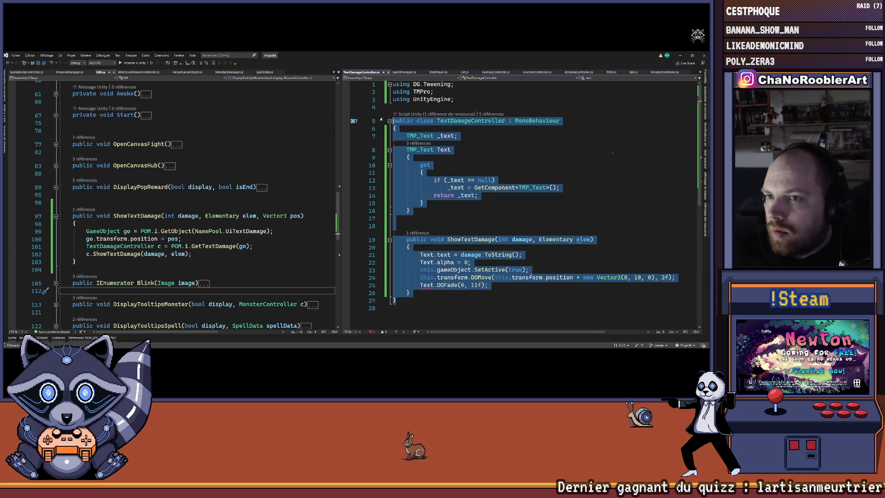
key(alt+Tab)
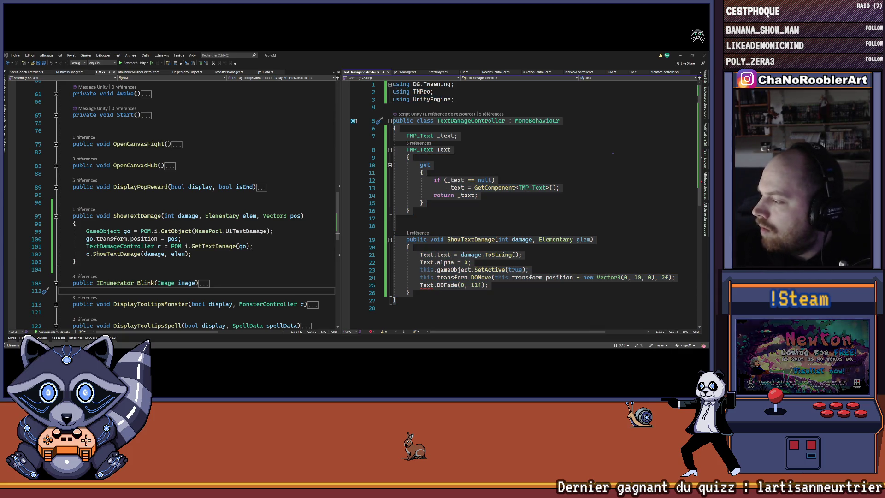
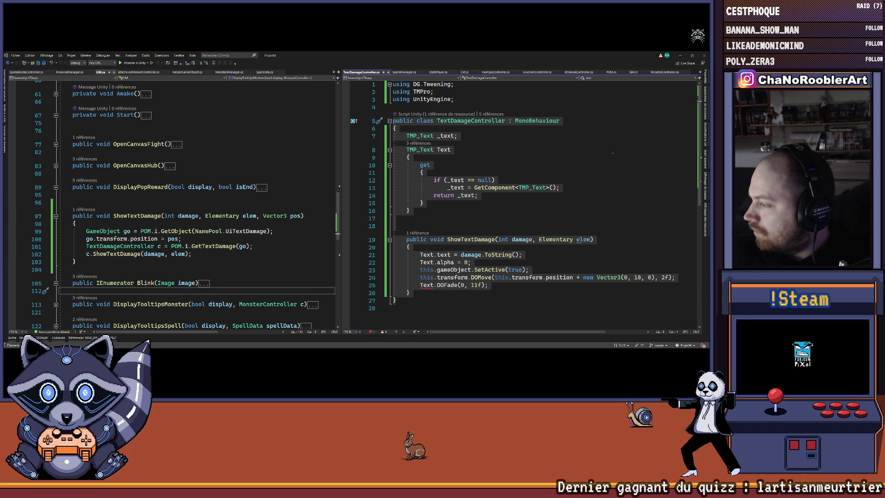
Snip the DOFade error popup on line 25 to an image, then bring up Unity Hub
key(shift+alt+equal)
key(shift+alt+equal)
key(shift+alt+equal)
click(429, 285)
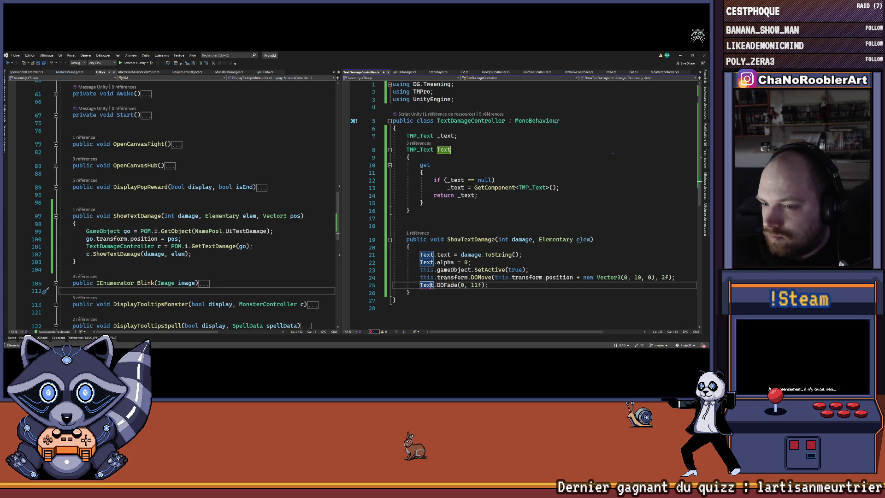
mouse_move(431, 285)
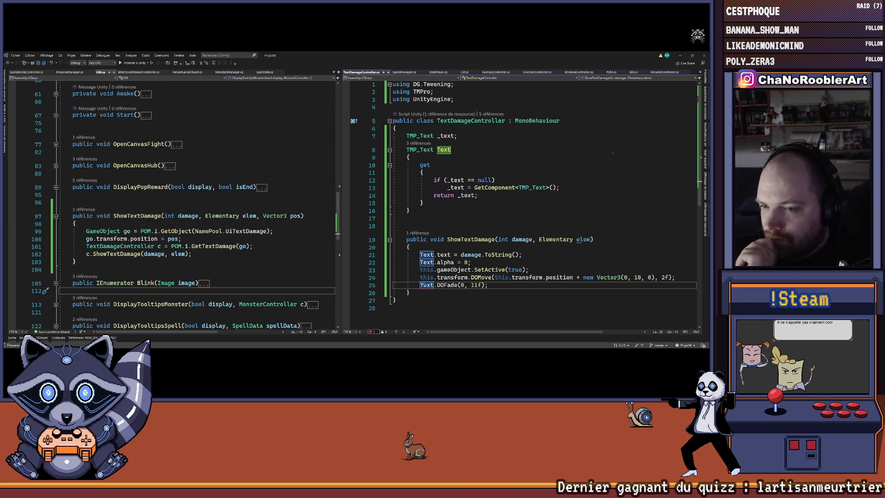
key(super+shift+s)
drag(423, 283, 588, 333)
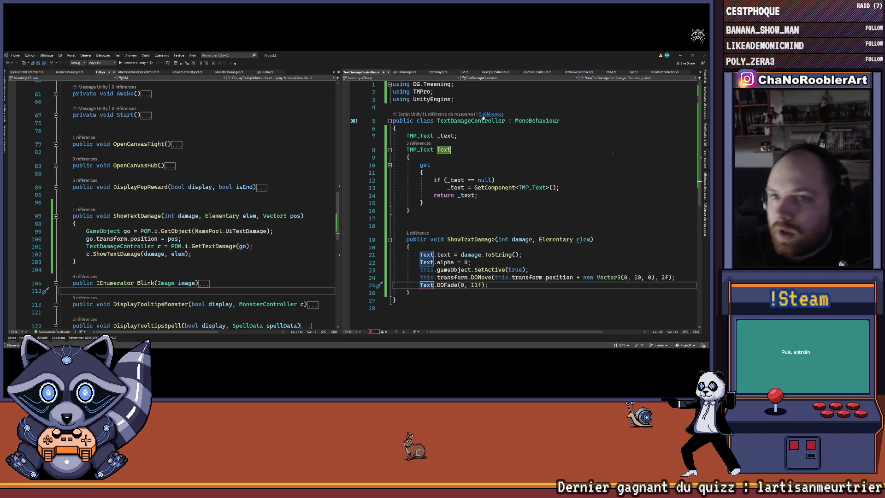
mouse_move(288, 342)
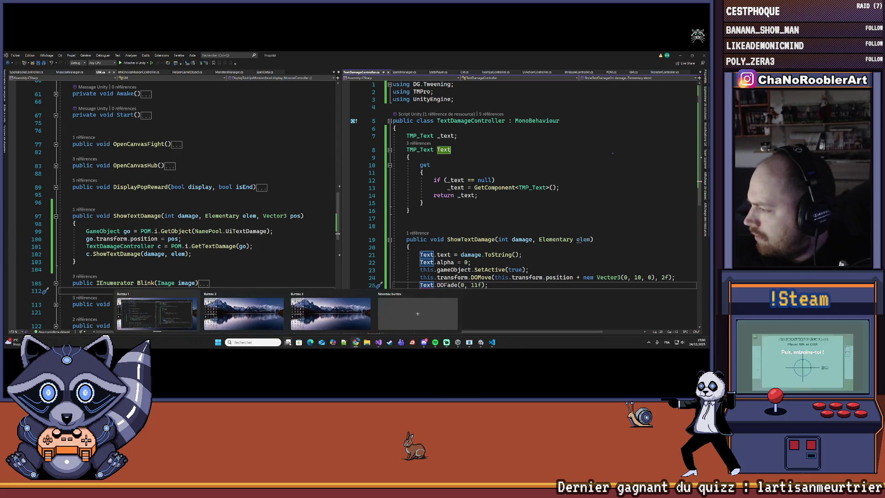
click(457, 342)
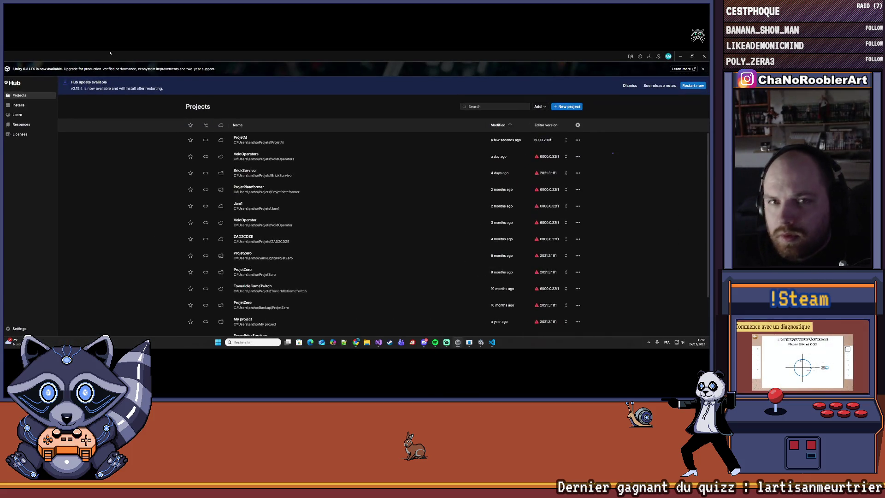
In the Unity editor, open Tools > Demigiant > DOTween Utility Panel and run Setup DOTween
click(680, 56)
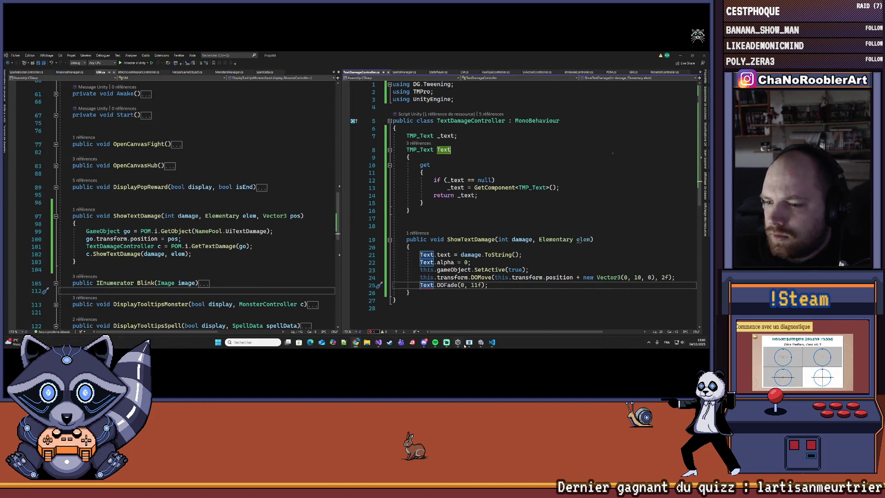
click(481, 342)
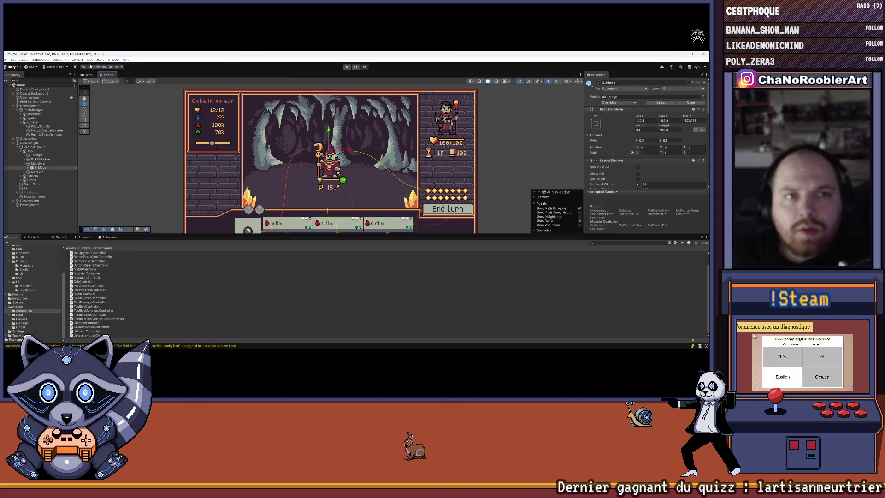
click(100, 59)
mouse_move(116, 65)
click(156, 66)
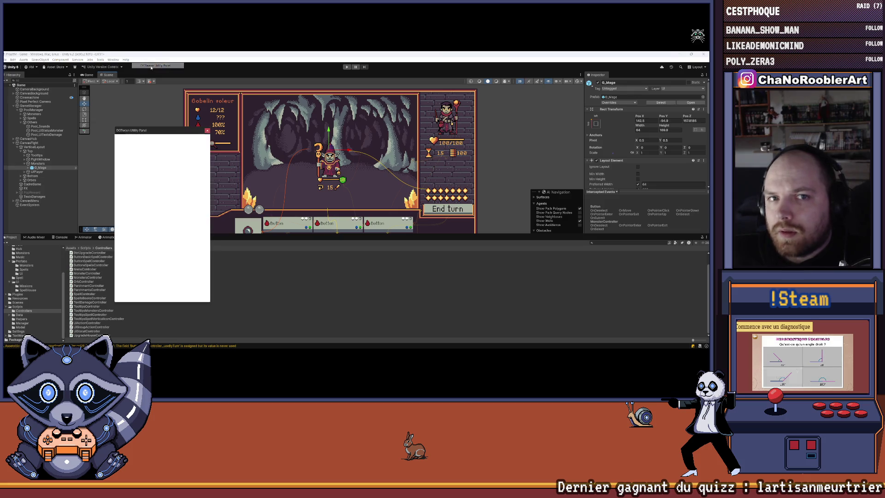
drag(165, 128, 272, 124)
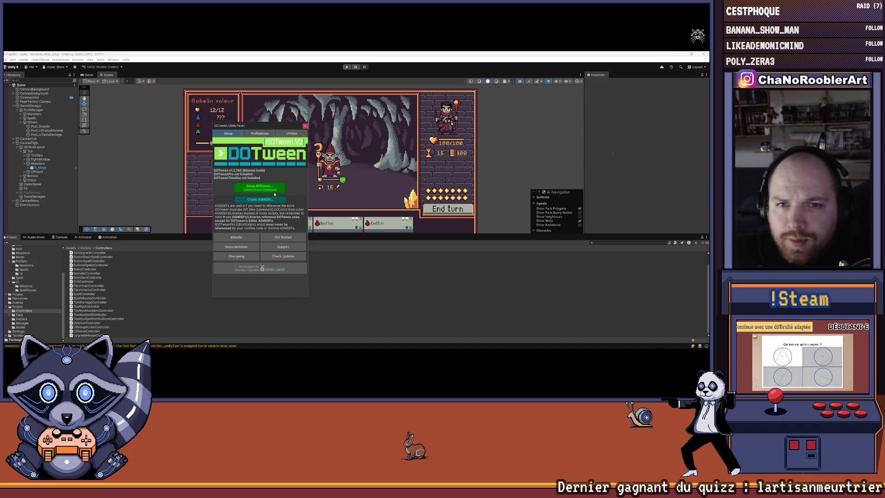
click(266, 186)
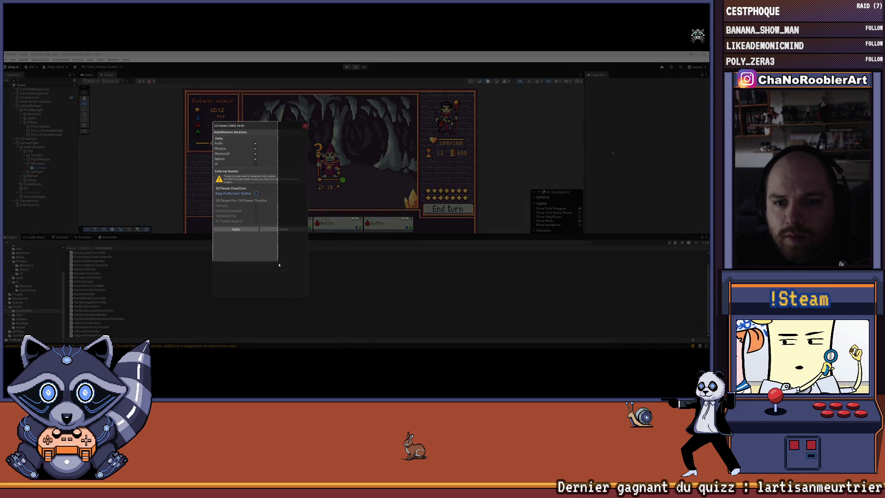
drag(308, 297, 307, 297)
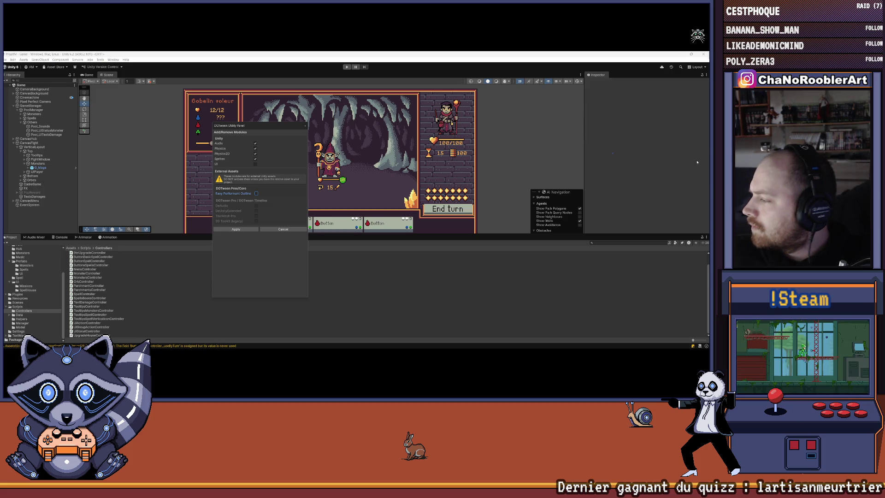
Browse DOTween's module options, Preferences and Utilities pages without applying module changes
click(276, 229)
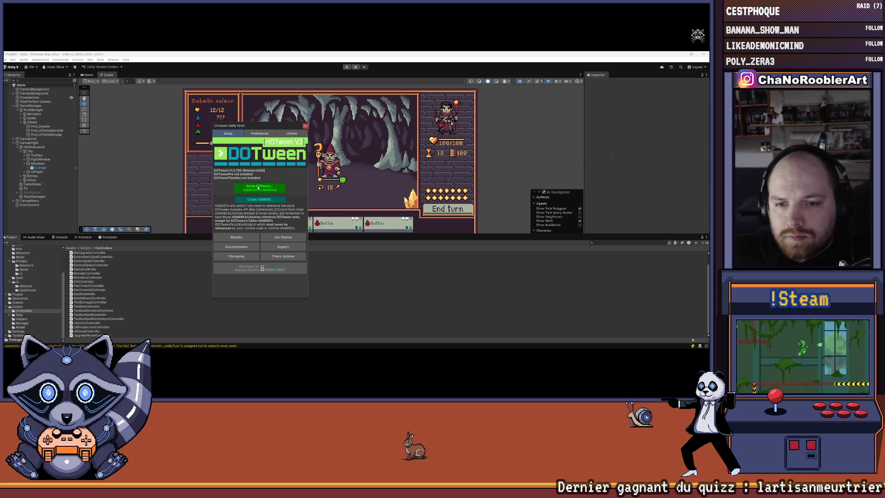
click(258, 188)
click(236, 229)
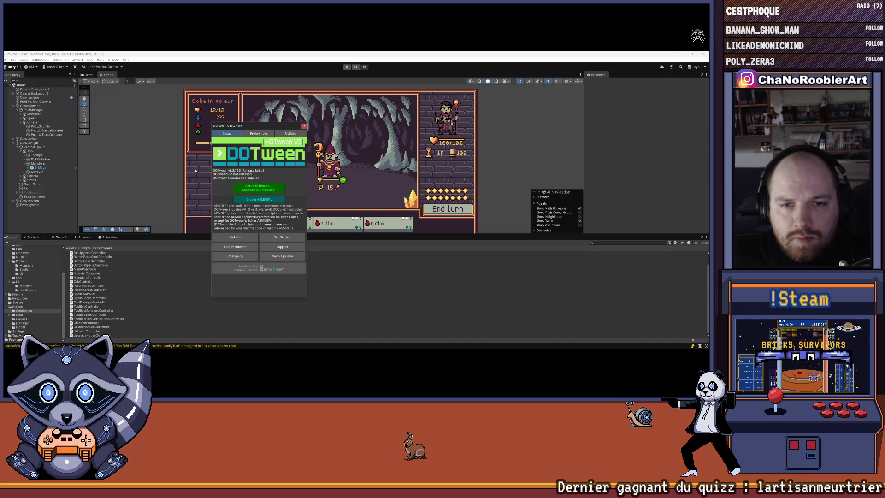
click(264, 186)
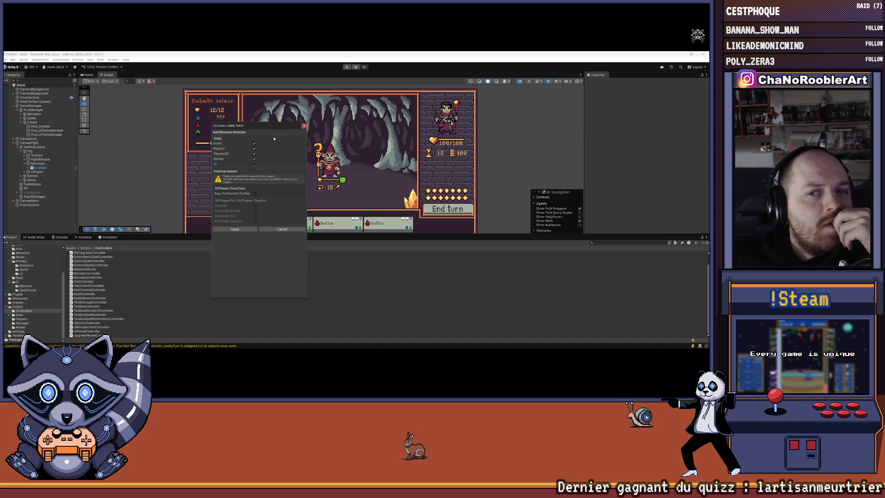
click(266, 228)
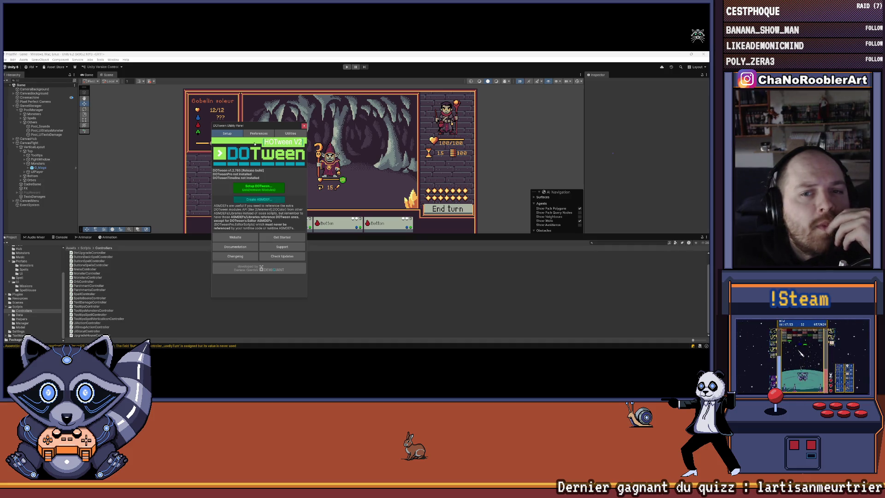
click(251, 133)
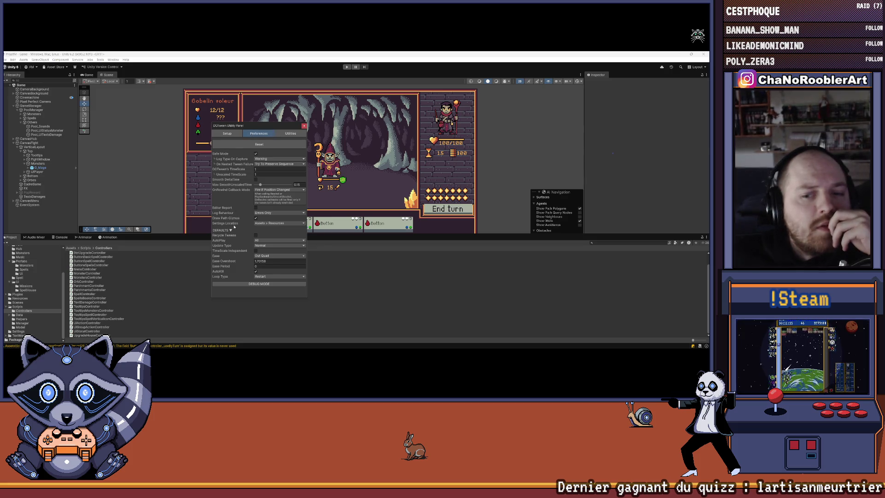
click(281, 133)
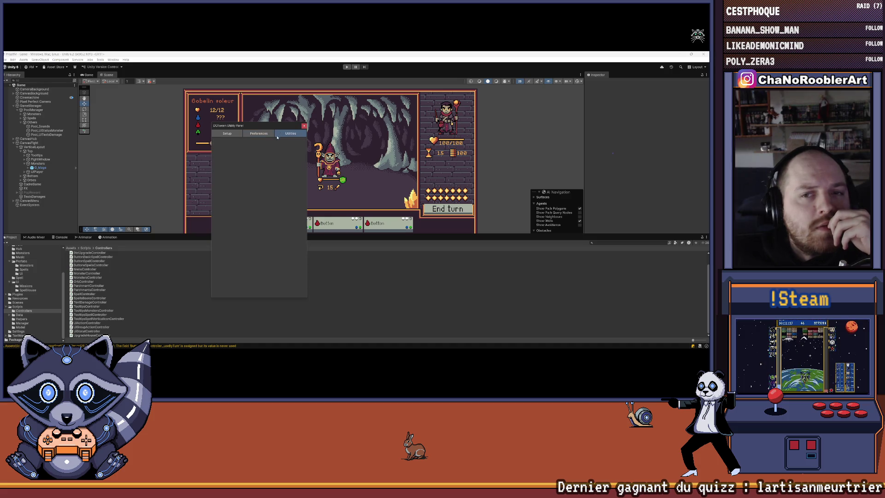
click(228, 133)
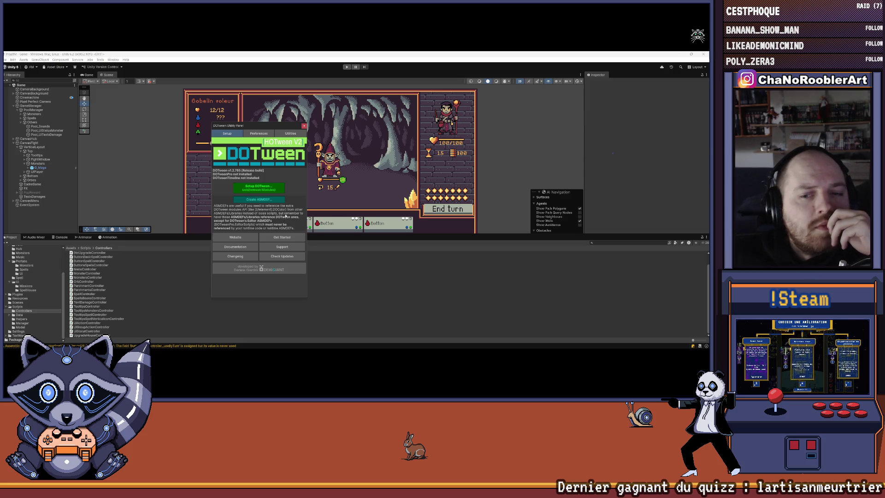
Check online for DOTween updates, close the download page, and close the Utility Panel
click(282, 256)
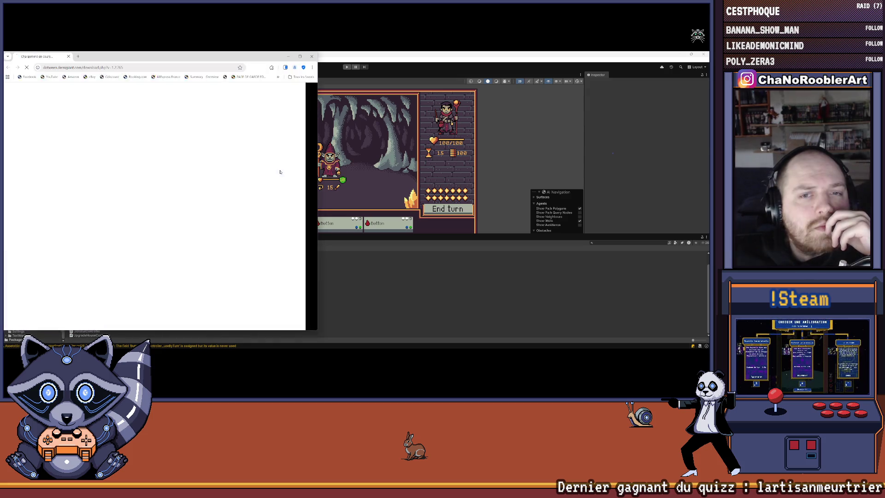
scroll(280, 172, down, 2)
scroll(276, 176, up, 3)
click(312, 55)
click(261, 192)
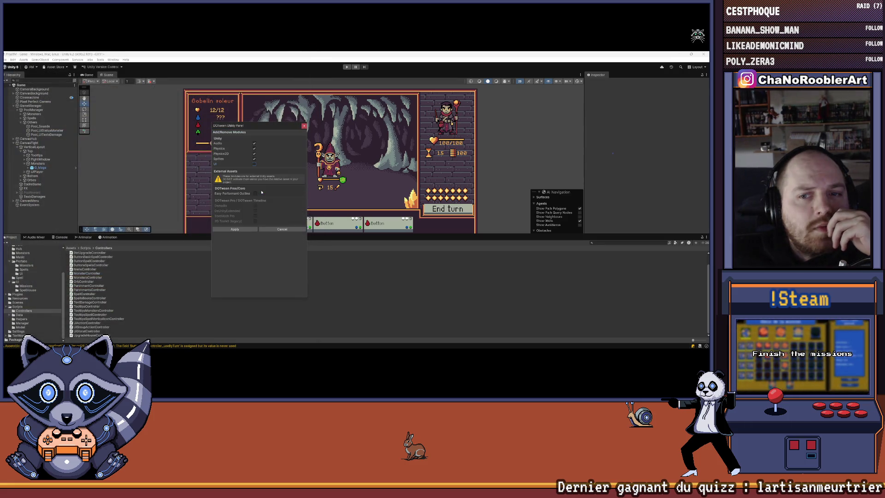
click(304, 125)
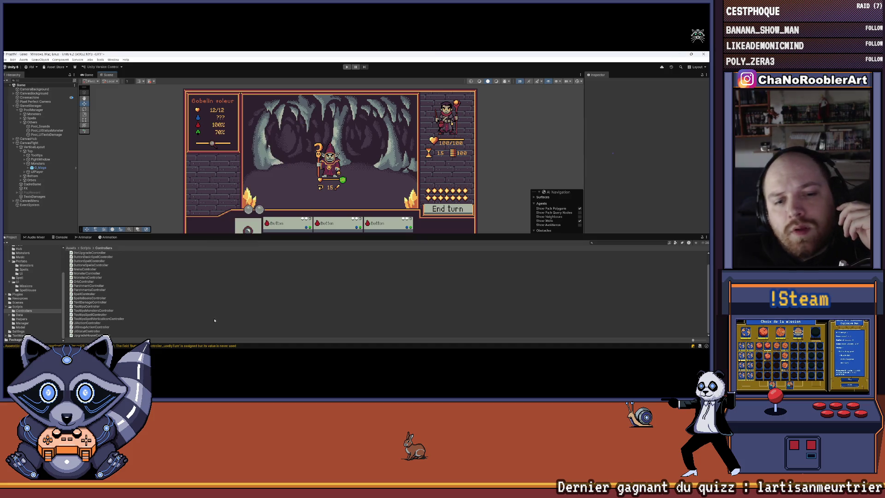
Open the DOFade error from the Console to jump to TextDamageController.cs line 25
click(60, 237)
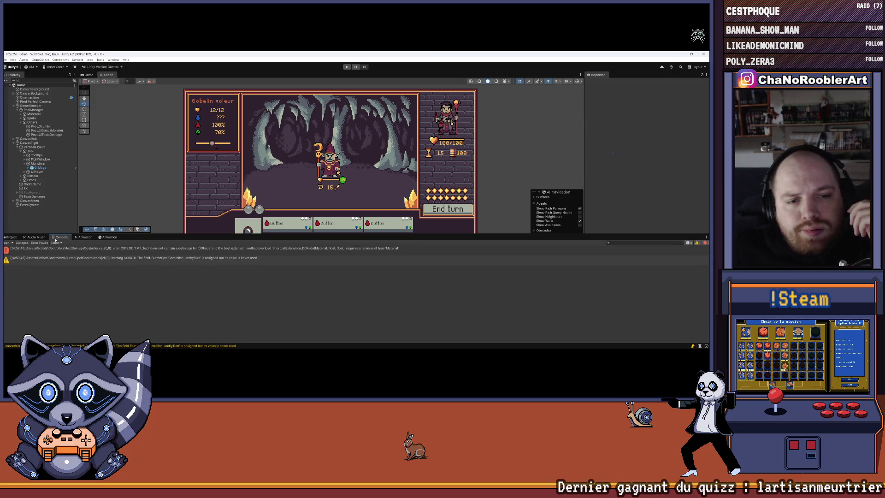
click(73, 248)
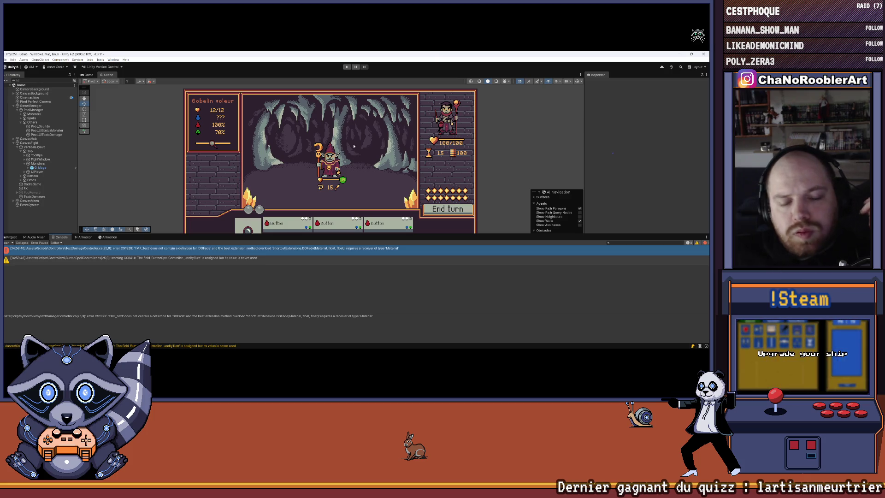
double_click(73, 249)
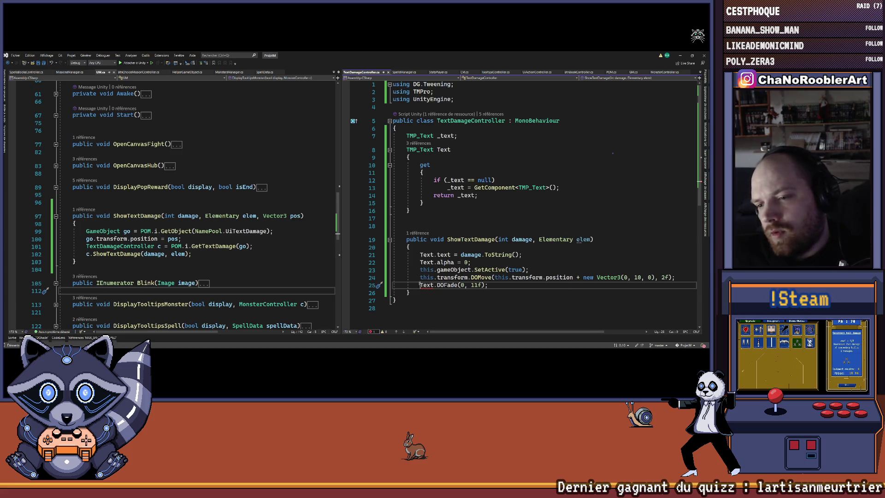
Replace Text.DOFade with DOTween.To(() => Text.alpha, x => Text.alpha = x, 1f, 1f) and duplicate it
drag(420, 285, 525, 284)
text(DOT)
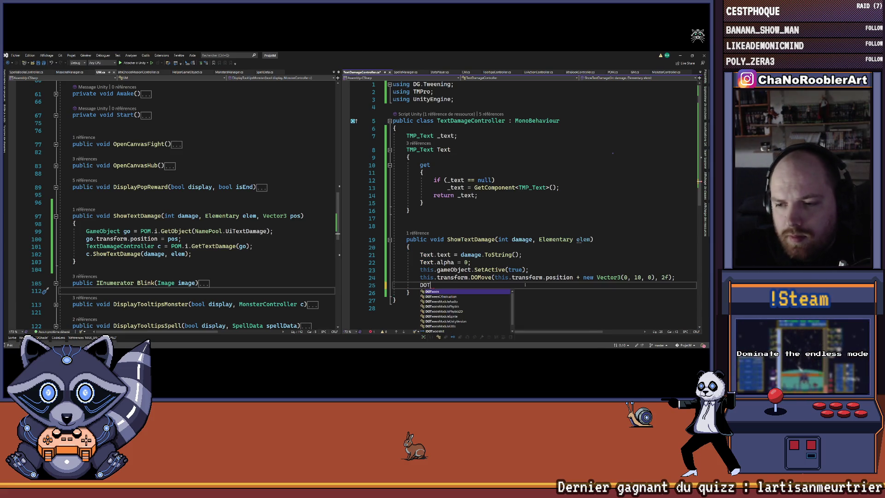
text(ween.)
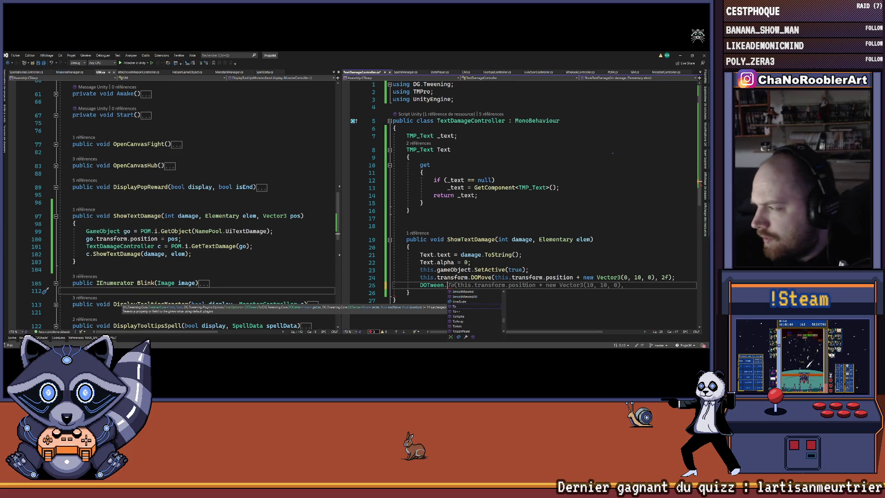
text(To(()
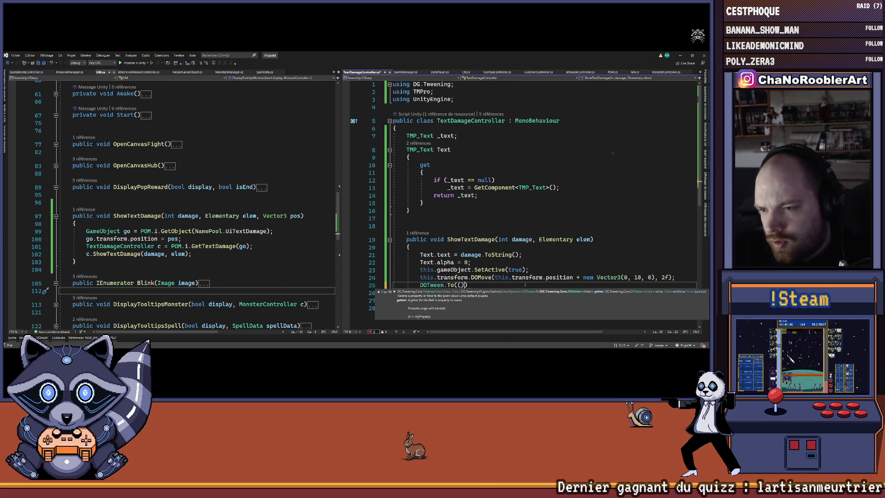
text( =>)
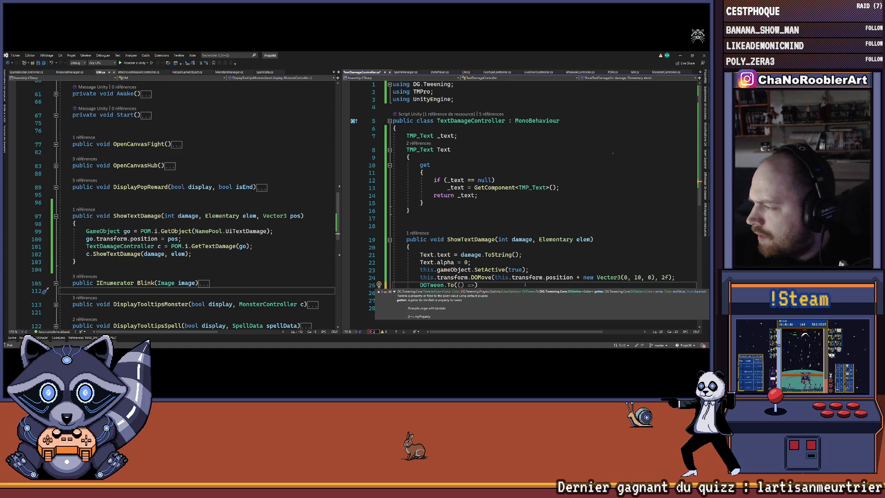
text( text)
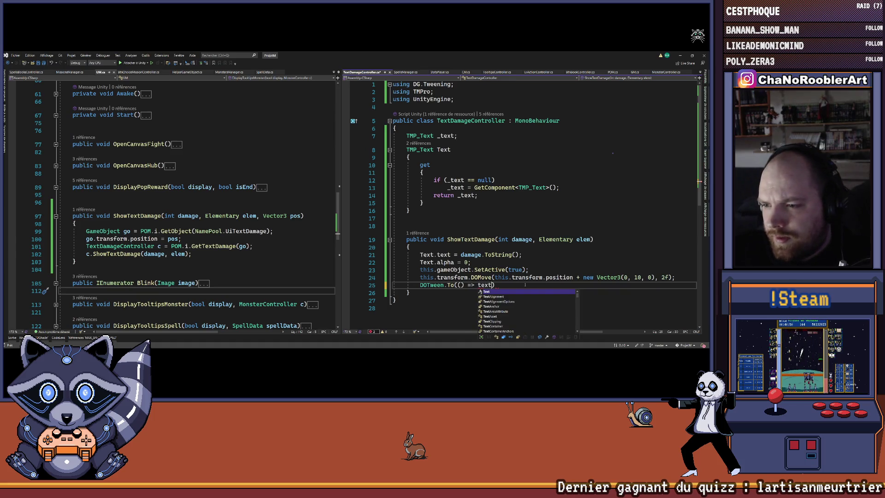
text(.a)
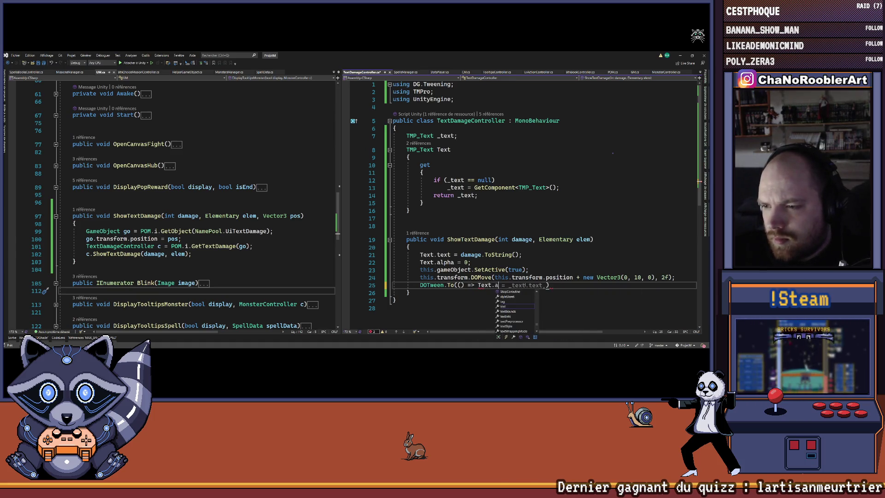
text(lpha)
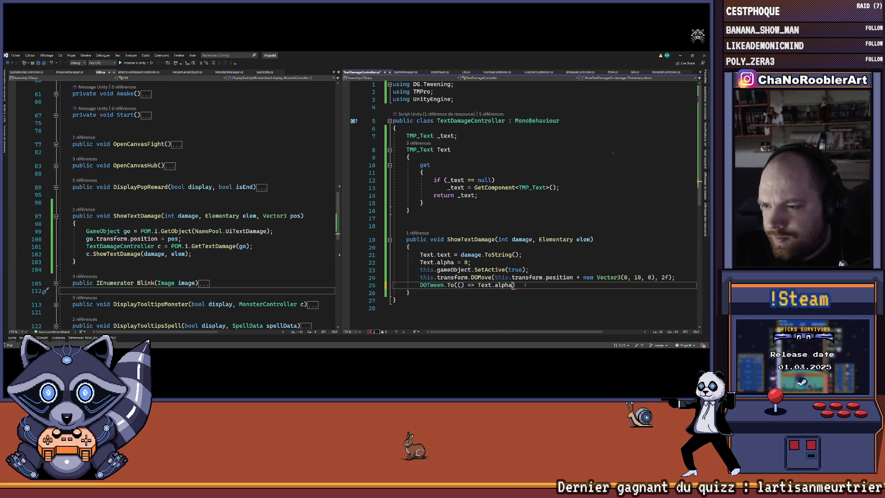
text(,)
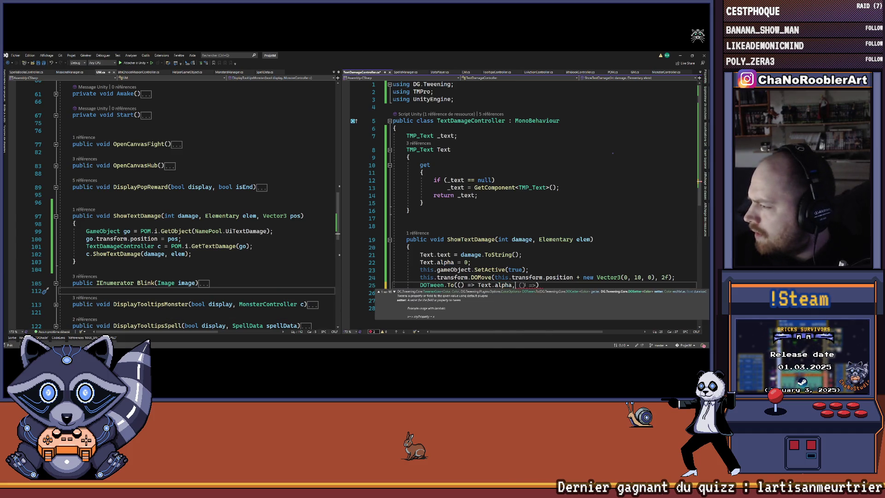
text( x=)
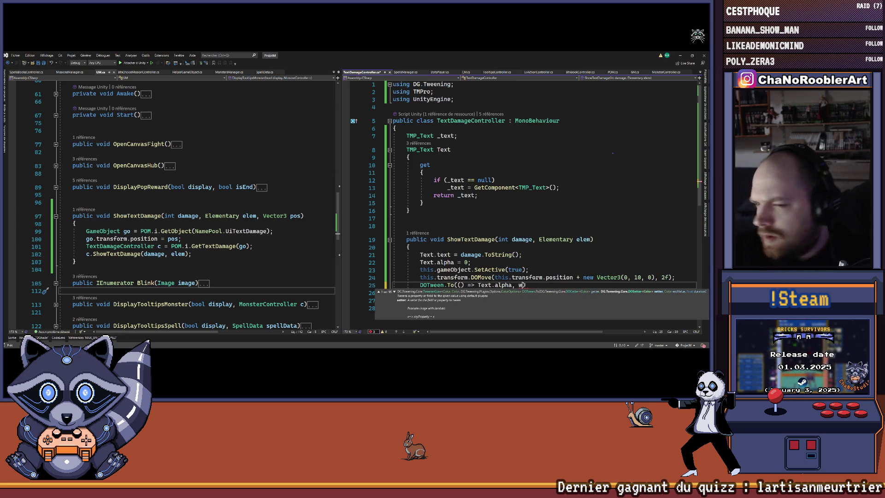
text(w)
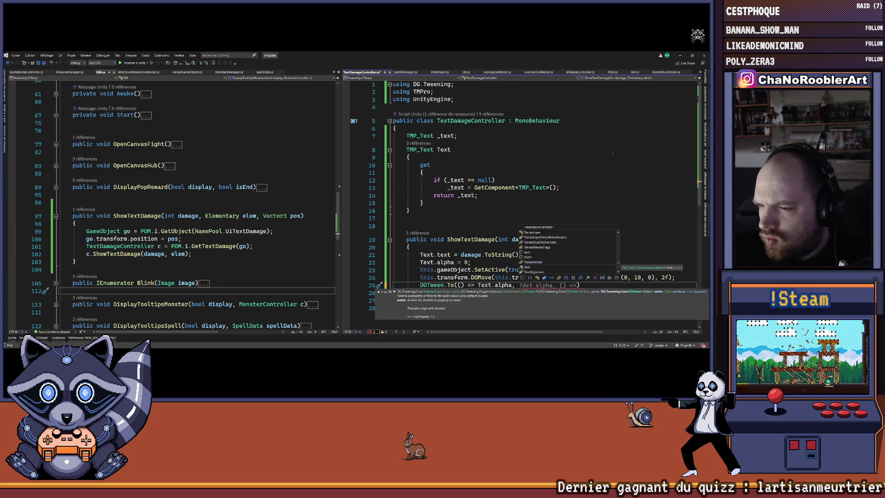
text(x=> )
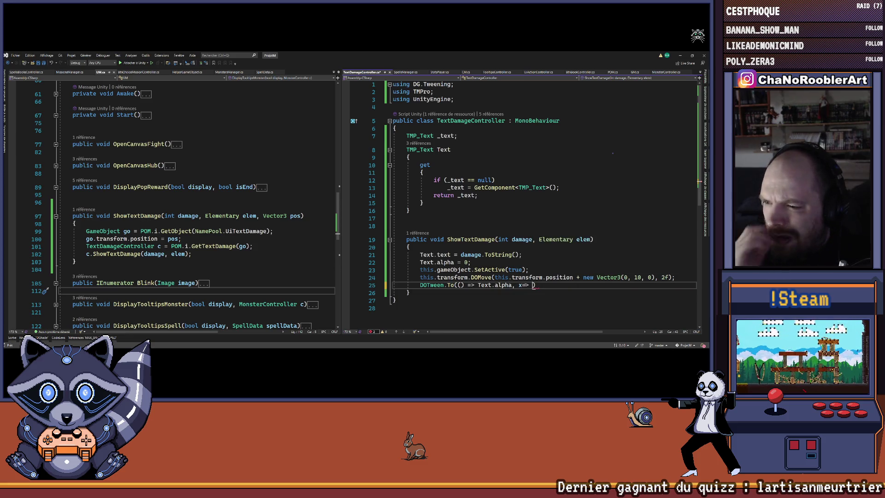
text(TEx)
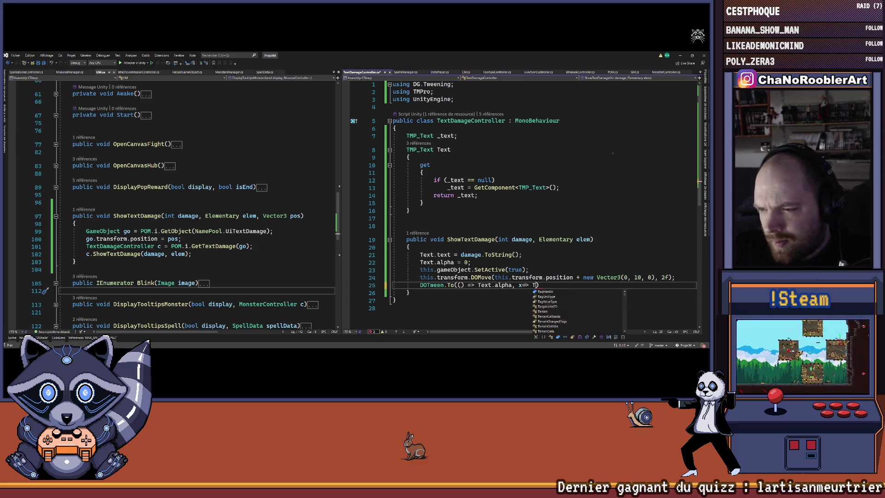
text(.alpha)
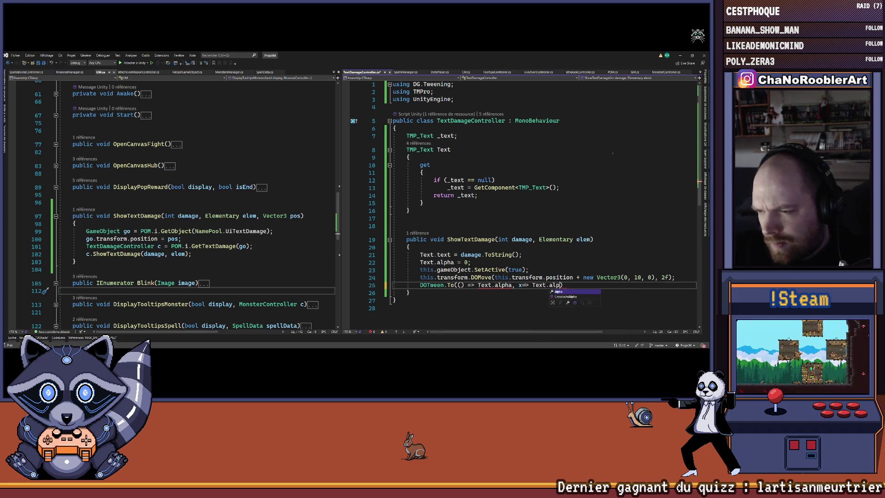
text(,)
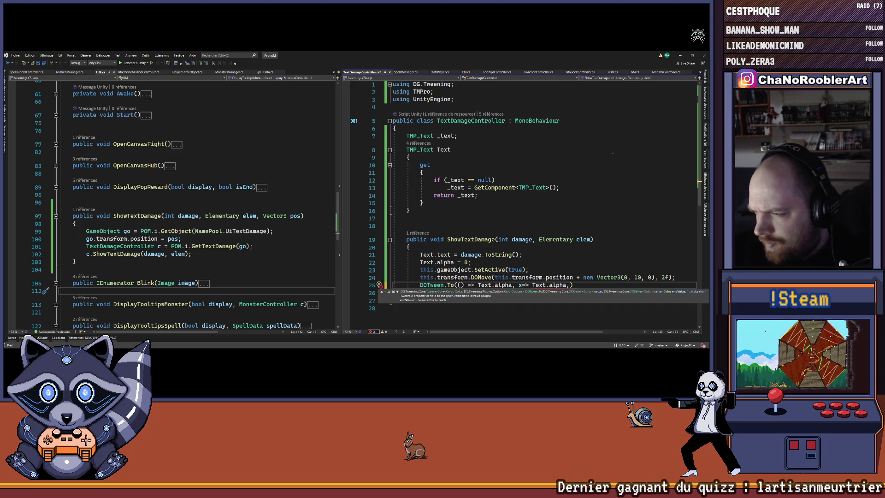
text( 1f,)
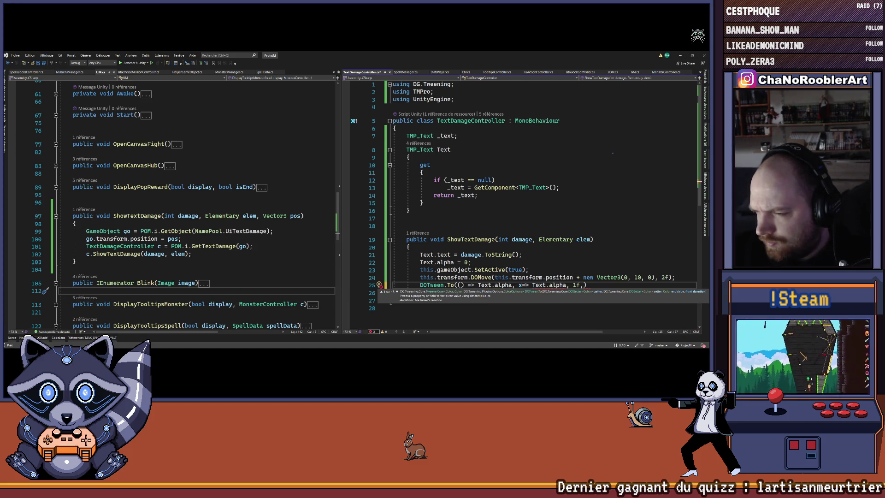
text(f);)
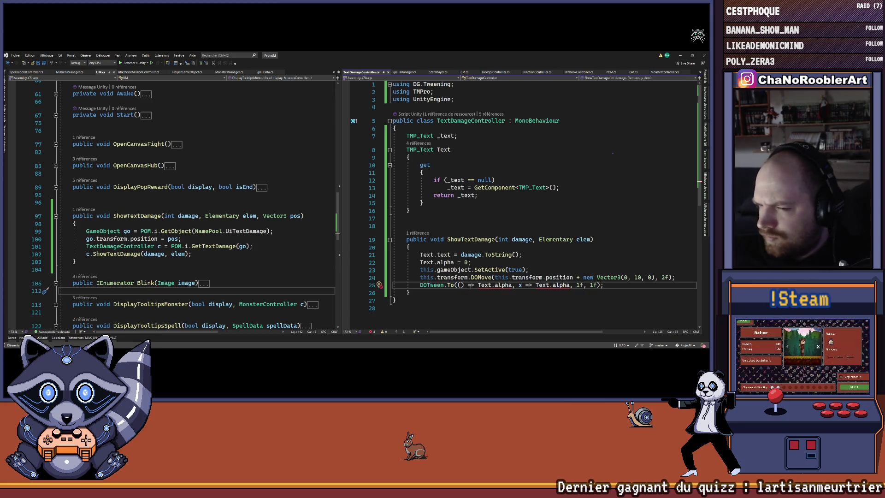
mouse_move(484, 285)
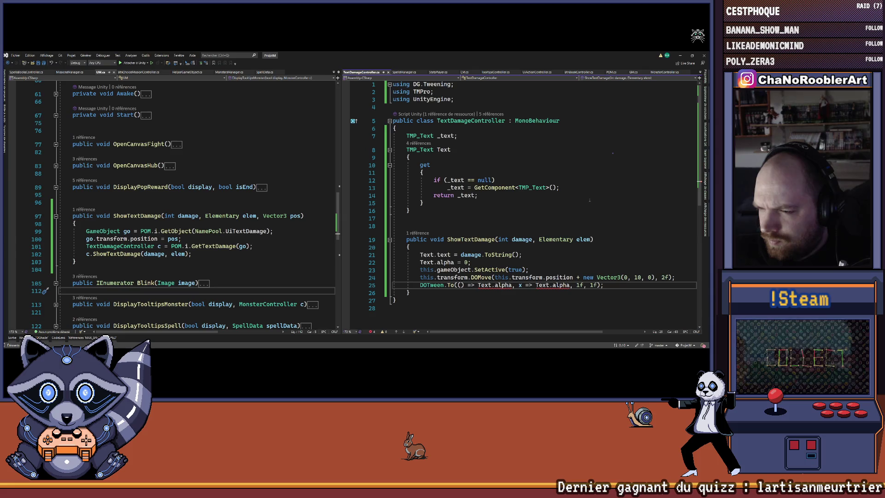
mouse_move(551, 286)
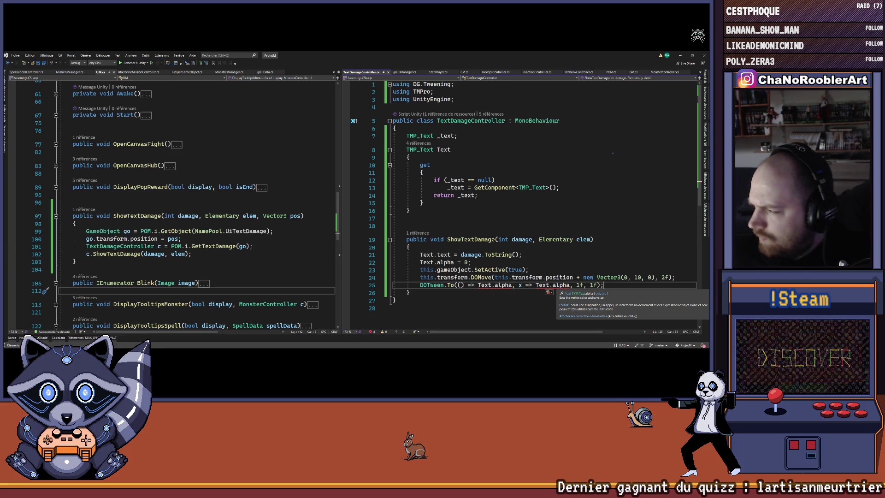
click(570, 285)
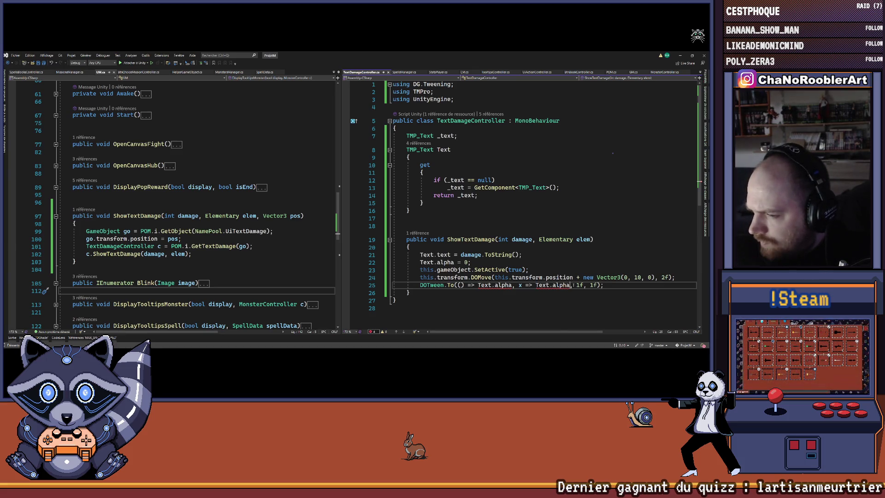
text(= x, 1)
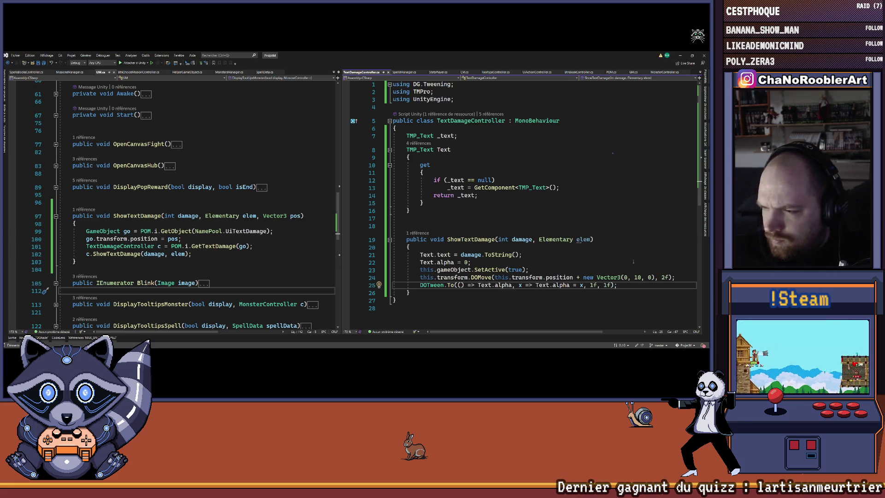
key(ctrl+d)
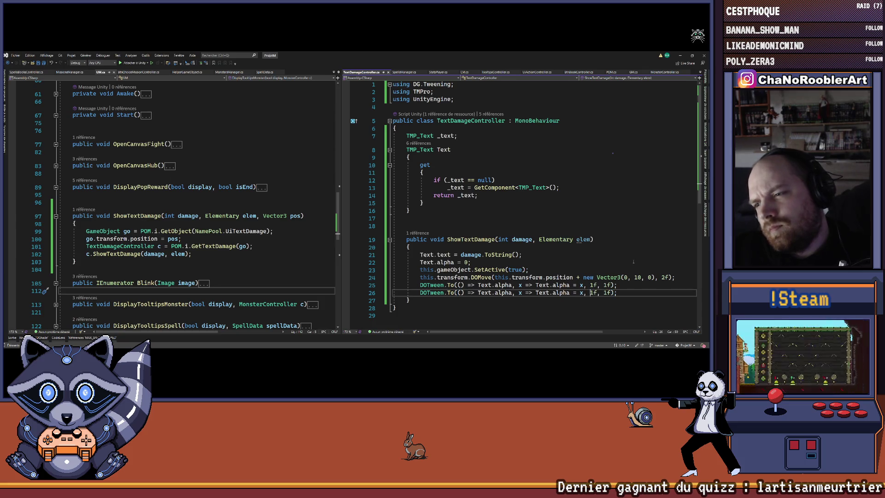
Make the copied tween fade alpha to 0f and chain .OnComplete() onto the fade-in tween
key(Delete)
text(0)
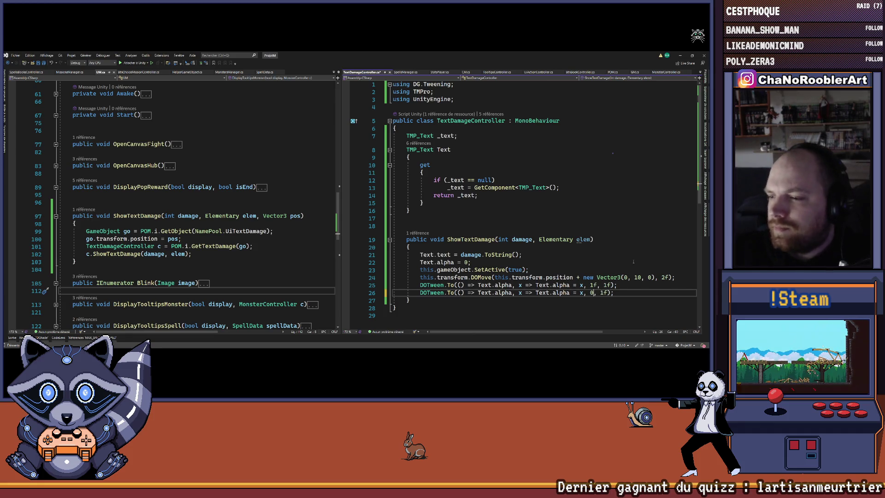
key(Up)
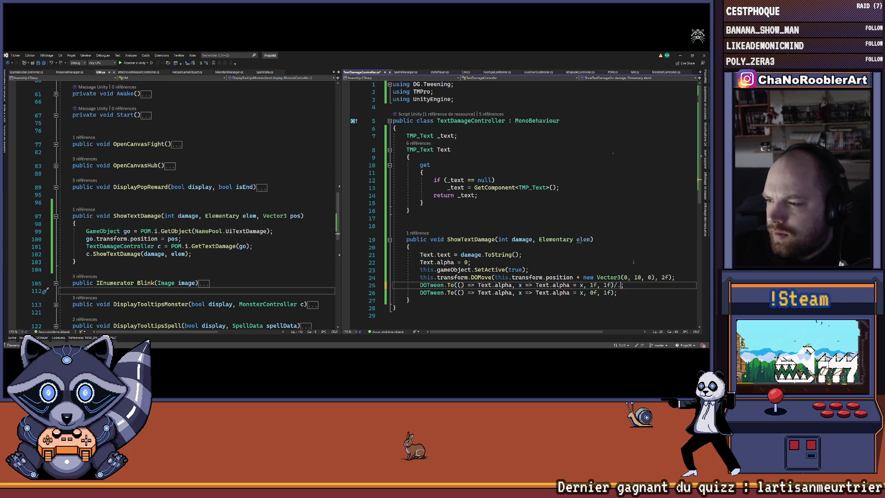
text(.)
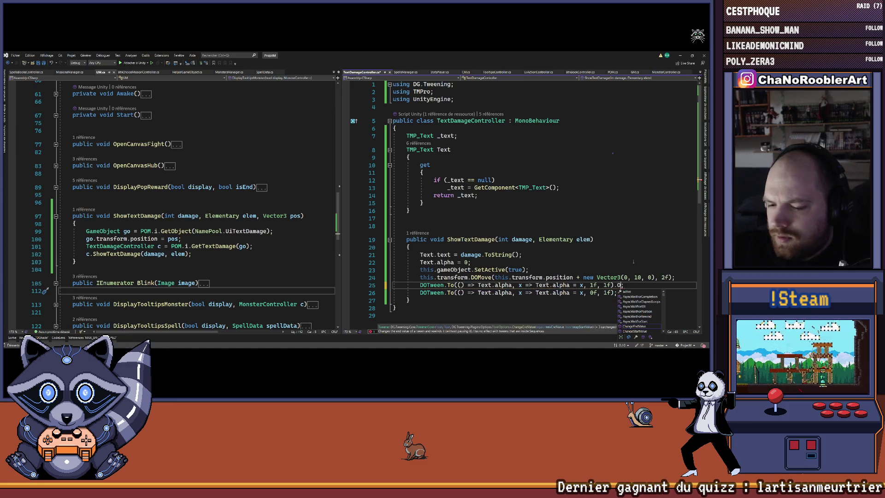
text(OnComplete();)
Give OnComplete a () => { } body and move the fade-out tween inside it
key(Left)
key(Left)
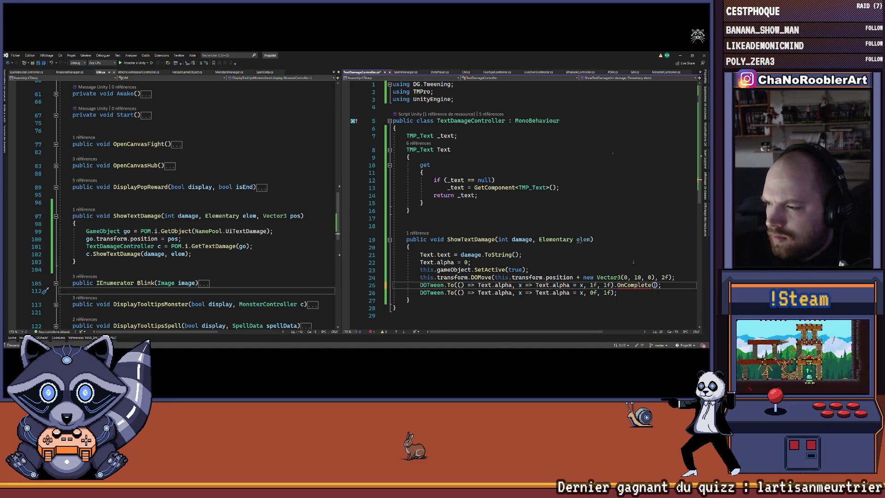
key(Return)
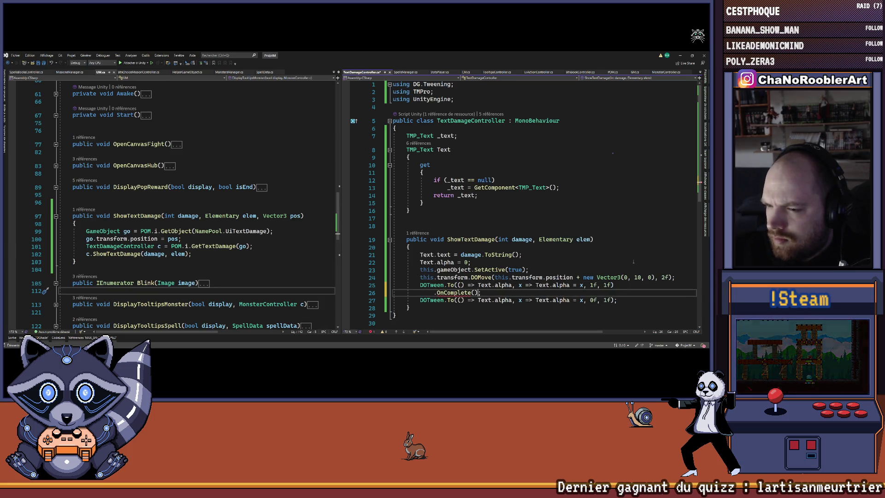
text(()
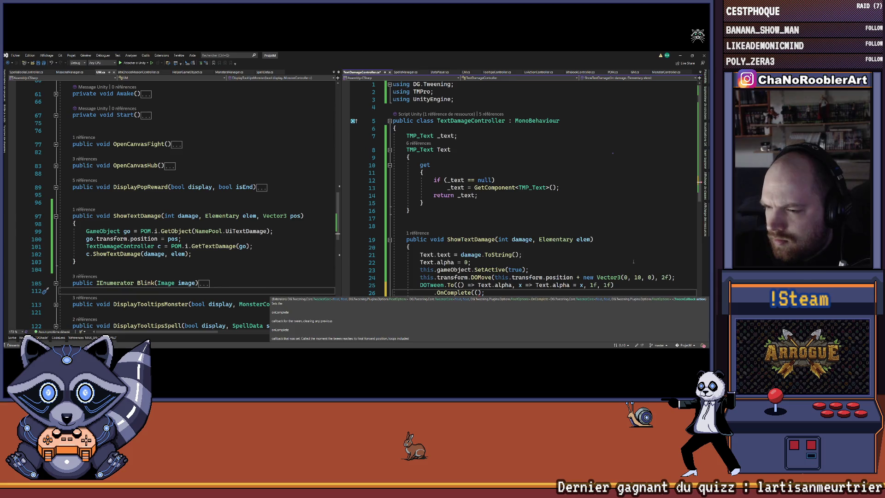
text())
text(> {)
key(Return)
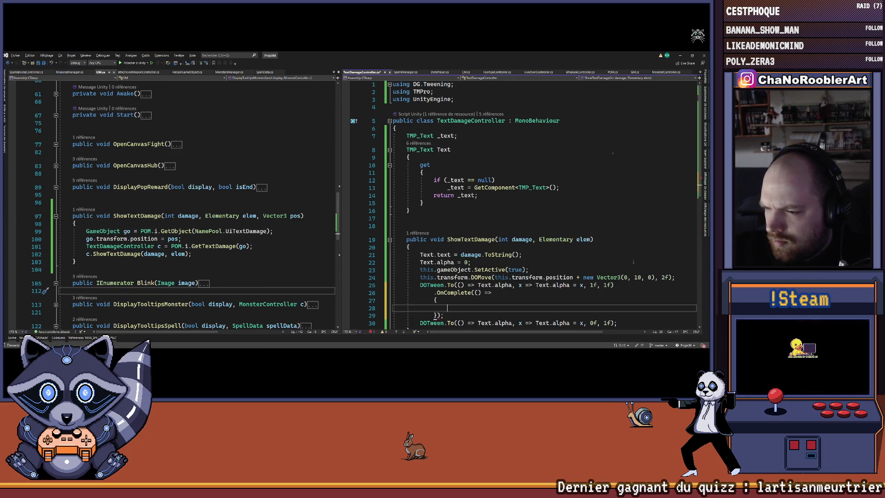
key(Down)
key(Down)
key(shift+End)
key(ctrl+x)
key(Up)
key(Up)
key(ctrl+v)
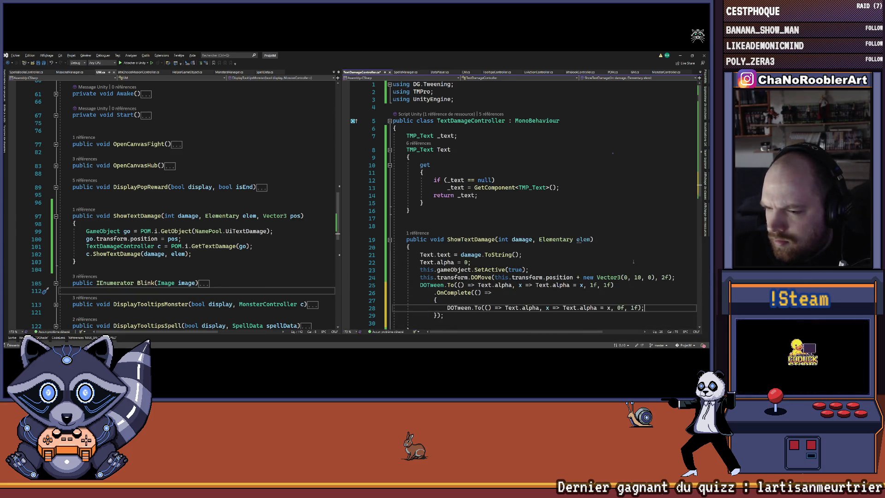
key(Down)
key(Down)
Remove empty line 30 and reformat the OnComplete block with Ctrl+K, Ctrl+F
key(Home)
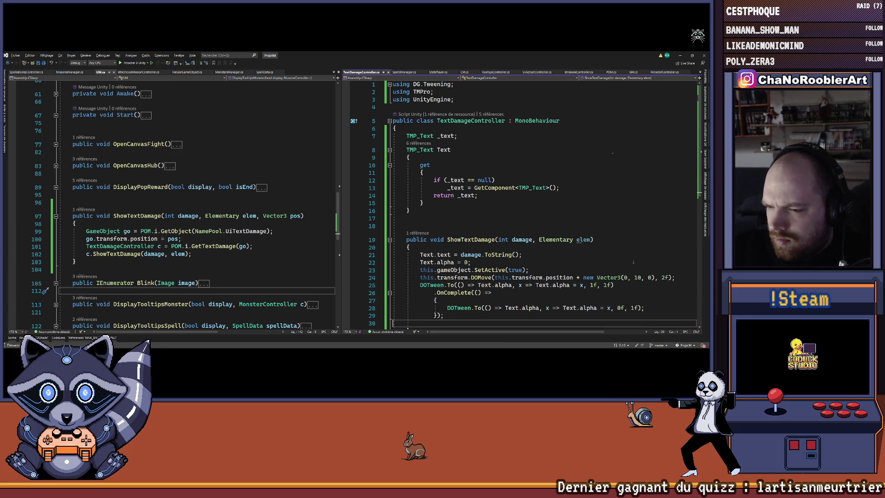
key(BackSpace)
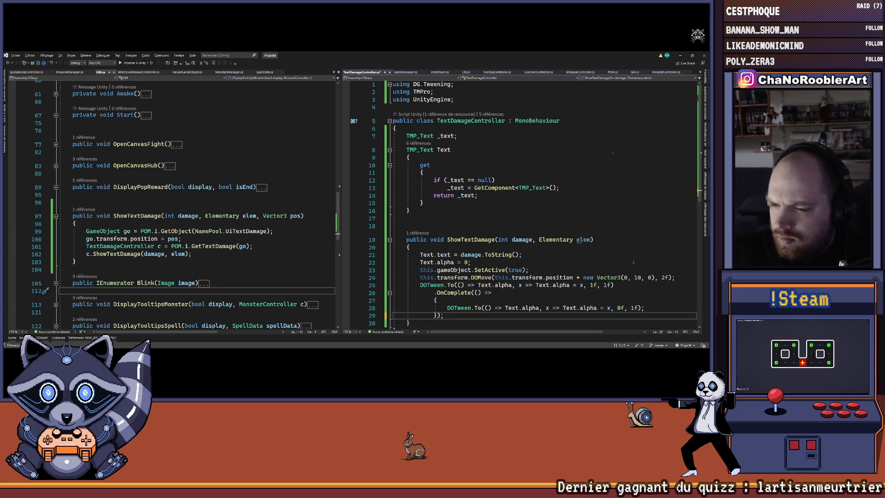
scroll(633, 261, down, 2)
scroll(634, 262, down, 1)
key(ctrl+k)
key(ctrl+f)
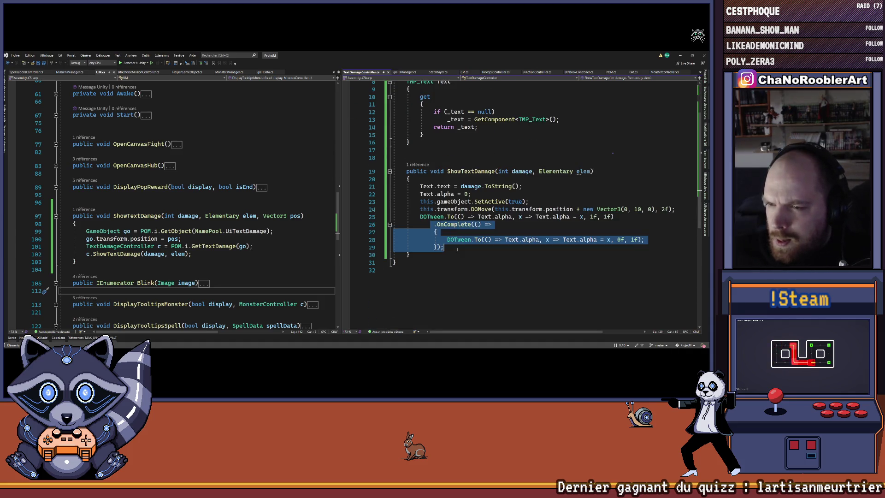
Chain .OnComplete(() => { POM.i.ReturnObject(NamePool.UiTextDamage, this.gameObject) onto the fade-out tween
click(644, 240)
key(BackSpace)
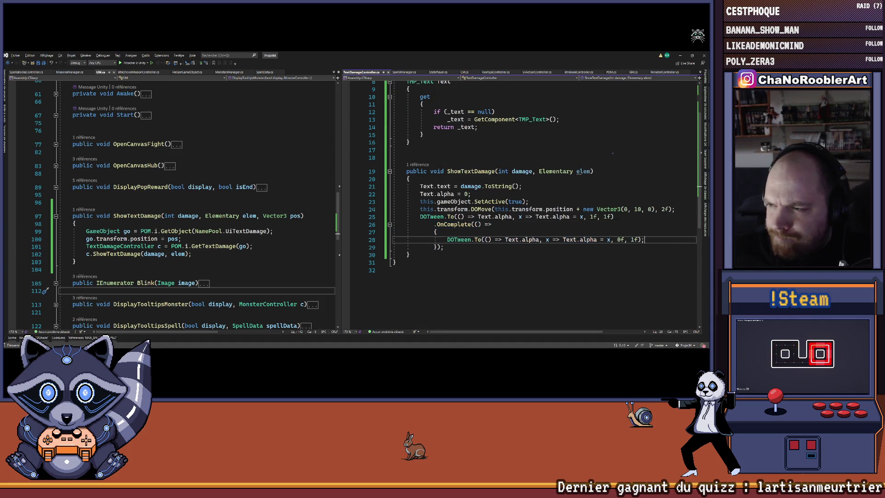
key(Return)
text(.OnComplete())
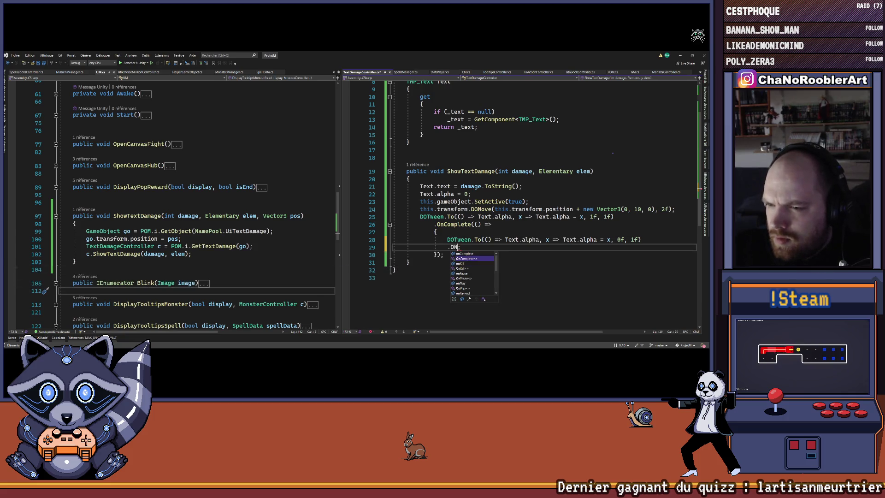
text(() =>)
text( { )
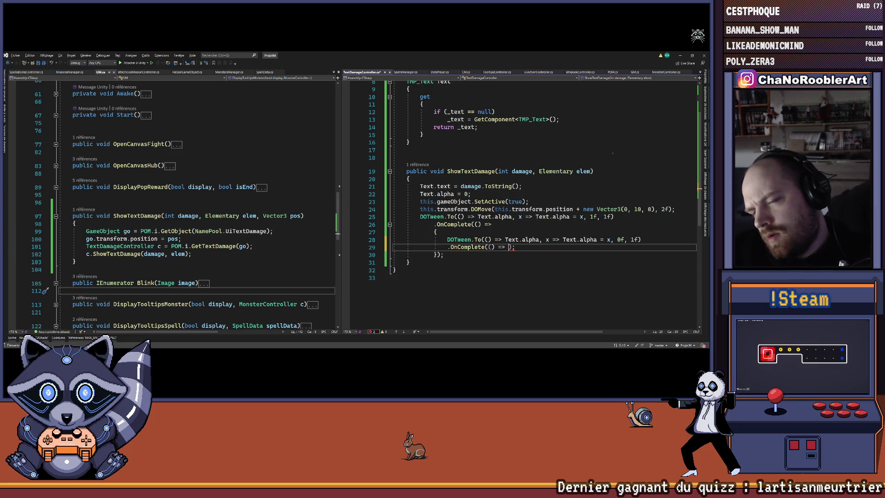
text(POM.)
text(i.ReturnObject()
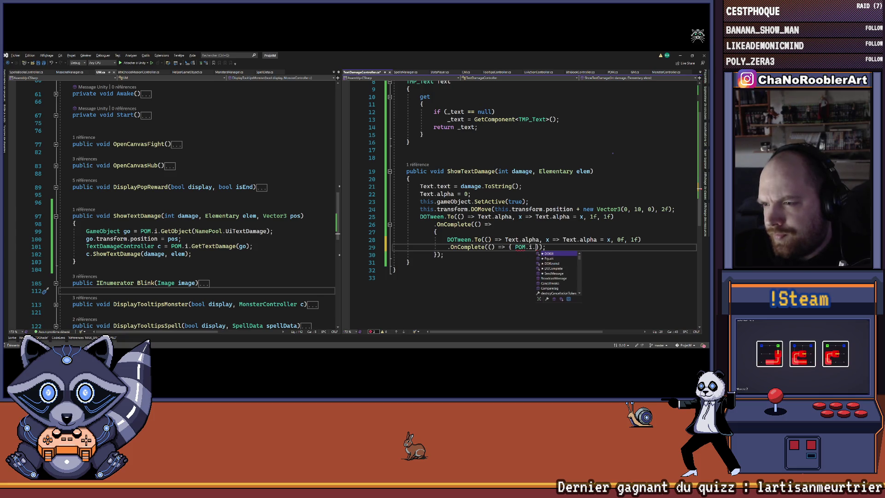
key(Escape)
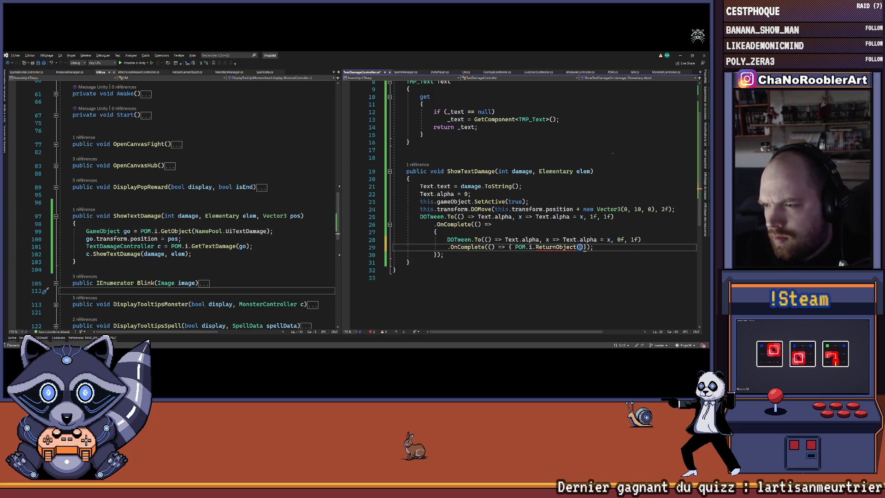
text(name)
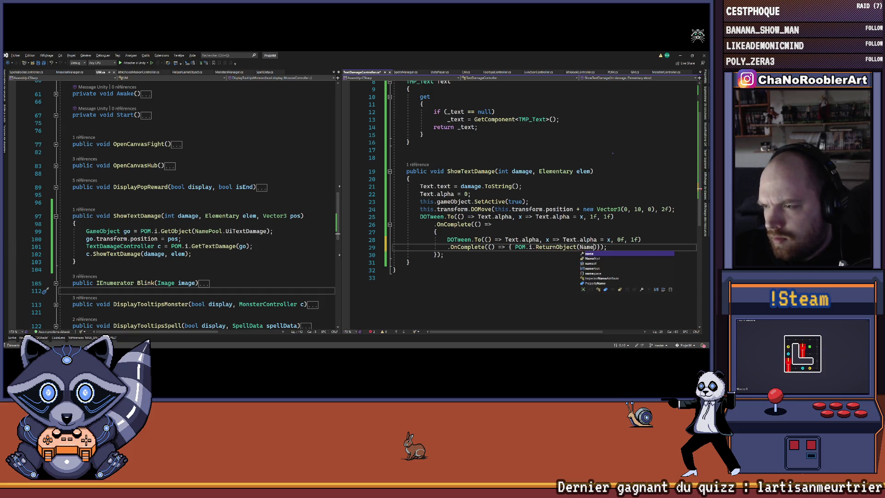
text(amePool.)
text(UiTextDamage,)
text( thi)
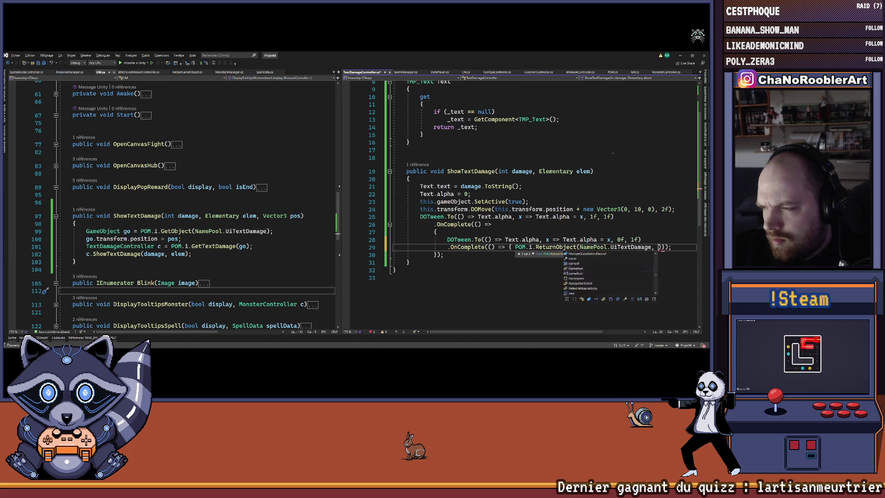
text(s.gameObject)
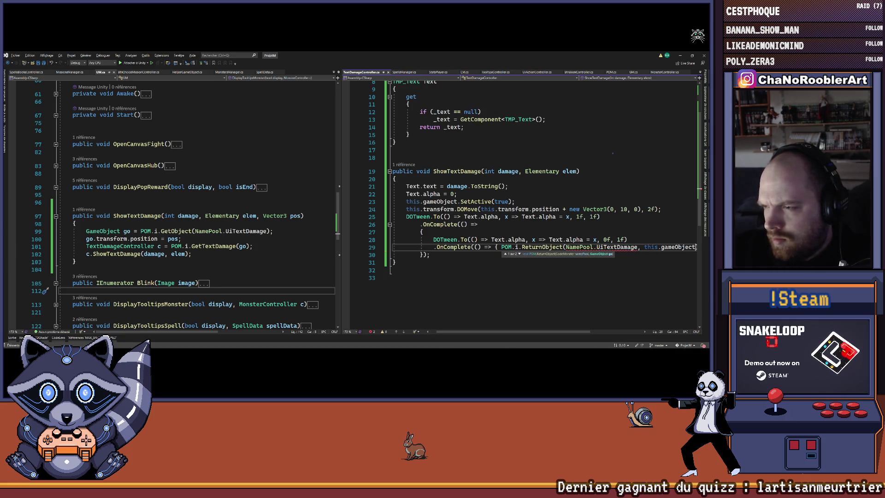
click(650, 283)
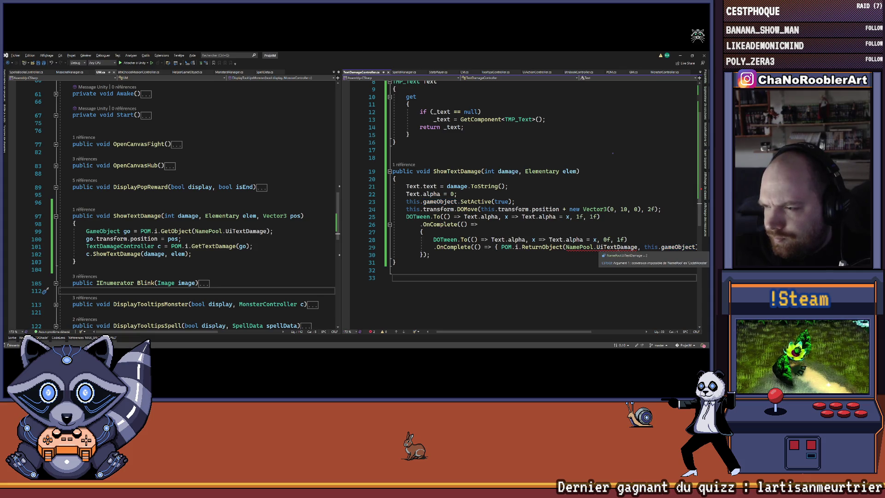
ctrl+click(541, 247)
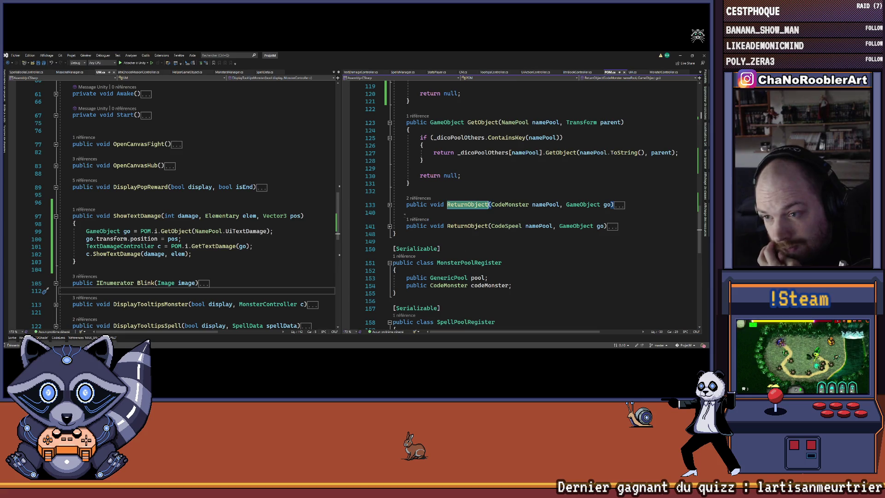
Duplicate the ReturnObject(CodeMonster) method in POM.cs and change the copy's parameter type to NamePool
click(389, 205)
click(390, 240)
key(ctrl+c)
click(418, 249)
key(Return)
key(Return)
key(ctrl+v)
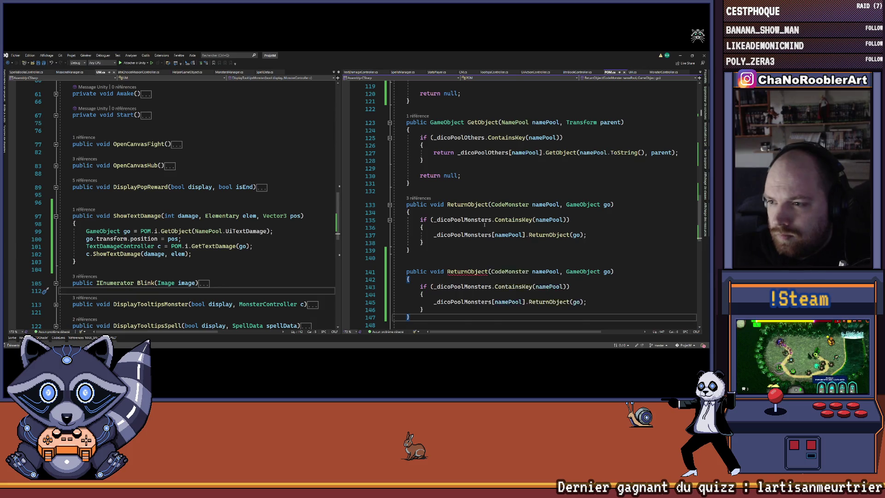
scroll(485, 225, down, 1)
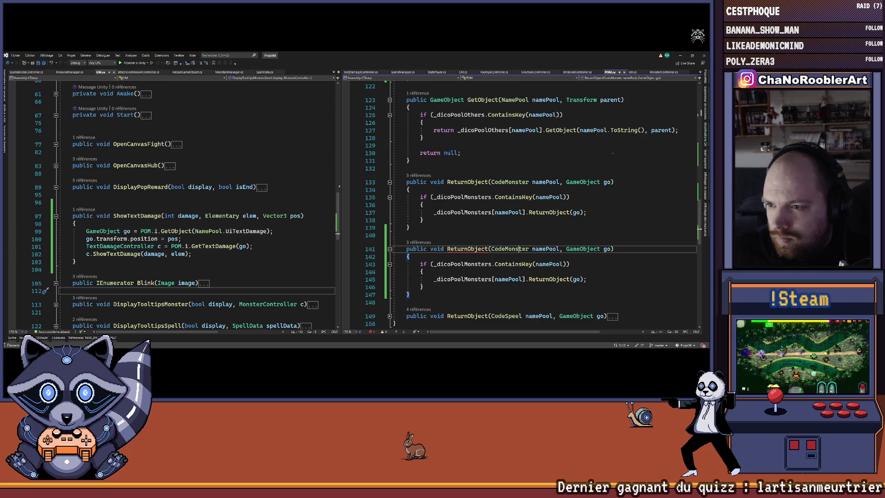
double_click(509, 249)
text(Name)
key(Tab)
Replace both _dicoPoolMonsters references in the new overload with _dicoPoolOthers
scroll(533, 238, up, 6)
scroll(533, 238, up, 17)
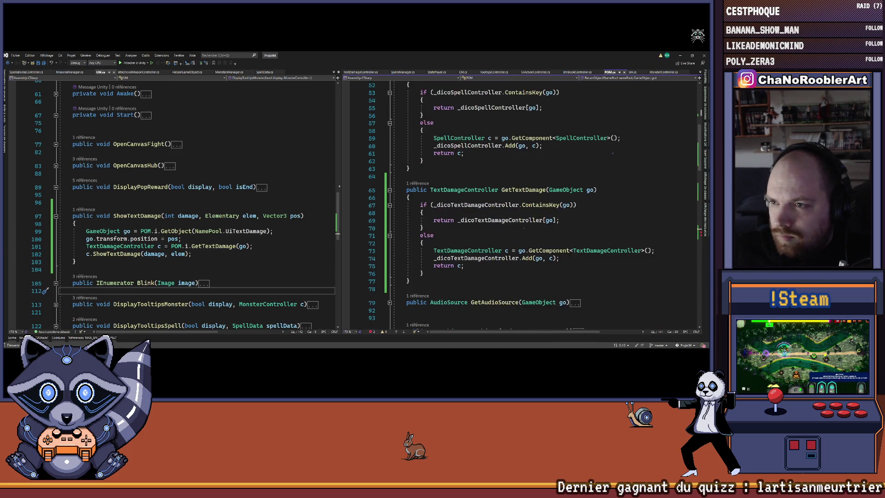
ctrl+click(486, 258)
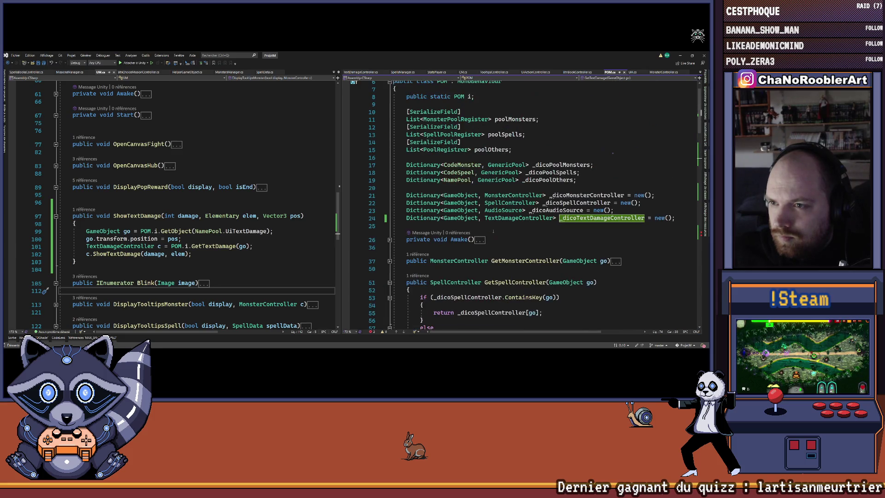
scroll(519, 242, down, 20)
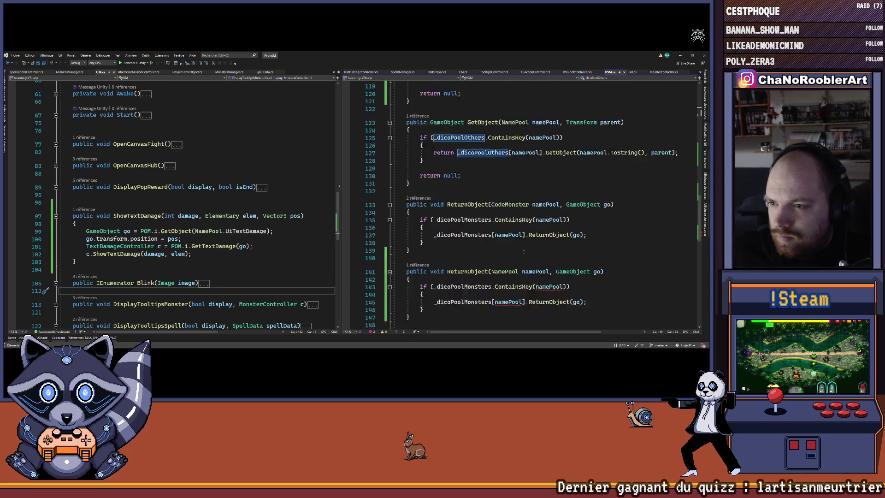
double_click(489, 218)
key(ctrl+v)
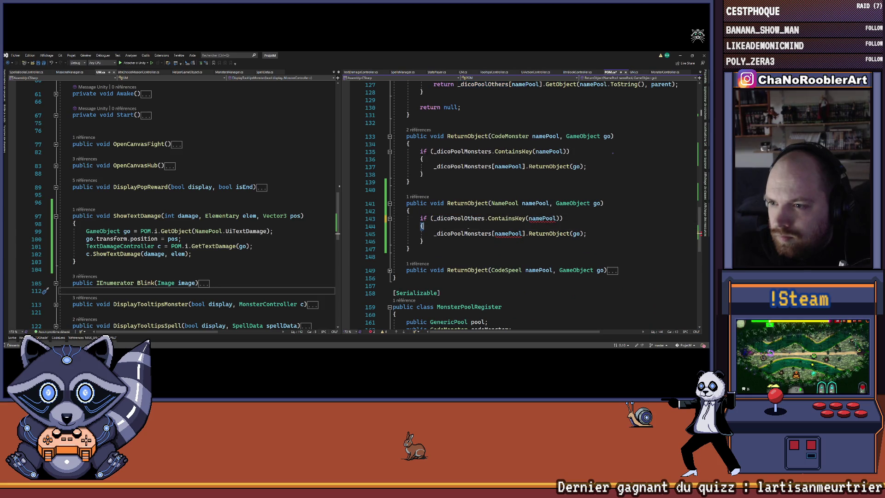
double_click(461, 234)
key(ctrl+v)
click(491, 250)
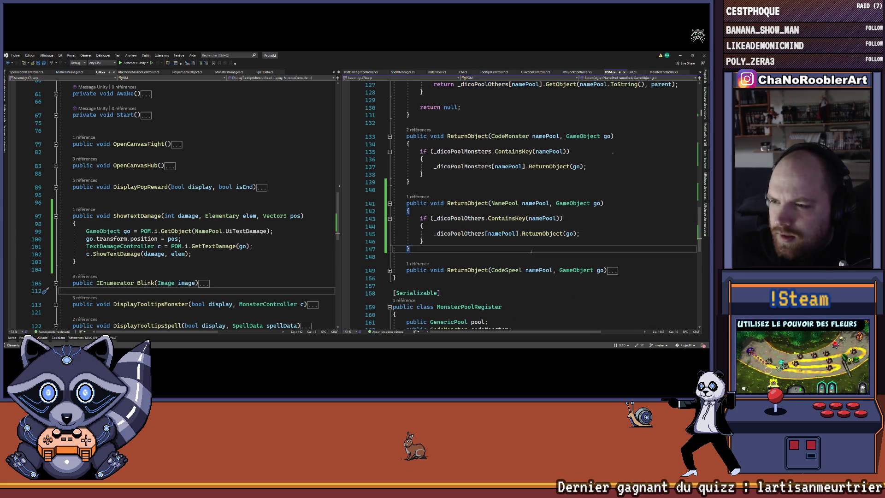
click(466, 233)
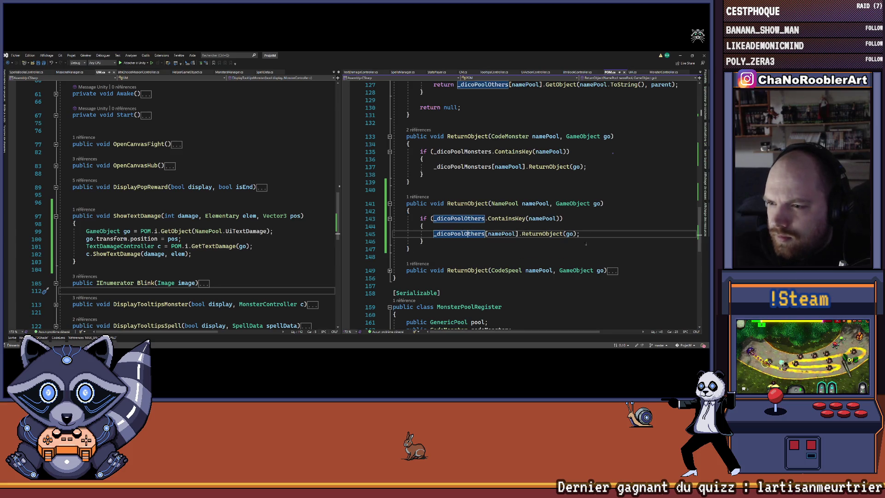
Navigate back to the ShowTextDamage code in TextDamageController
scroll(589, 242, up, 5)
scroll(589, 242, down, 7)
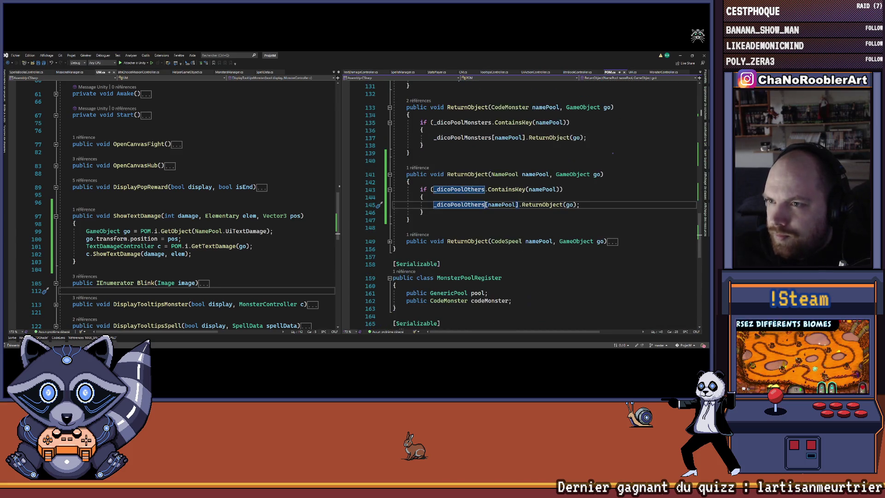
key(F12)
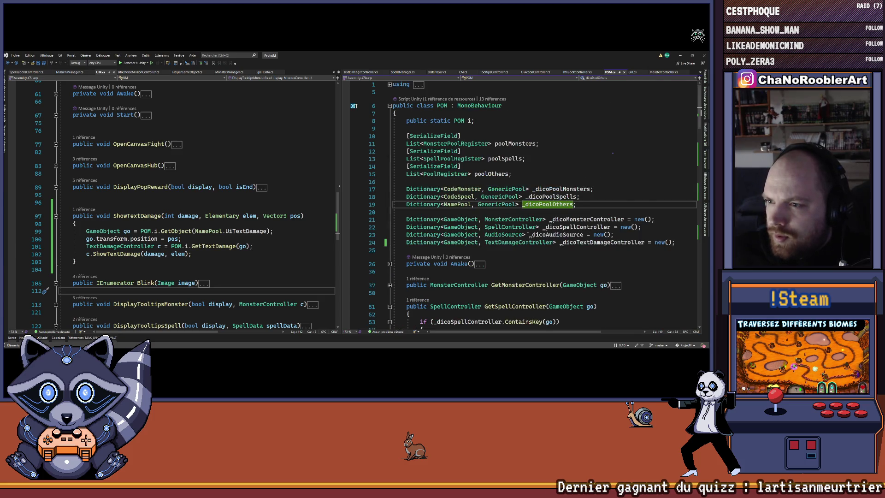
key(ctrl+minus)
key(ctrl+minus)
key(ctrl+minus)
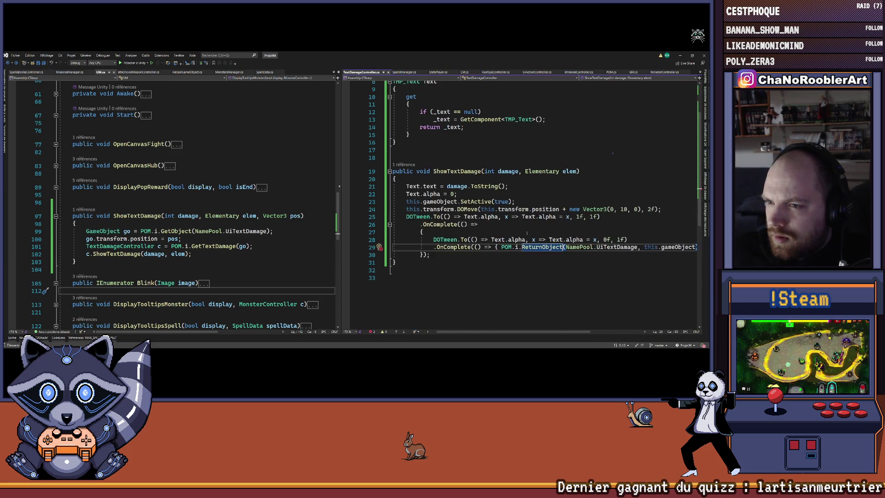
End the ReturnObject call with a semicolon on its own line, then switch to Unity to recompile
click(525, 262)
drag(468, 332, 521, 333)
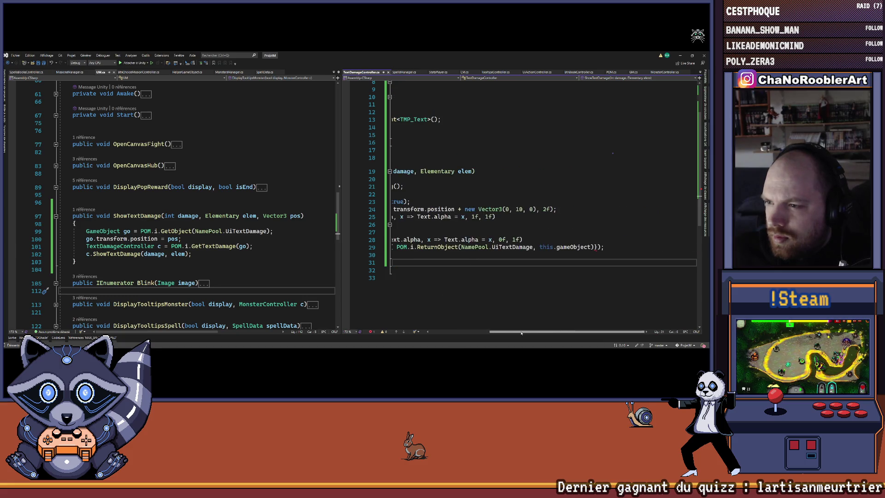
scroll(547, 303, left, 3)
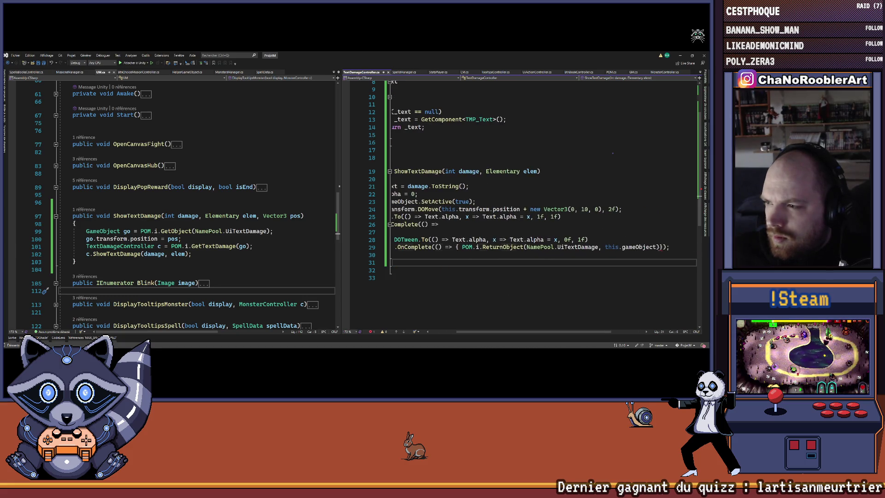
click(660, 247)
text(;)
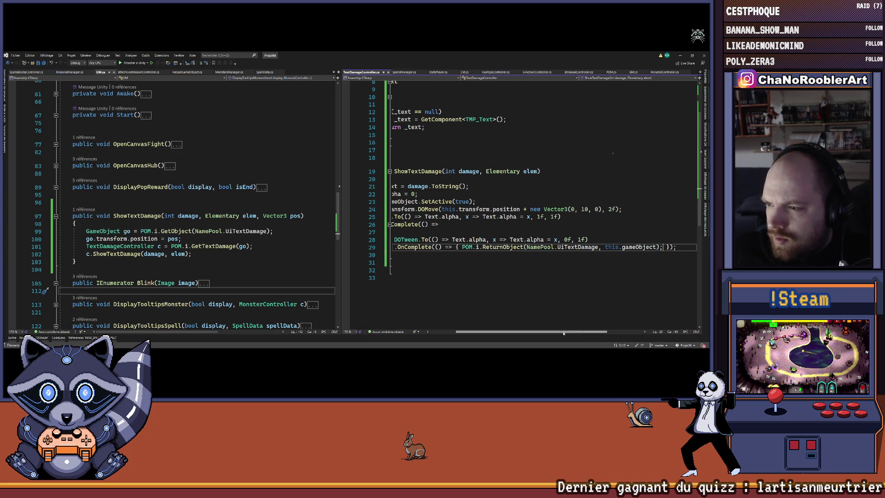
drag(564, 332, 506, 318)
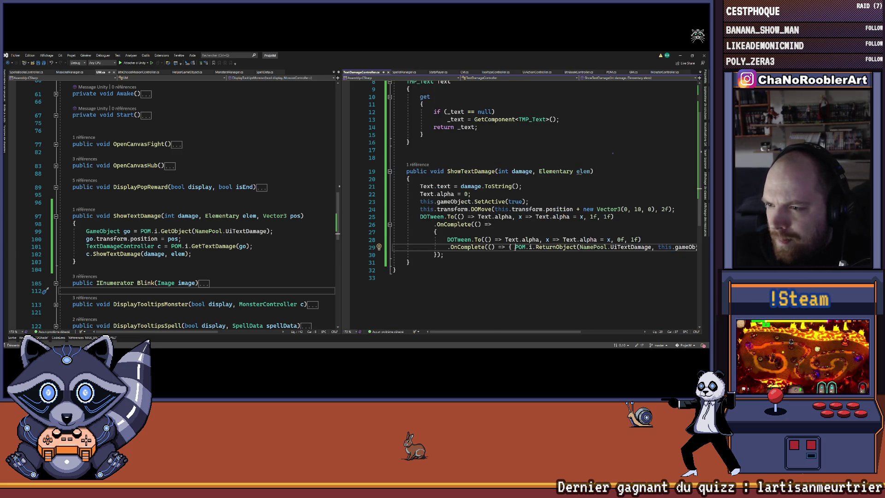
key(Return)
key(Return)
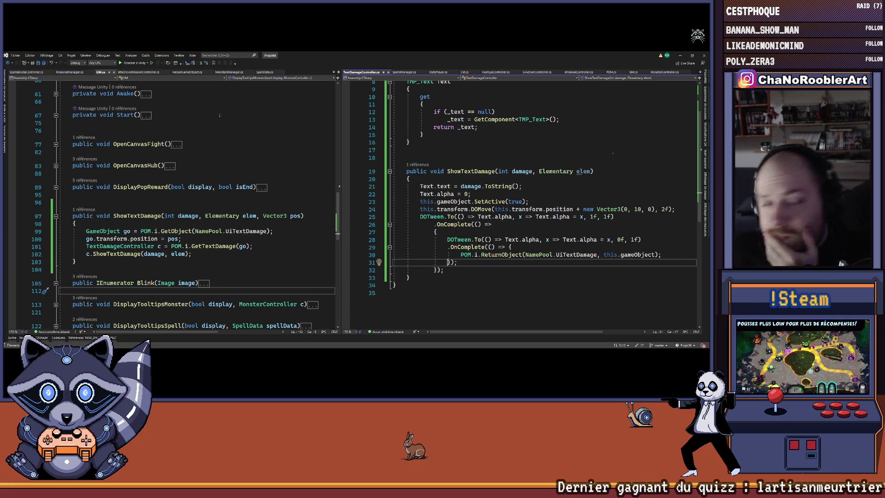
click(287, 172)
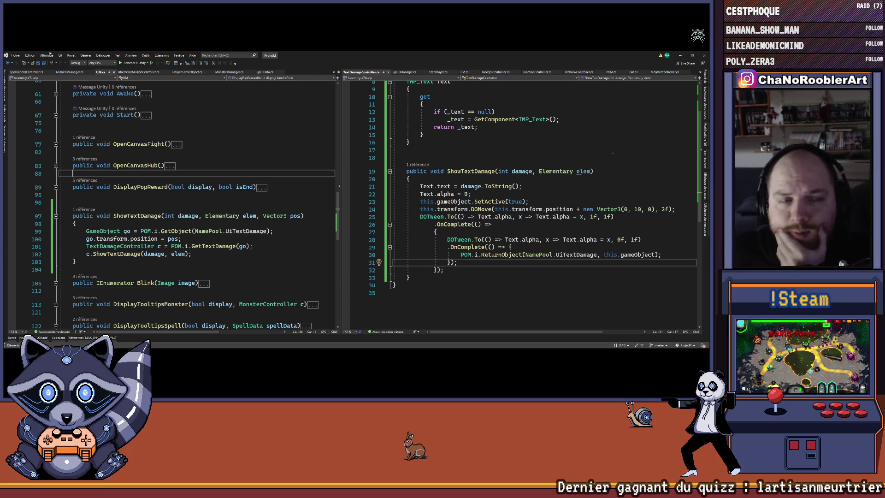
key(alt+Tab)
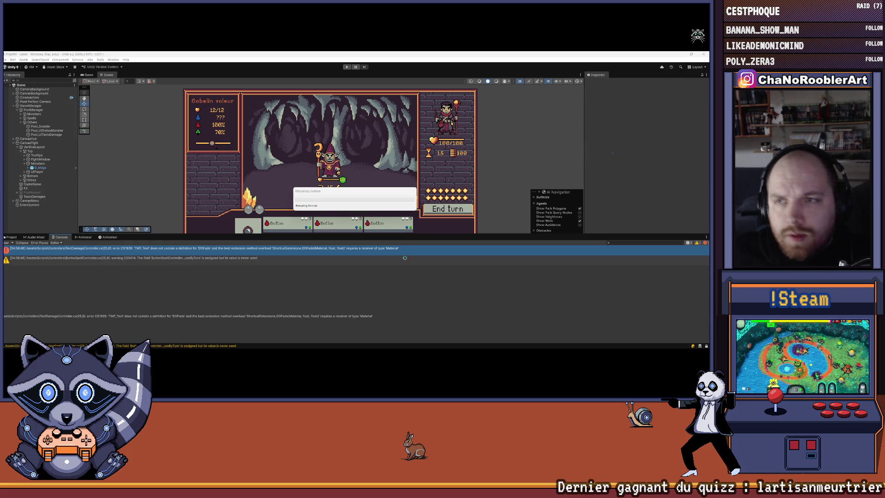
click(378, 345)
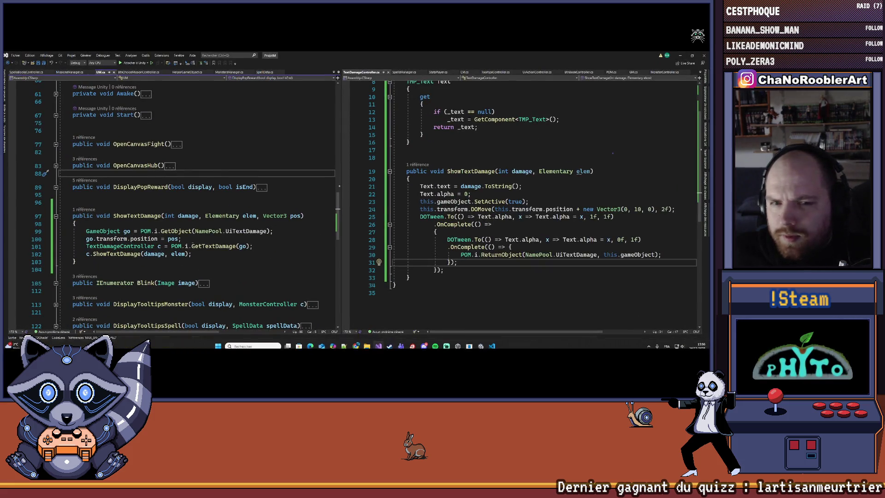
drag(86, 239, 181, 239)
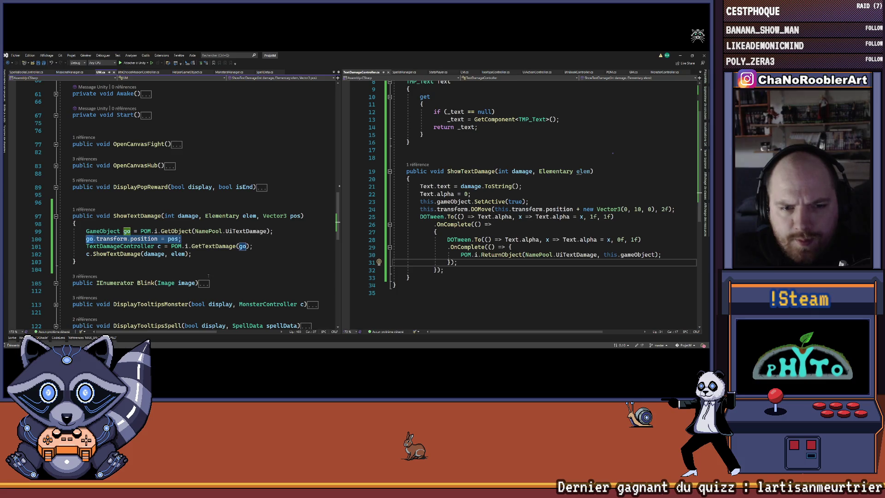
click(261, 246)
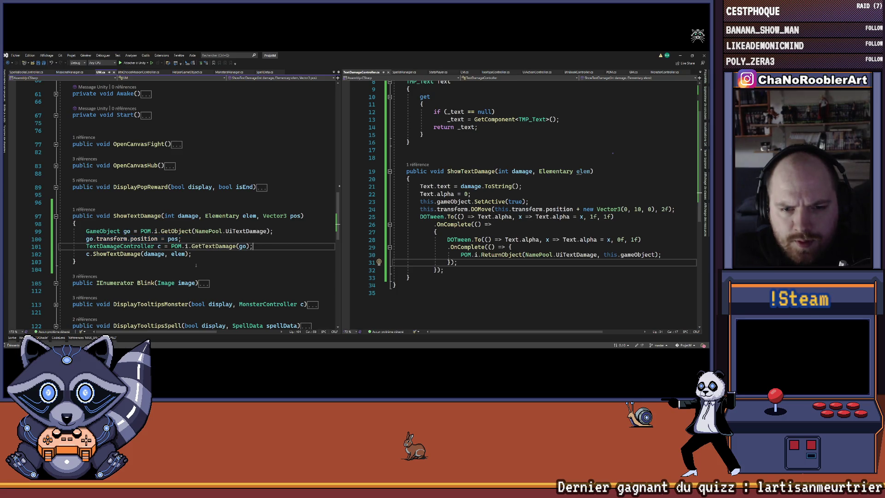
key(Down)
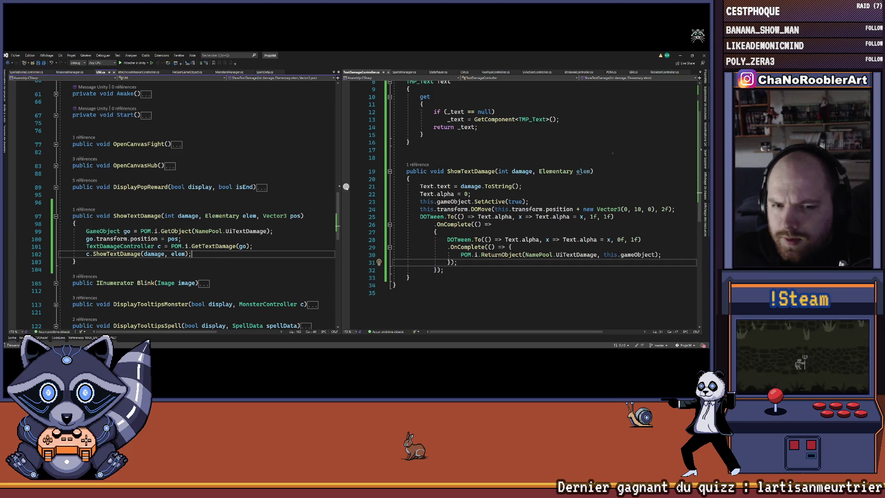
scroll(525, 205, up, 2)
click(470, 231)
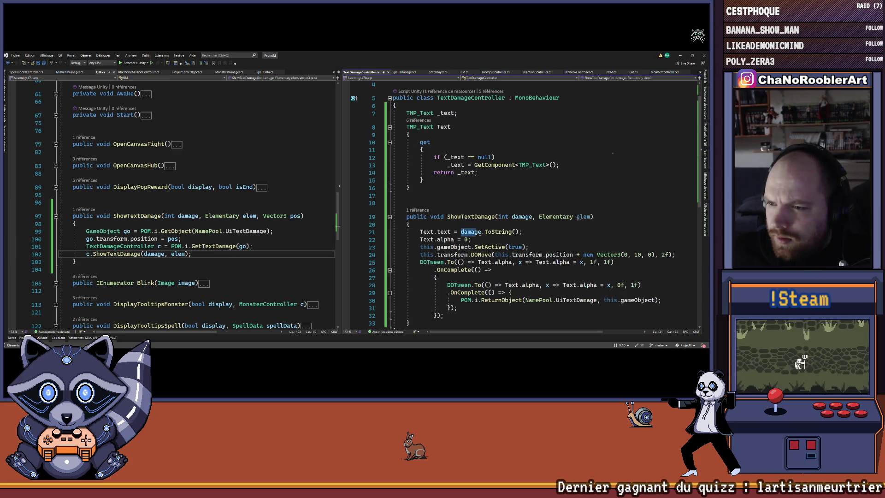
key(Down)
scroll(525, 204, down, 1)
click(406, 173)
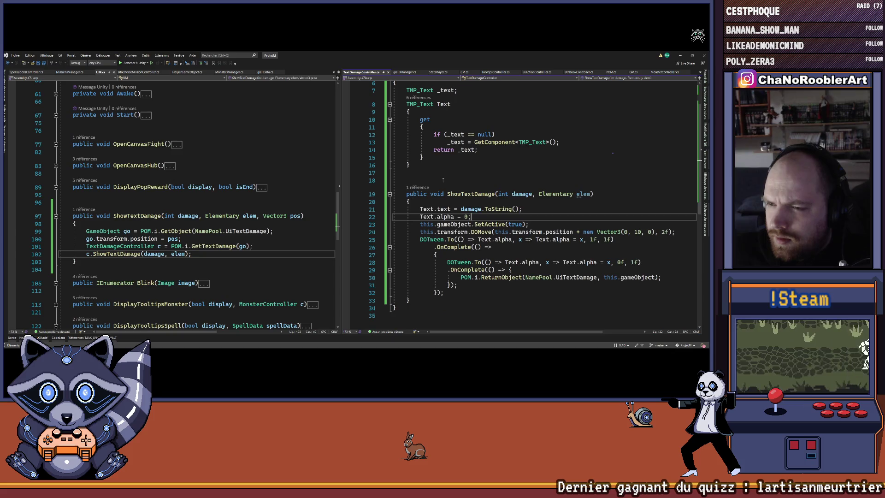
click(680, 55)
drag(186, 234, 186, 276)
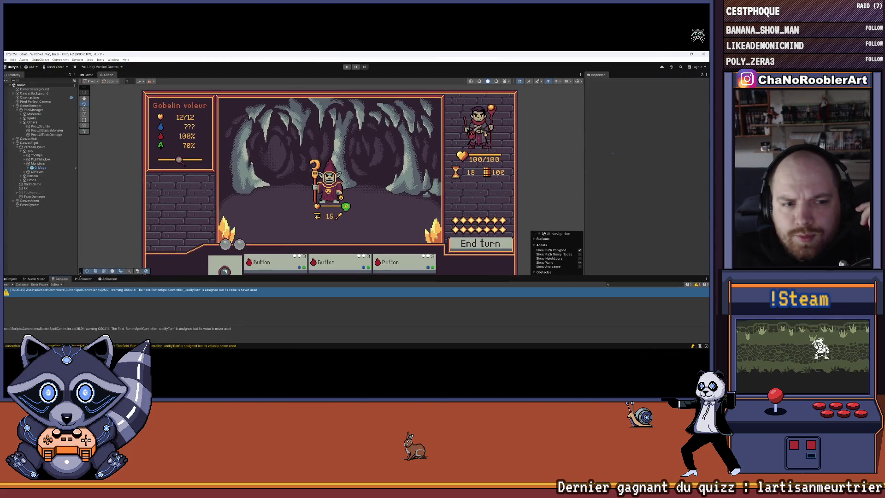
Try play mode briefly, then deactivate the CanvasFight object
click(346, 67)
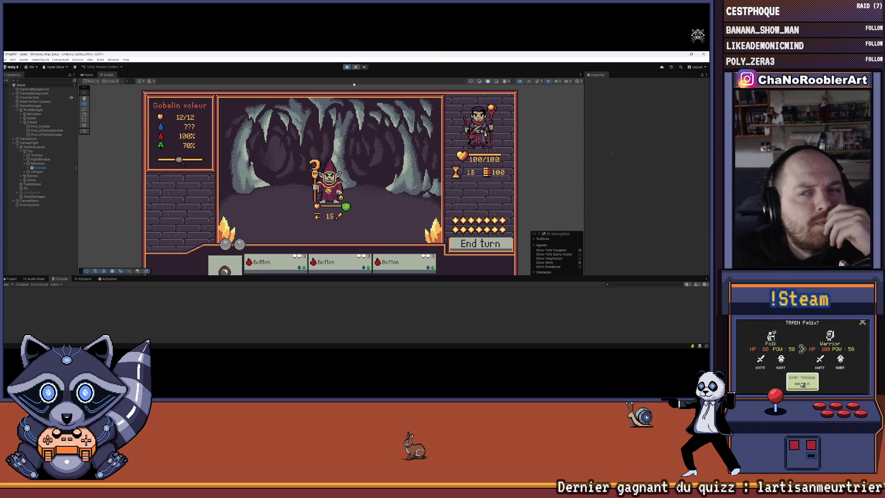
click(347, 67)
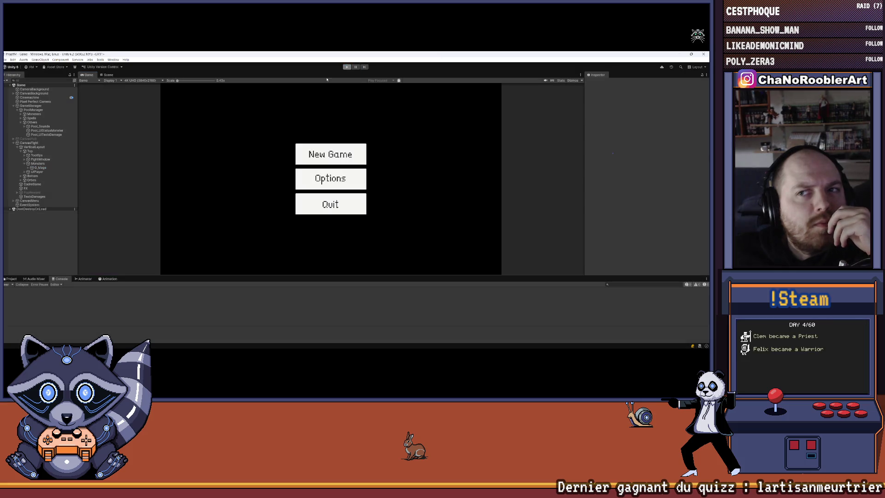
click(37, 144)
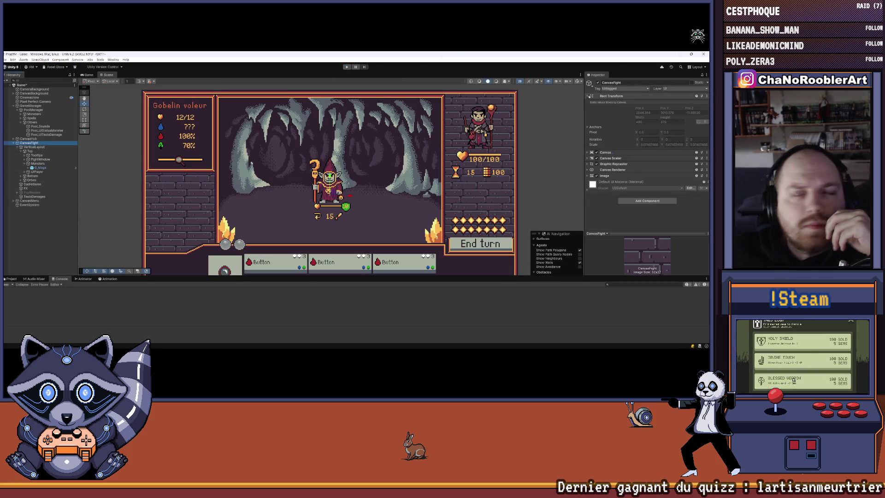
key(alt+shift+a)
click(16, 67)
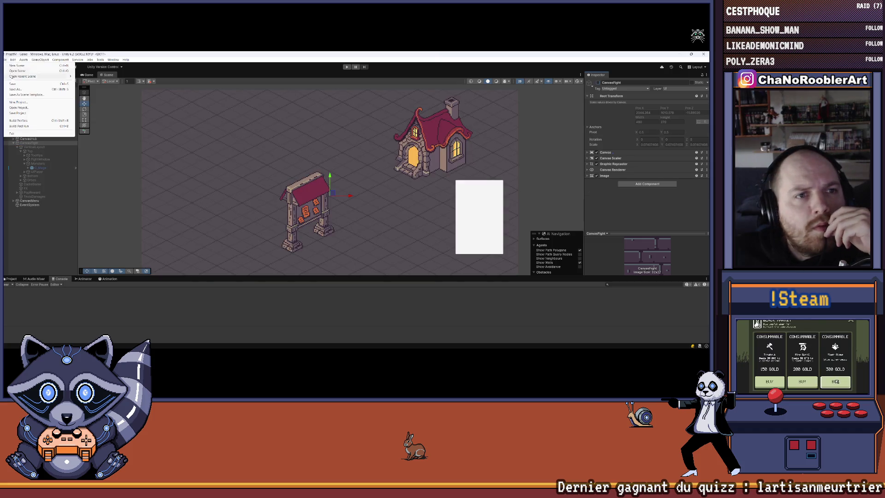
Play the game, start a new game as the apprentice wizard, and learn the F_Puissance spell
click(347, 68)
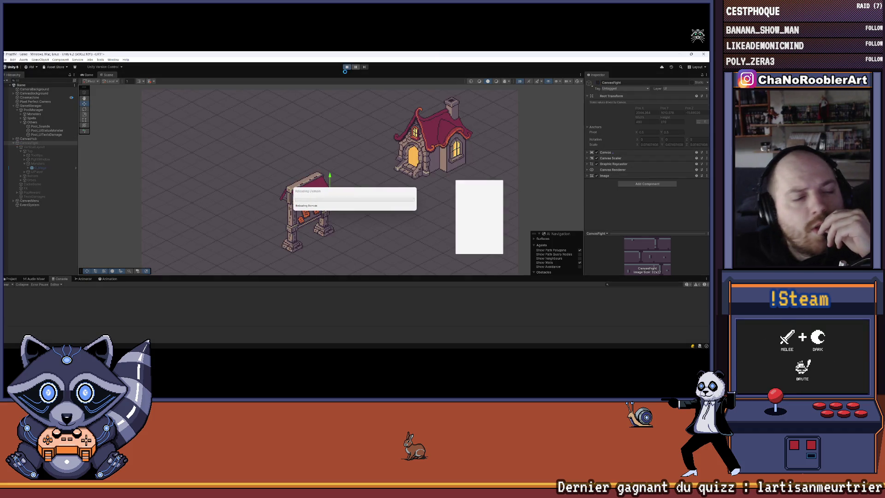
mouse_move(431, 346)
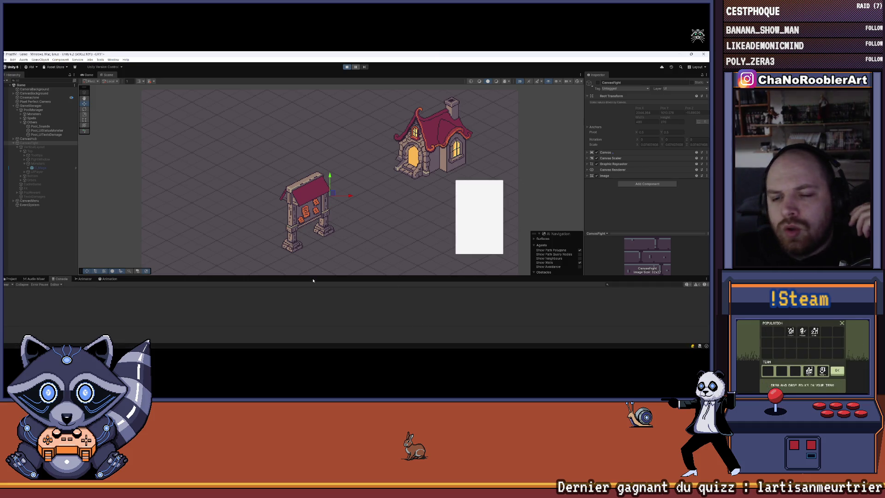
click(330, 154)
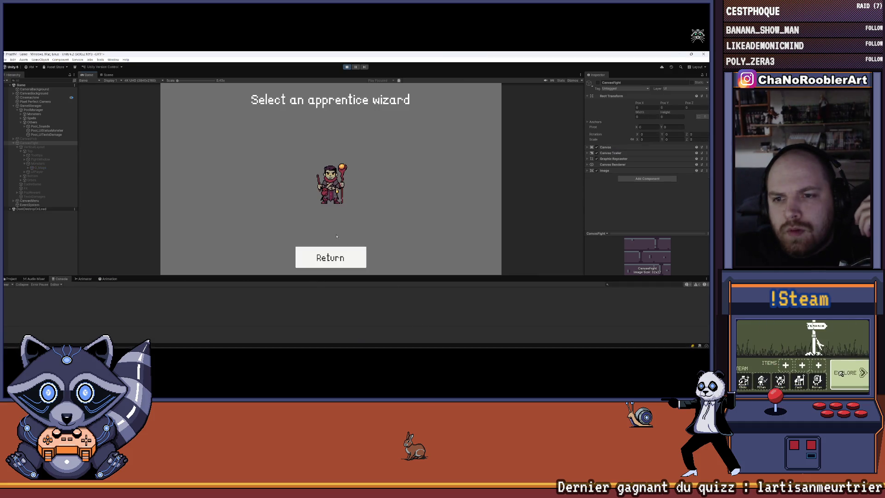
click(330, 199)
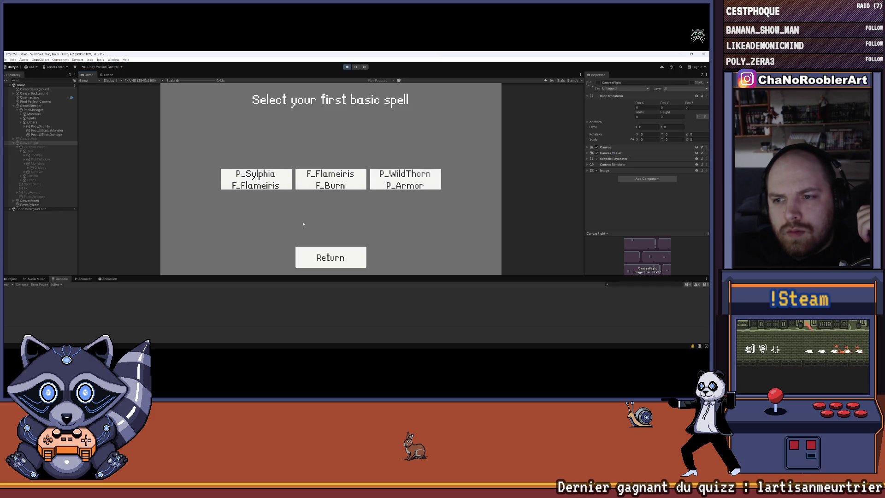
click(302, 188)
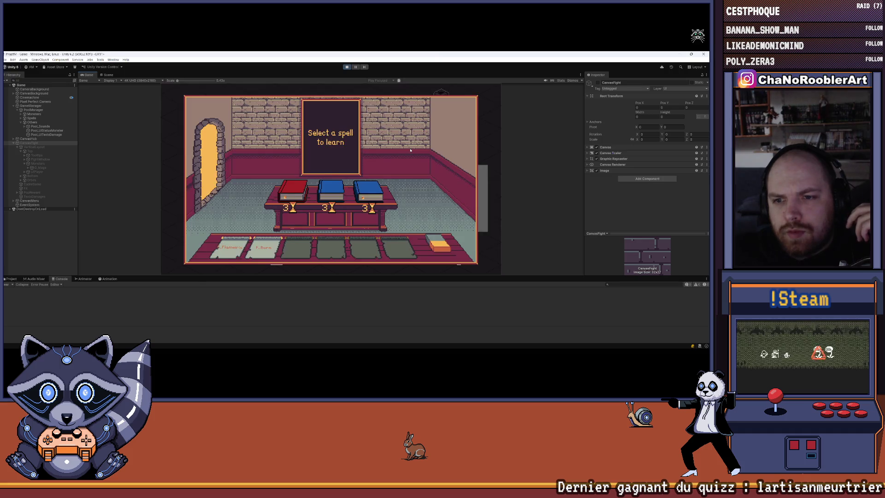
click(308, 190)
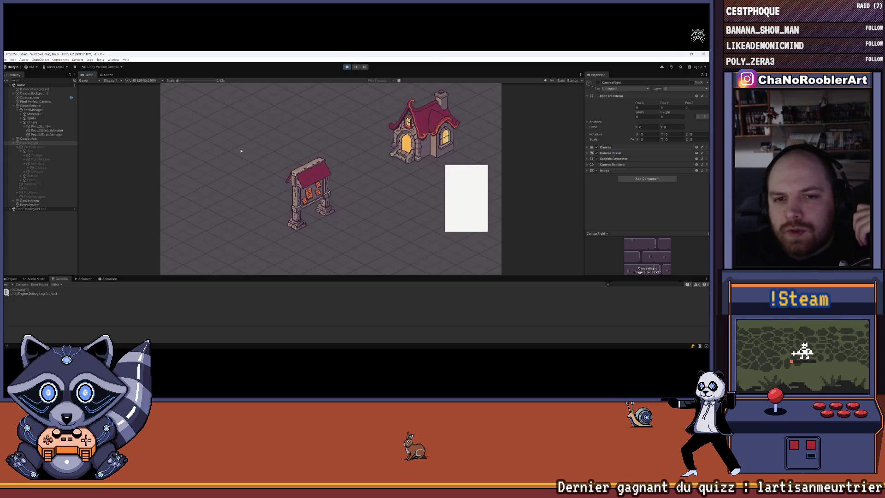
Enter the cave goblin battle from the town map, clear the console, and stop play mode
click(457, 187)
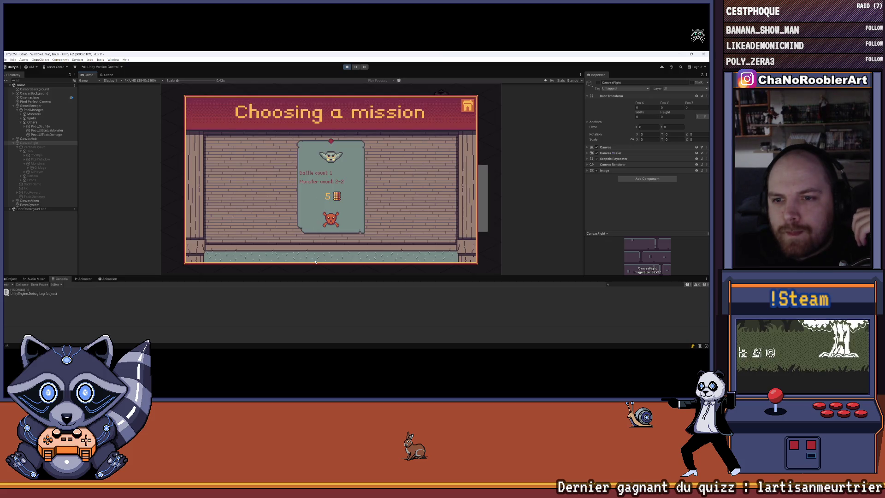
click(362, 197)
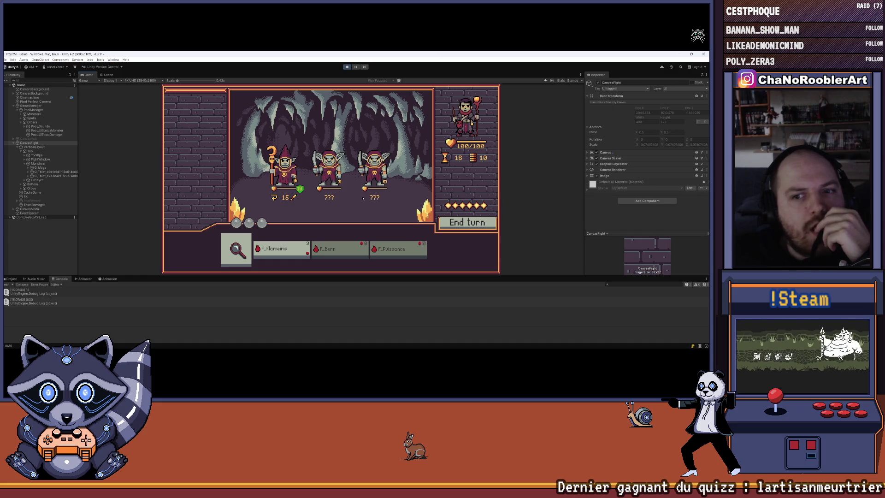
mouse_move(300, 189)
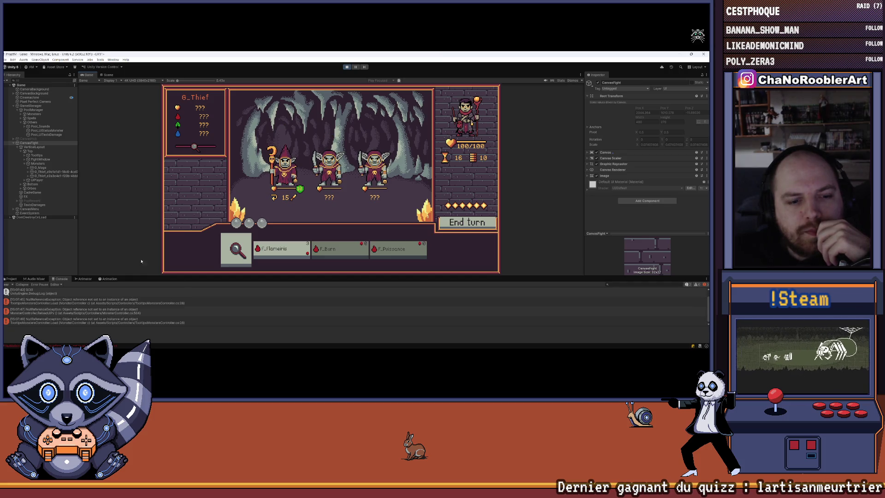
click(7, 284)
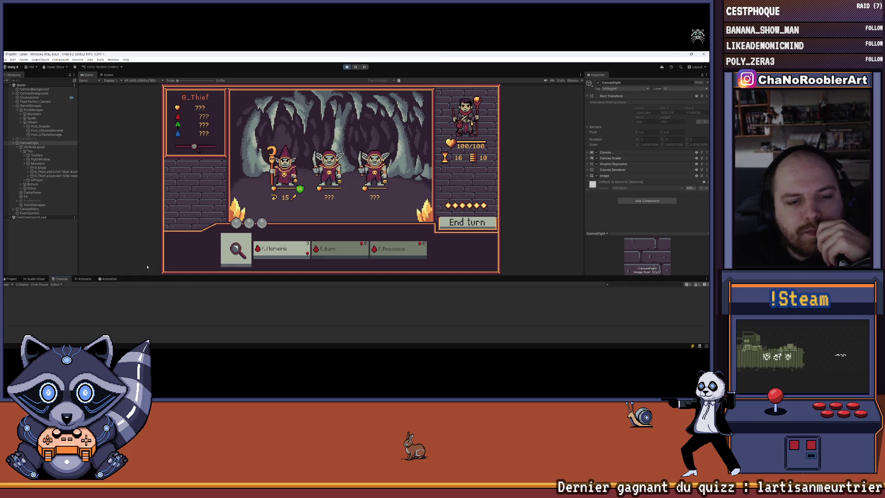
key(ctrl+p)
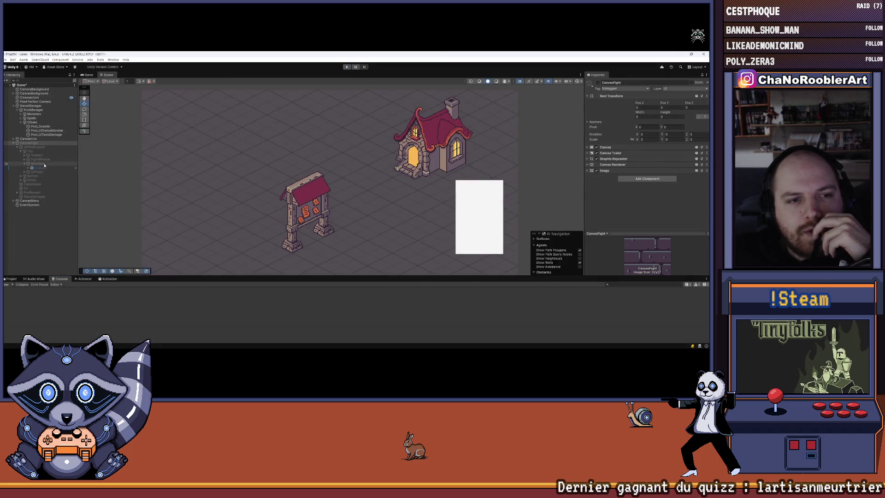
Delete the G_Mage monster from the scene and save the Game scene
click(40, 167)
key(Delete)
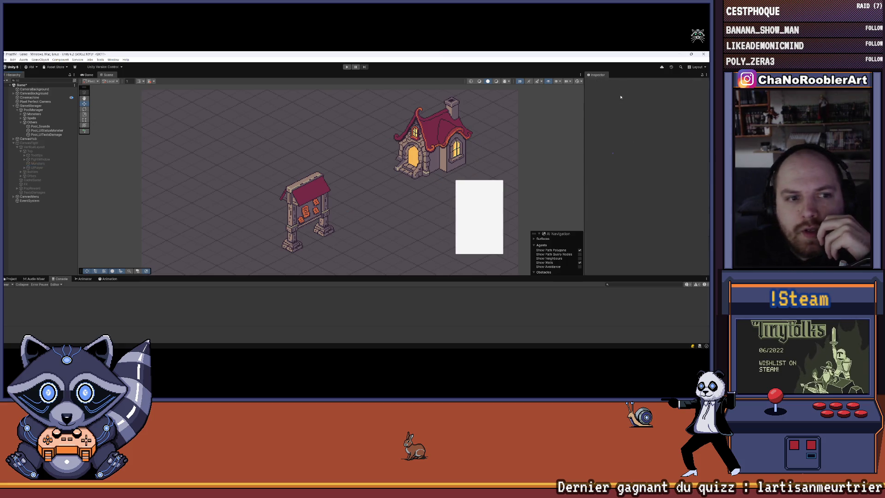
click(6, 59)
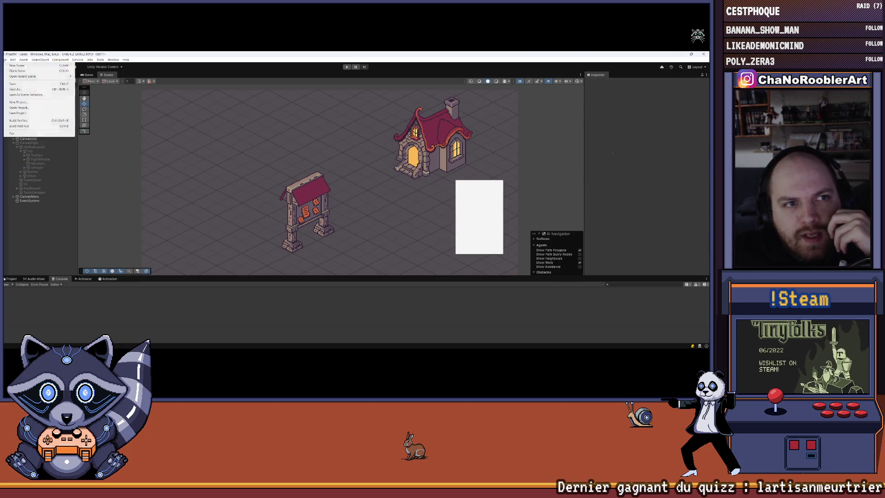
click(18, 85)
Start a play test as the apprentice wizard with F_Flameiris and F_Eruption against two goblins
click(347, 67)
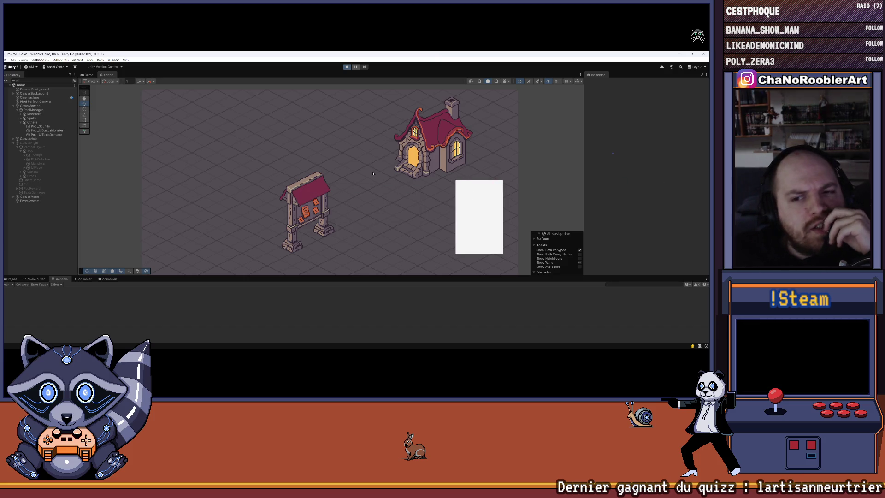
click(345, 155)
click(352, 182)
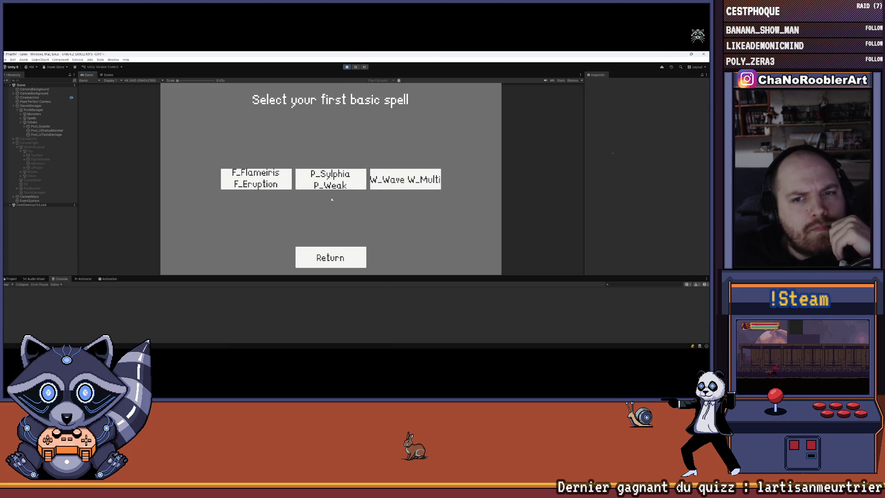
click(255, 180)
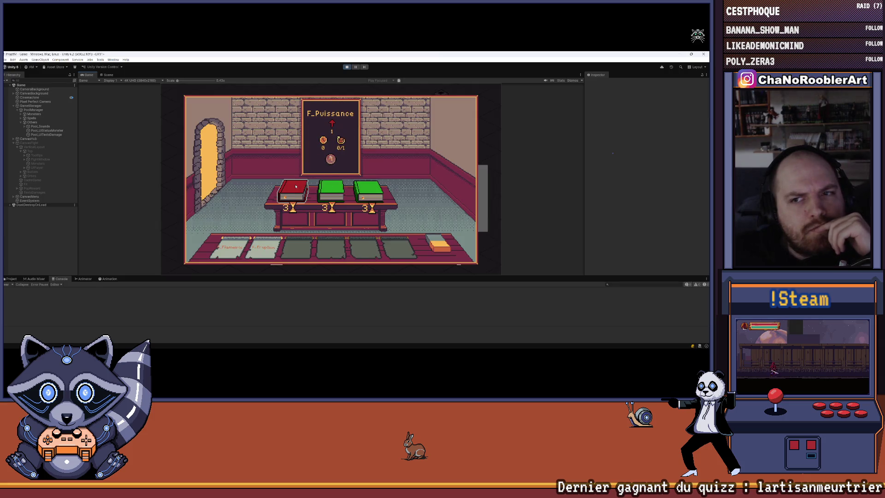
click(331, 190)
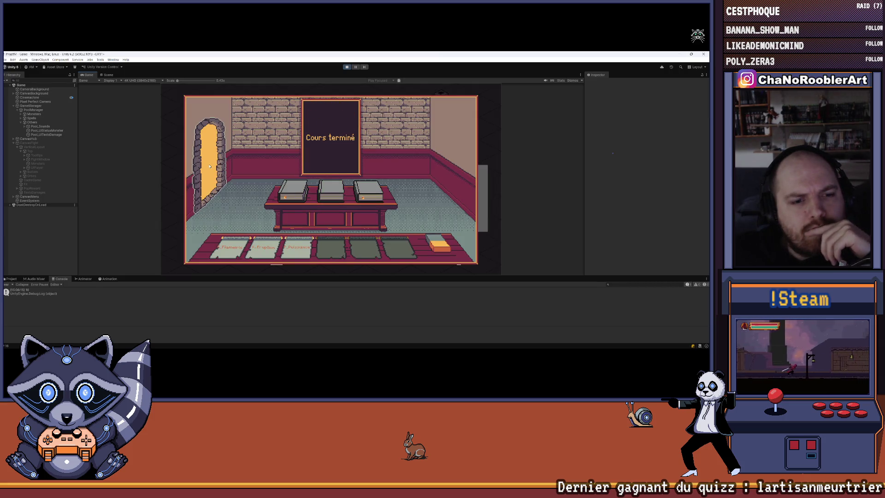
click(273, 167)
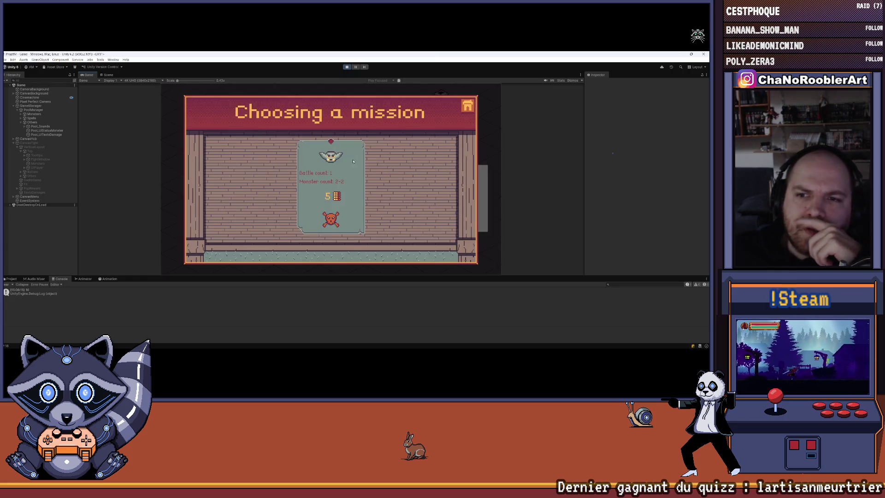
click(426, 156)
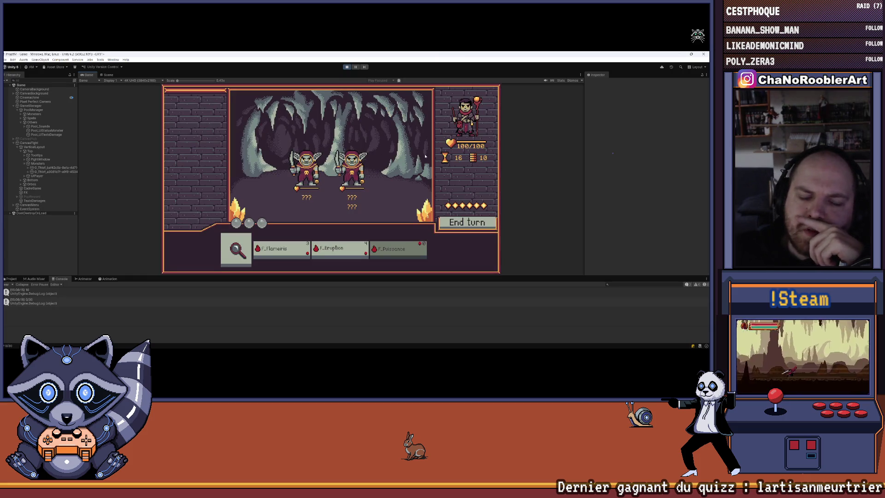
Hit the left goblin with F_Eruption and F_Flameiris, stop play, and select the offset 10 in Visual Studio
click(338, 250)
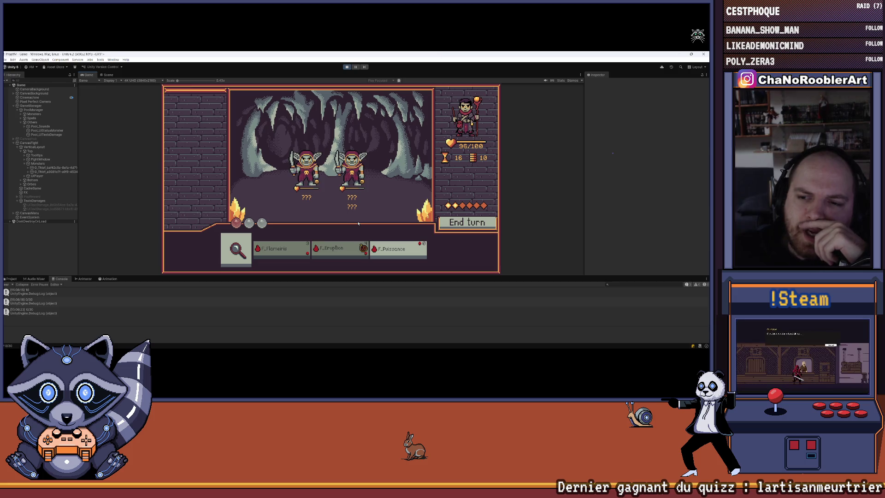
click(412, 243)
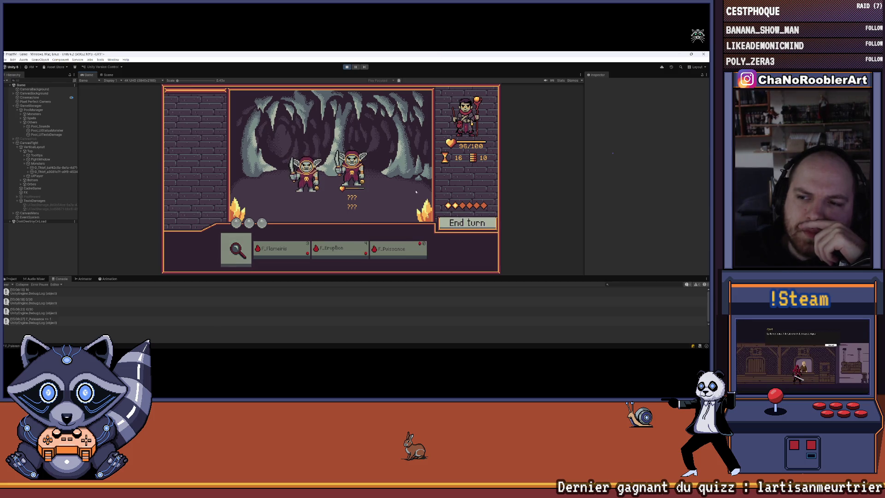
mouse_move(336, 189)
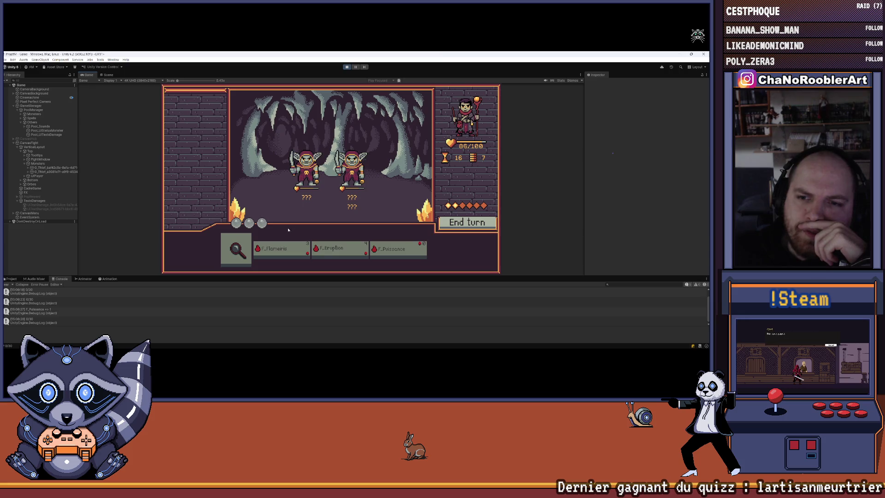
click(281, 249)
click(308, 196)
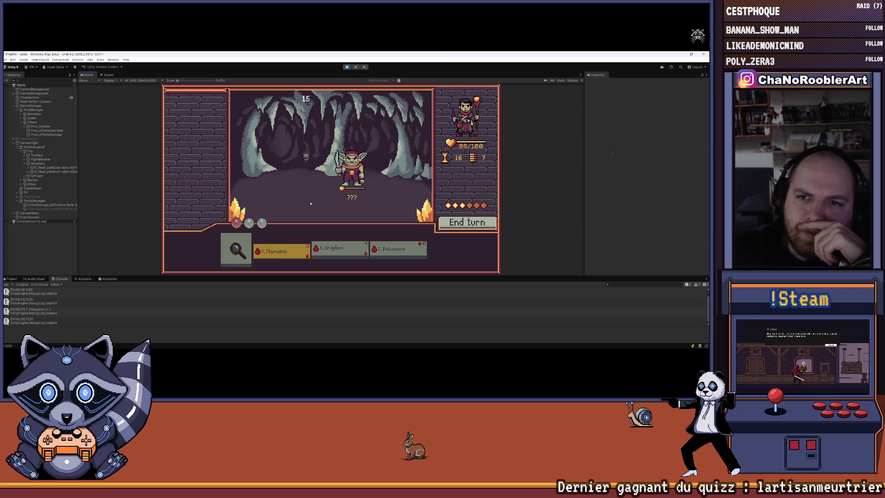
click(347, 67)
click(378, 342)
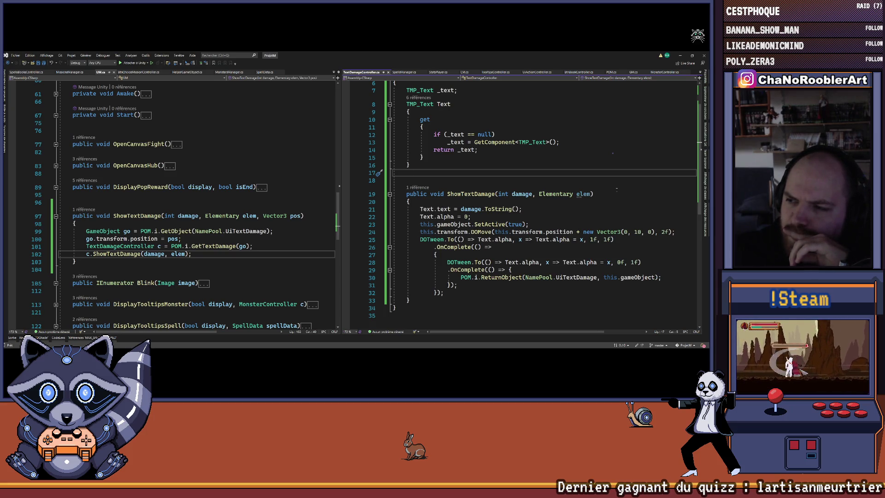
double_click(638, 232)
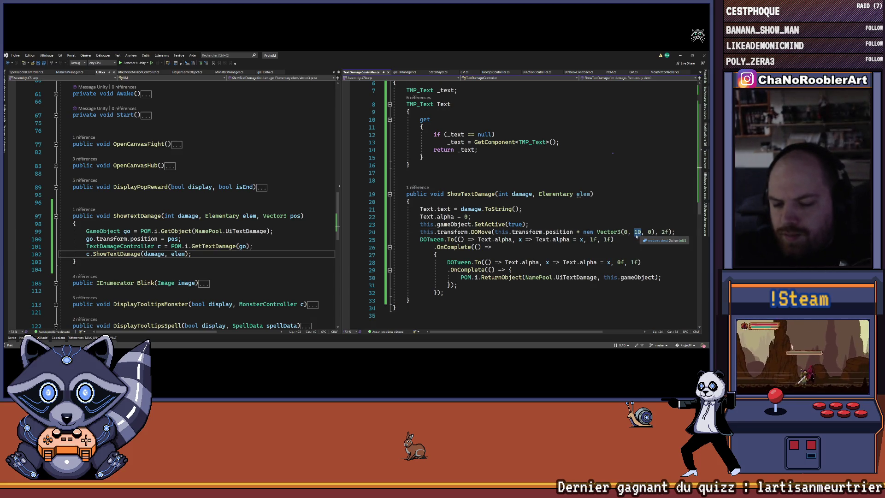
Change the damage text offset to Vector3(0, 5, 0) and return to Unity to recompile
text(5)
click(627, 248)
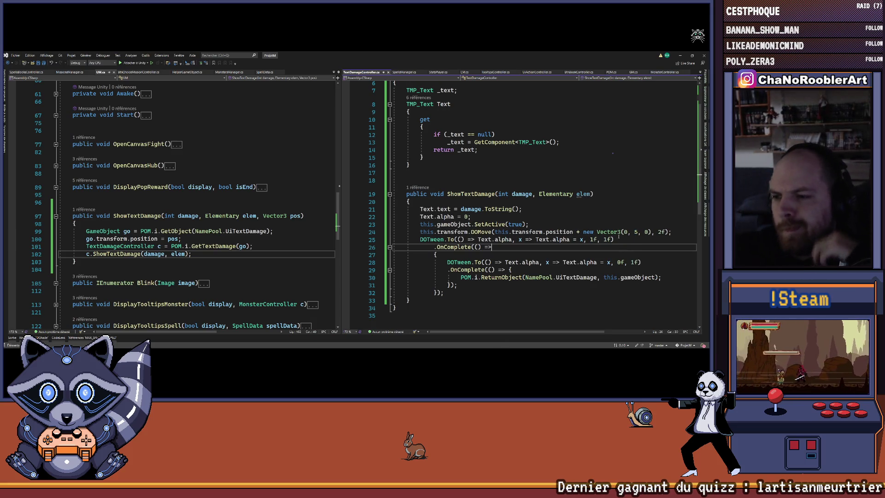
key(alt+Tab)
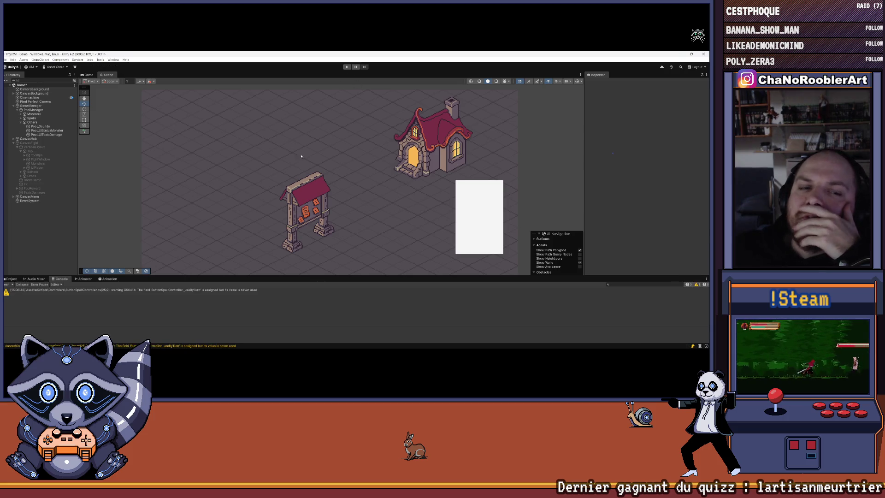
Retest with W_Multi, P_WildThorn and P_Sylphia, casting W_Multi on a cave thief, then return to Visual Studio
click(348, 67)
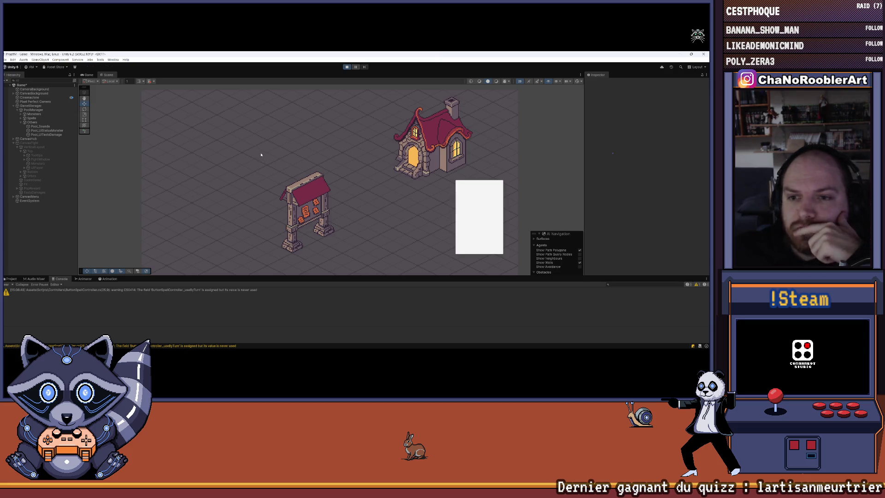
click(318, 154)
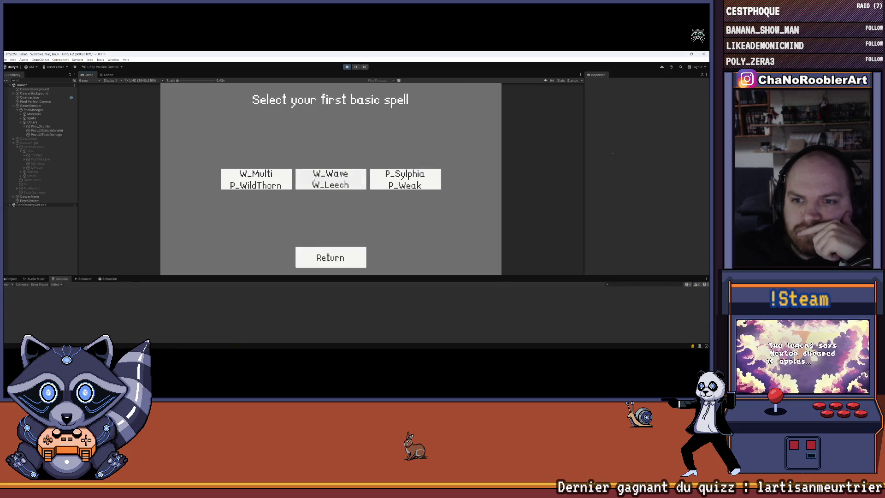
click(256, 180)
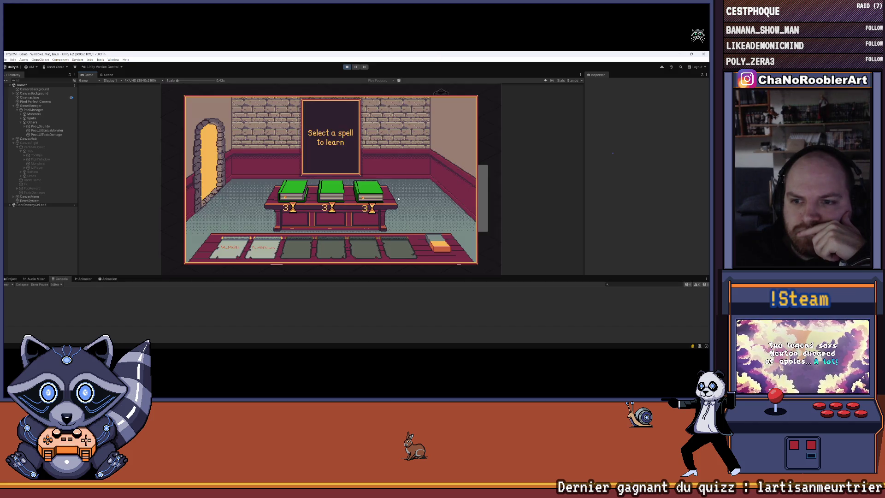
click(342, 209)
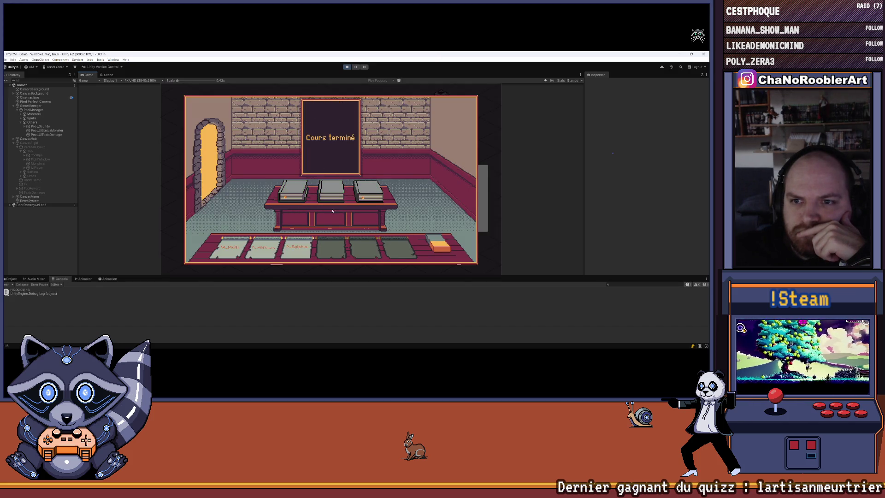
click(353, 173)
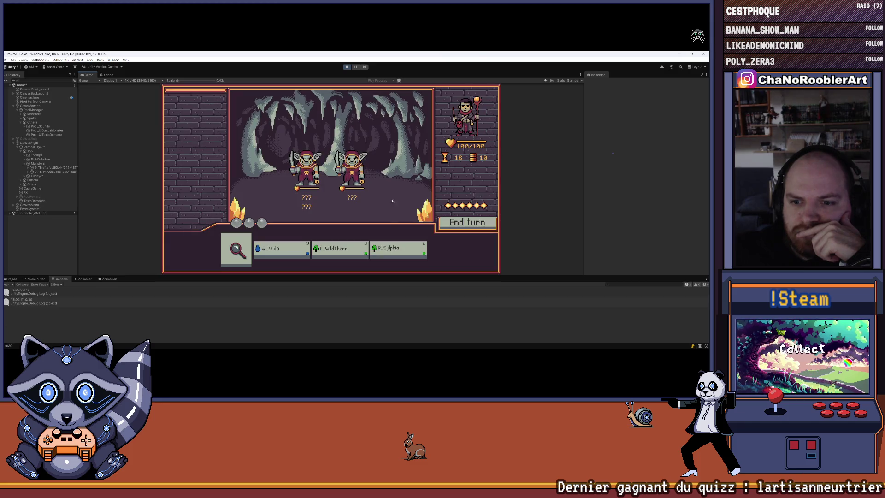
click(340, 251)
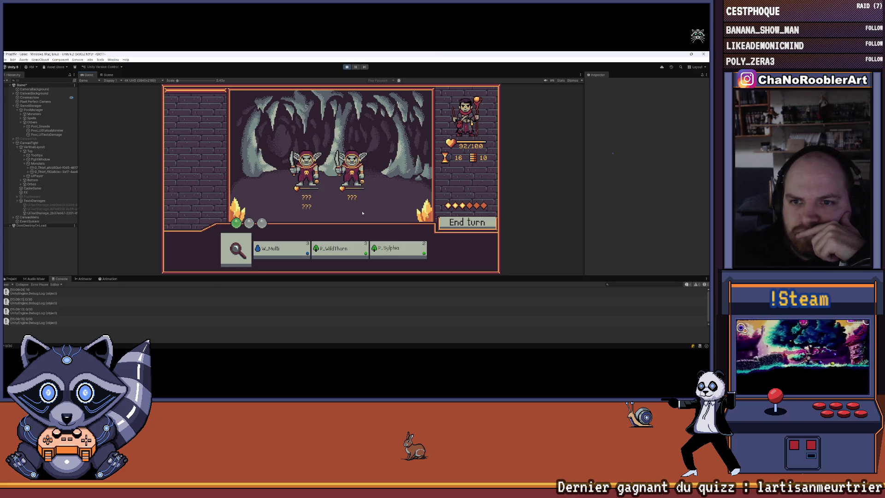
click(297, 243)
click(351, 166)
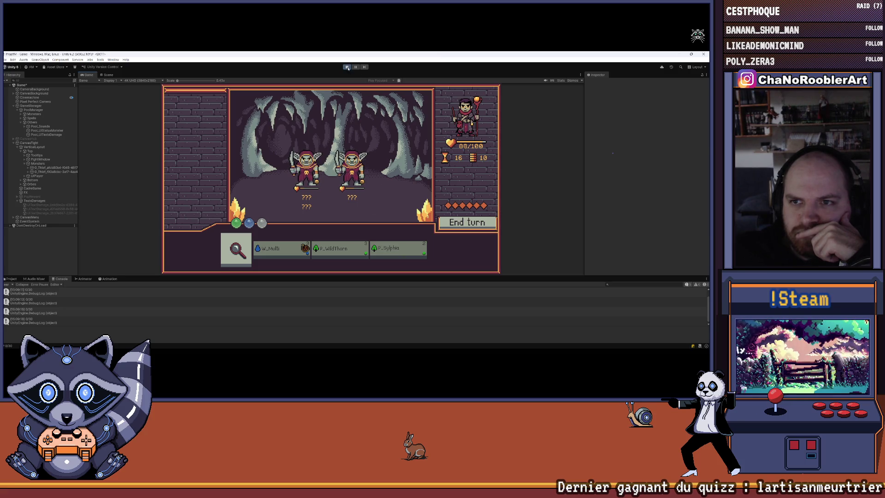
key(ctrl+p)
click(379, 342)
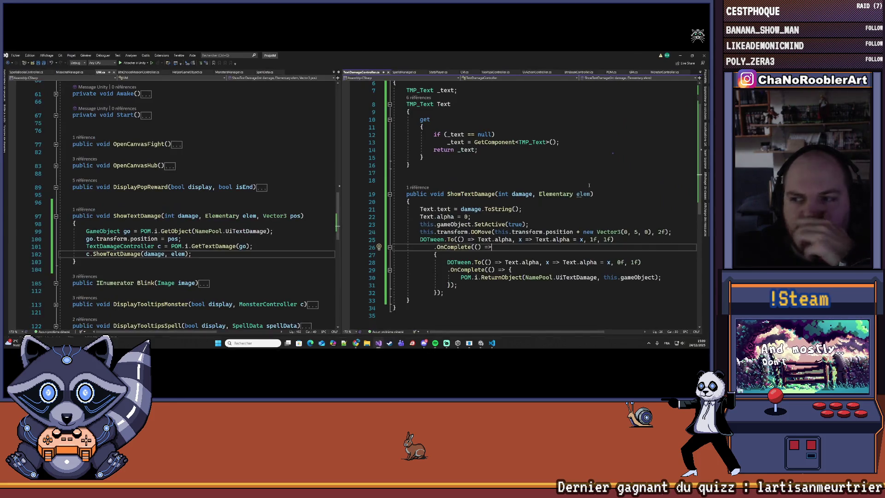
Change the upward offset from 5 to 3, making it Vector3(0, 3, 0)
text(3)
click(636, 214)
scroll(634, 218, down, 2)
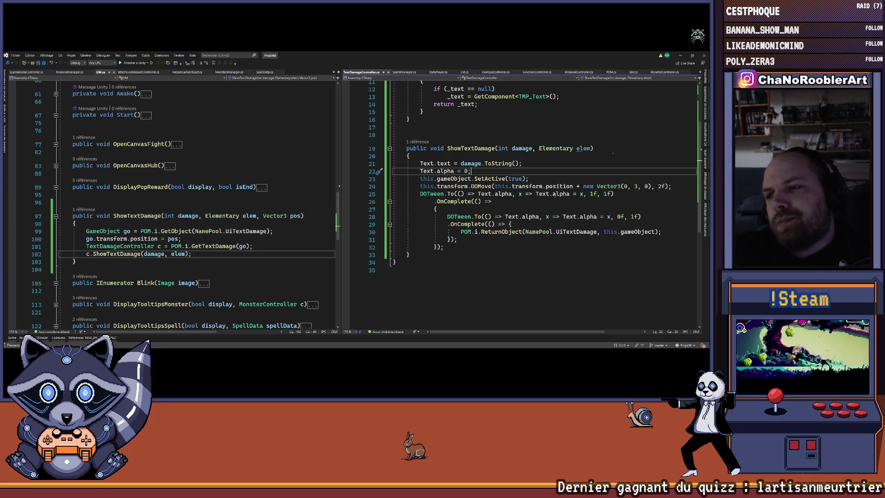
Set the fade-in duration to 0.5f and the fade-out to 1.5f, then return to Unity
click(607, 194)
key(BackSpace)
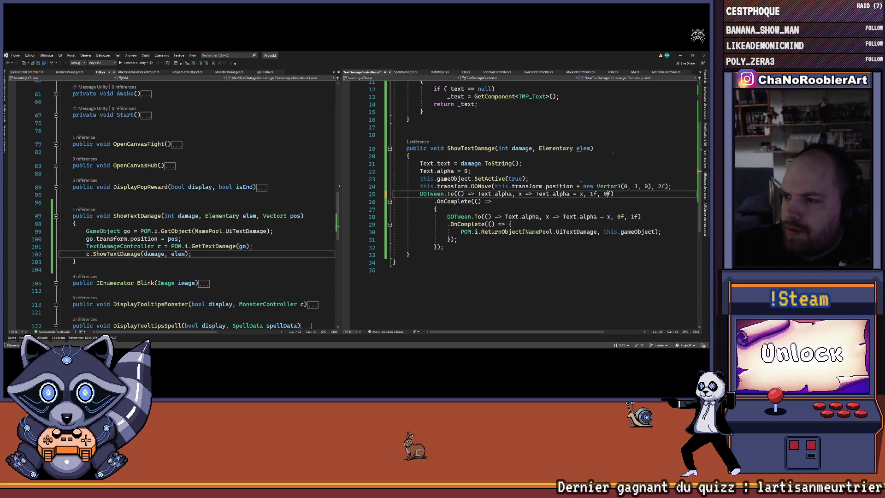
text(.)
key(Down)
key(Down)
key(Down)
key(End)
text(.)
key(End)
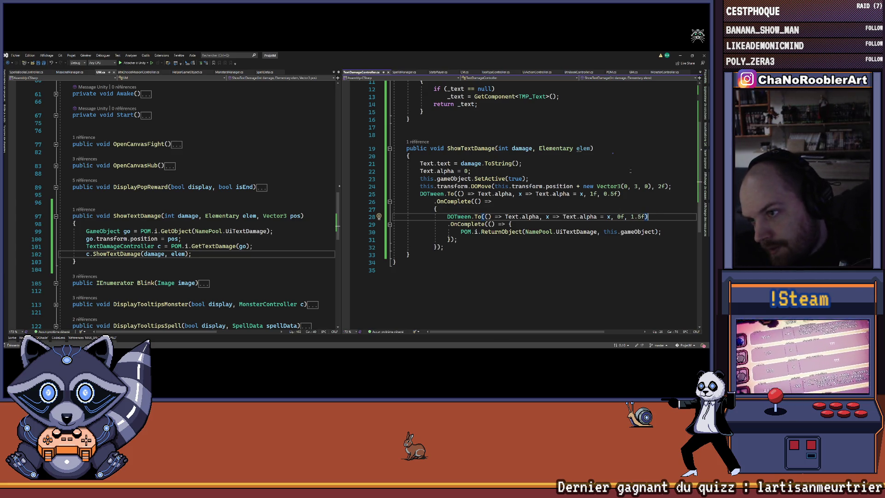
key(alt+Tab)
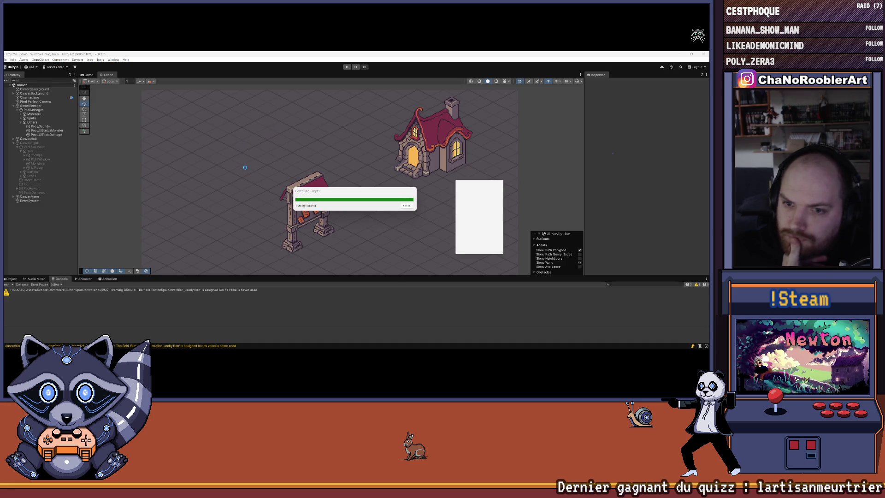
Clear the console warnings and start a play test with F_Flameiris and the red spell book
click(6, 285)
click(346, 67)
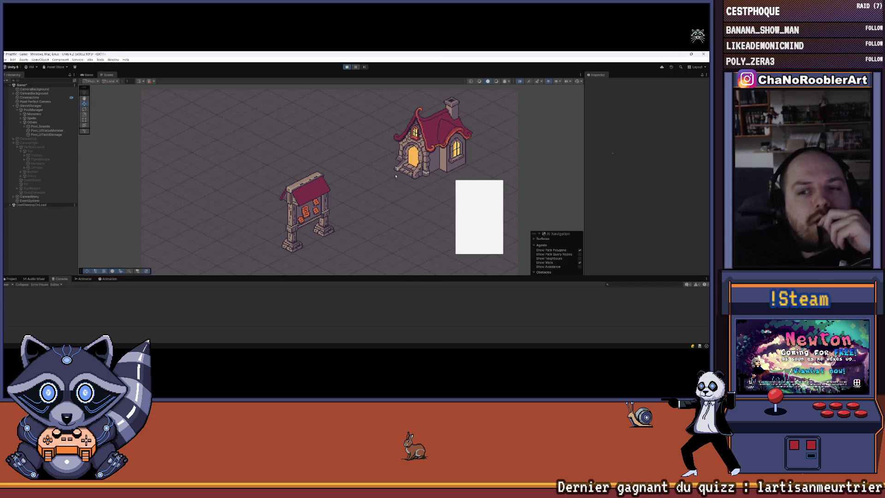
click(330, 152)
click(330, 184)
click(256, 179)
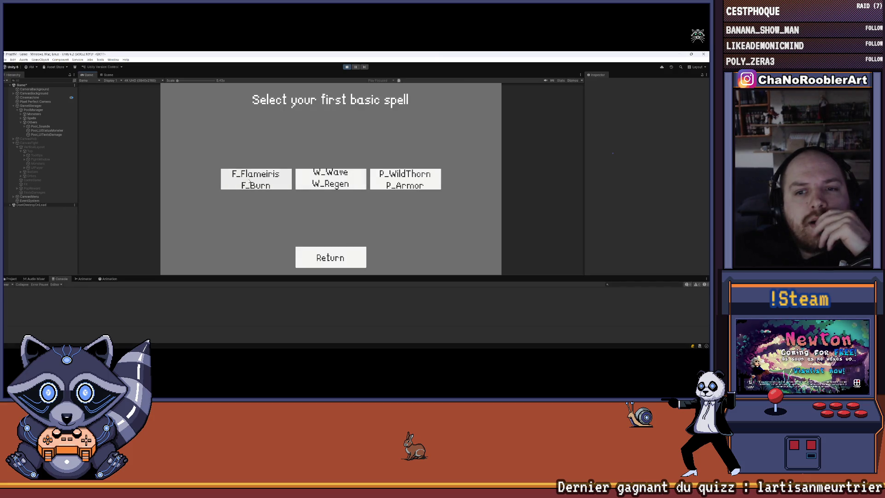
click(294, 193)
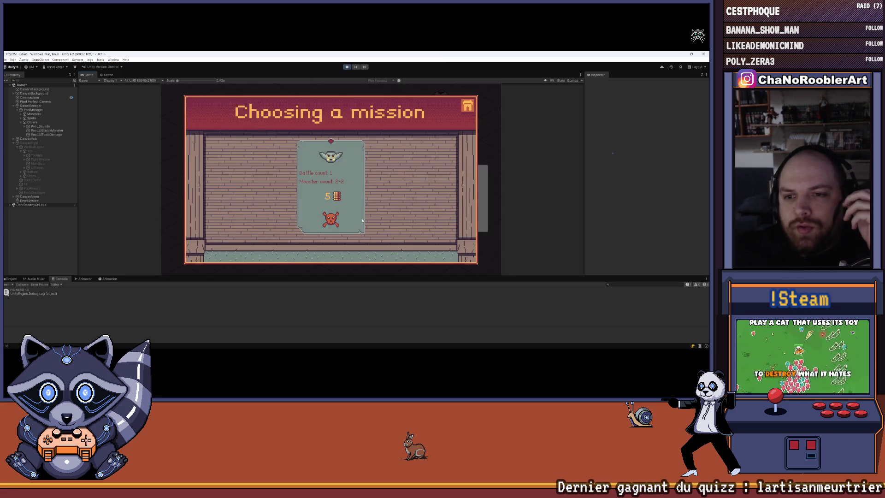
click(330, 189)
Win the cave fight with Flameiris on the thief and mage and F_Burn on the last goblin, then return to the hub
click(279, 251)
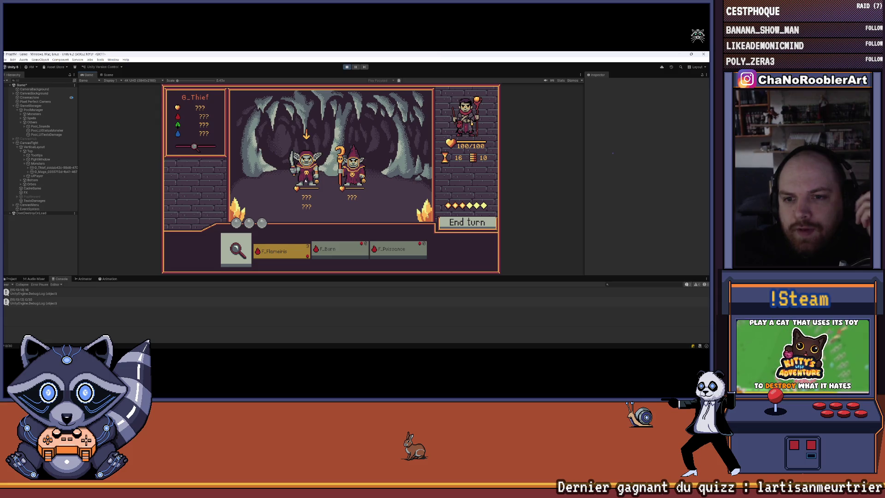
mouse_move(278, 253)
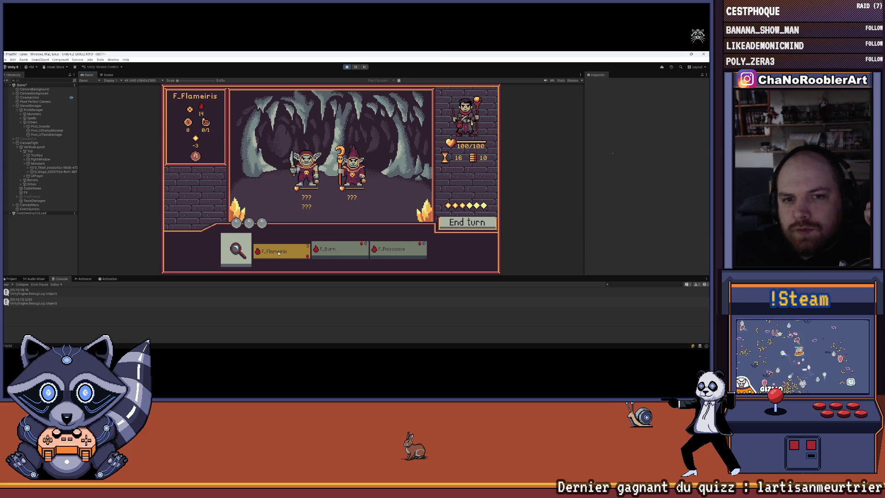
click(307, 173)
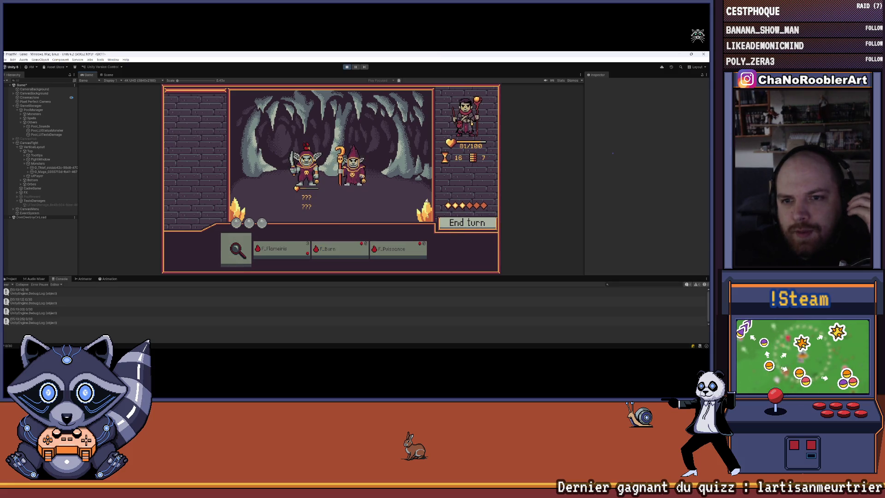
click(281, 249)
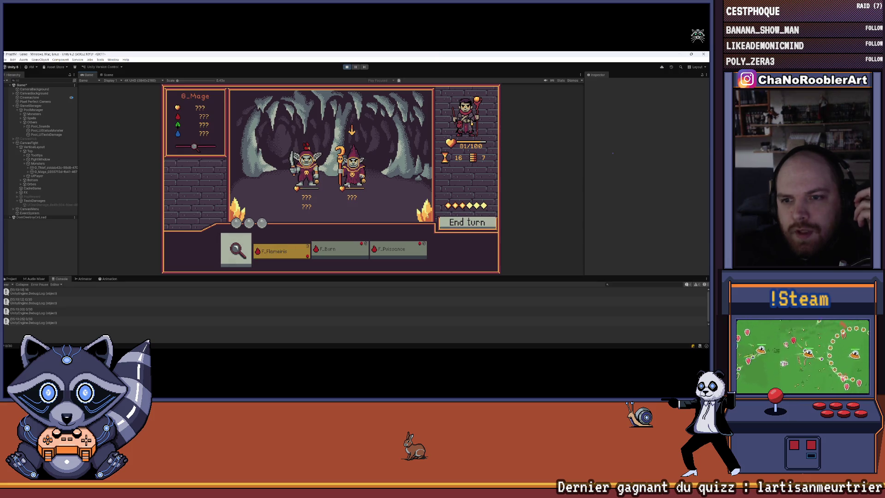
click(353, 175)
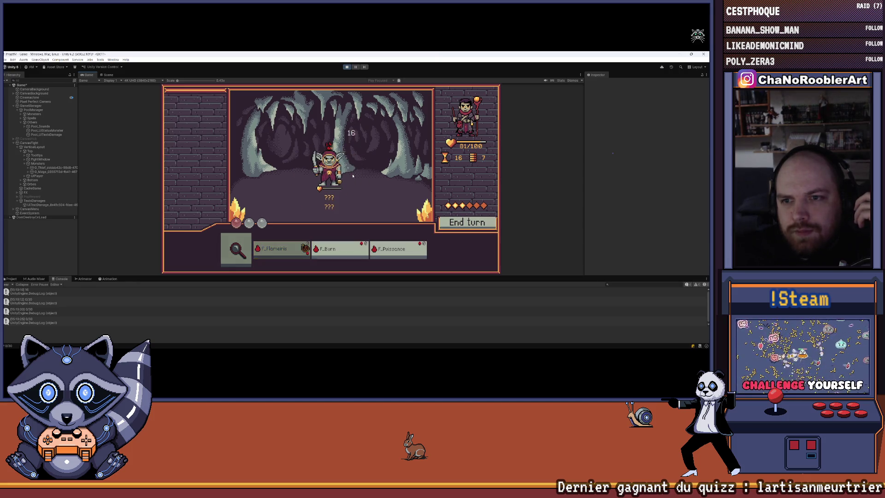
mouse_move(288, 252)
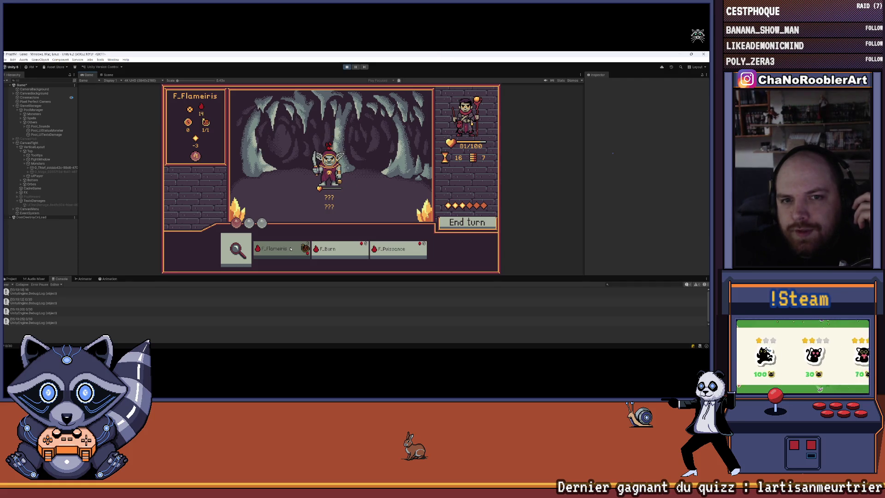
click(340, 253)
click(363, 190)
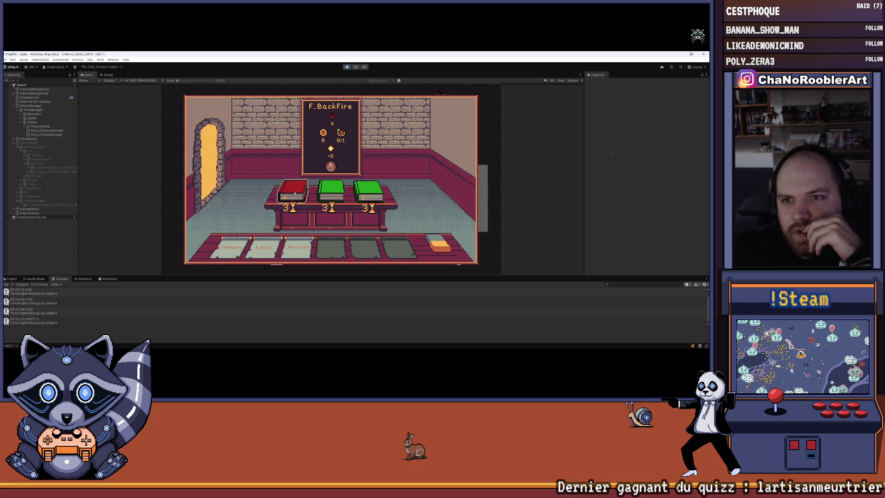
click(321, 189)
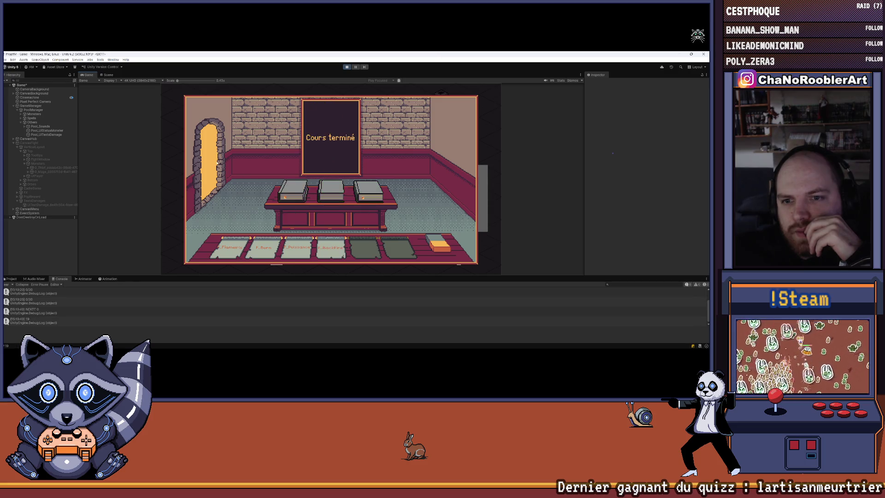
click(480, 190)
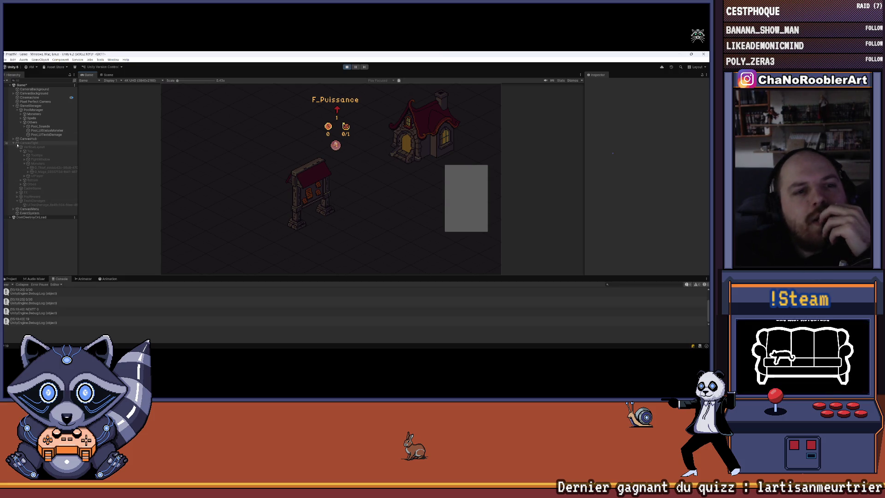
Deactivate PanelUpgradeHouse under CanvasHub, then open the new fight with F_BackFire
click(14, 139)
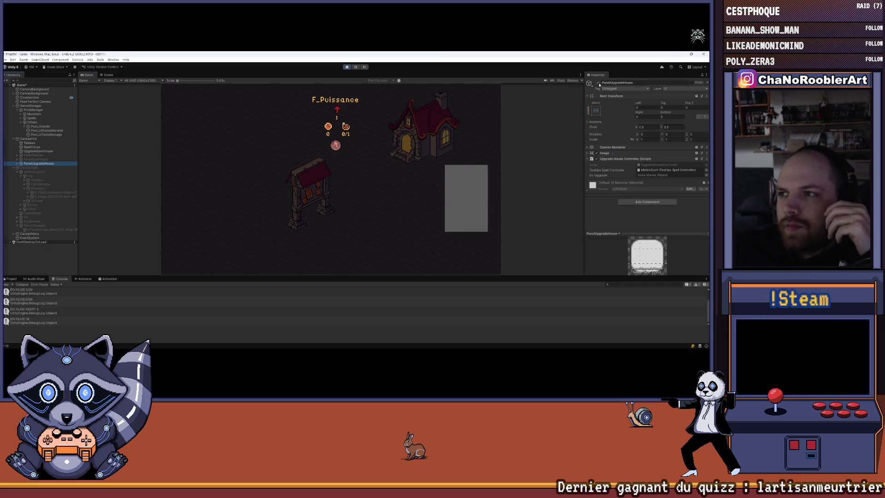
click(598, 83)
mouse_move(287, 237)
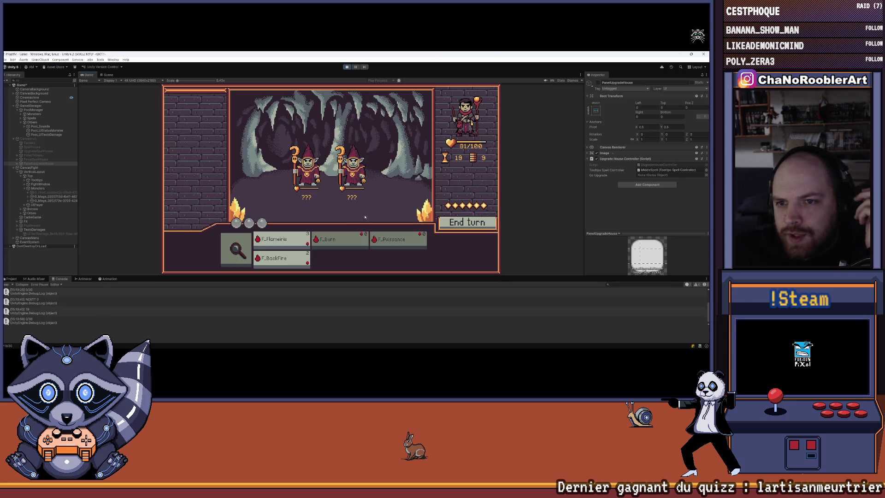
click(282, 259)
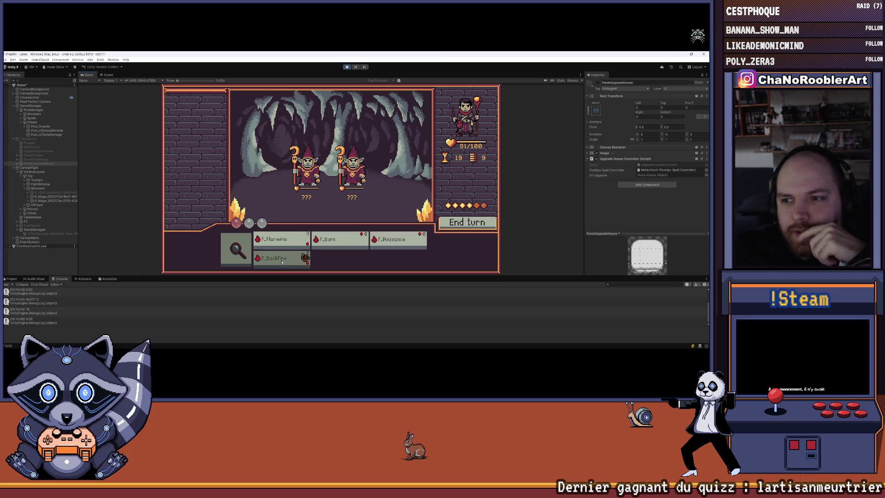
Cast Flameiris, F_Puissance and F_Burn on the goblin mages, then open the NullReferenceException's source line
mouse_move(355, 239)
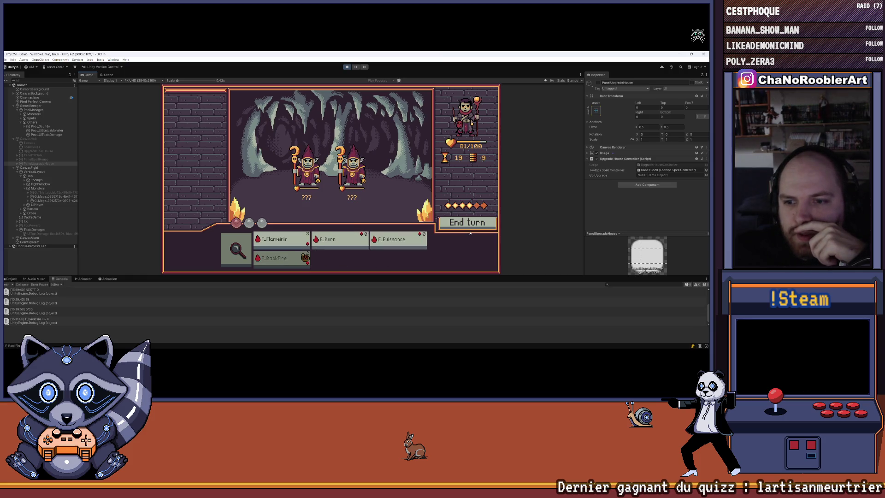
click(289, 241)
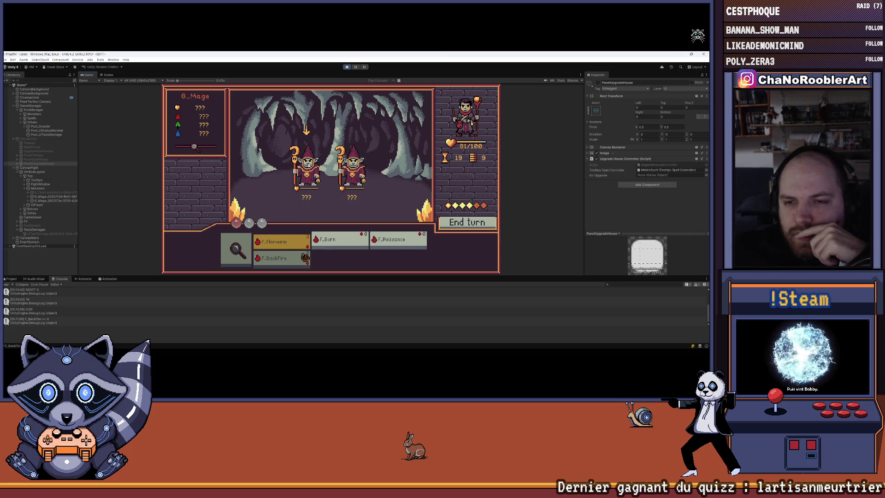
click(308, 168)
click(390, 243)
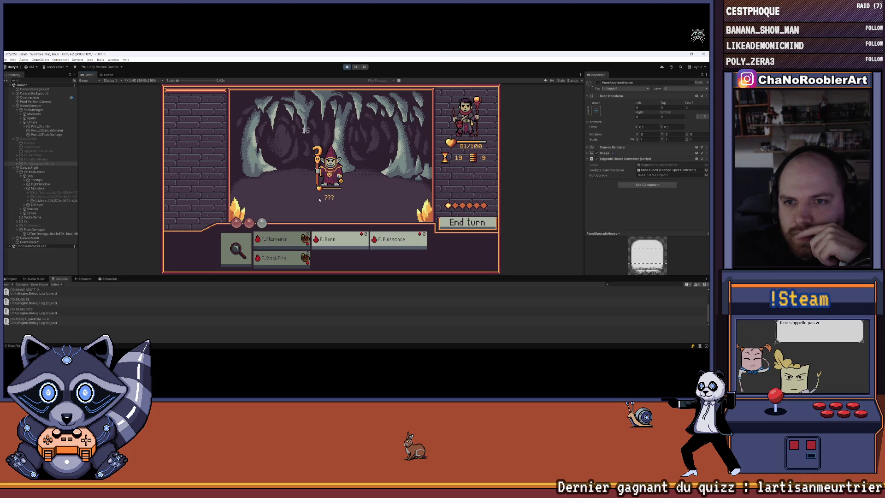
click(339, 240)
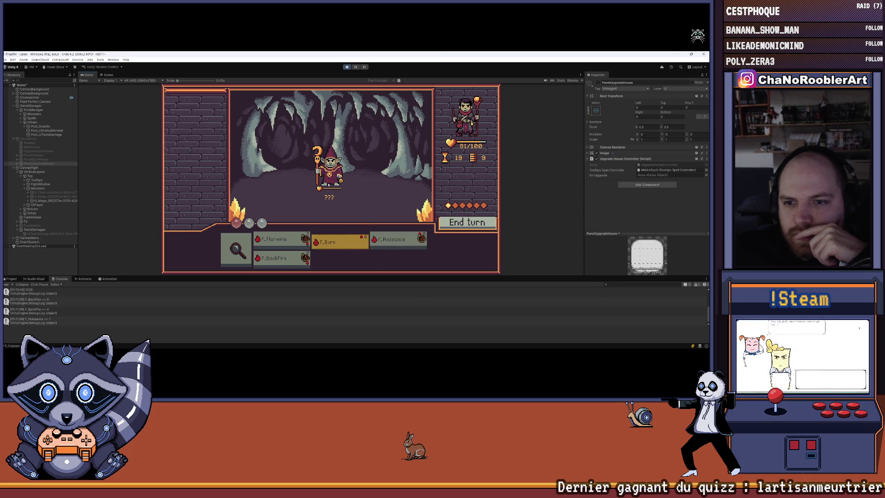
click(345, 210)
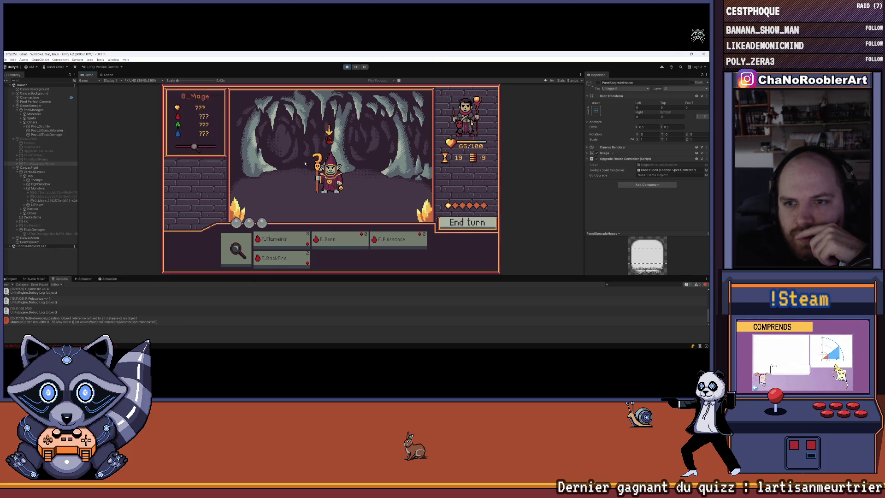
click(55, 320)
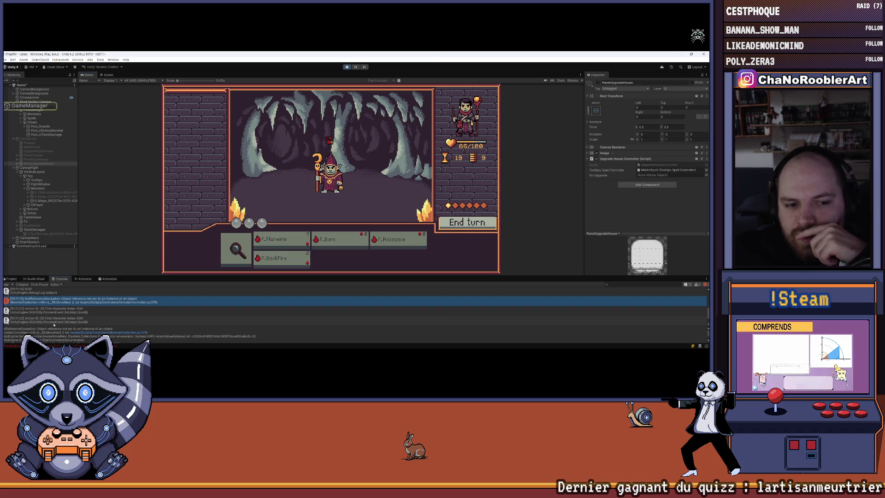
double_click(60, 302)
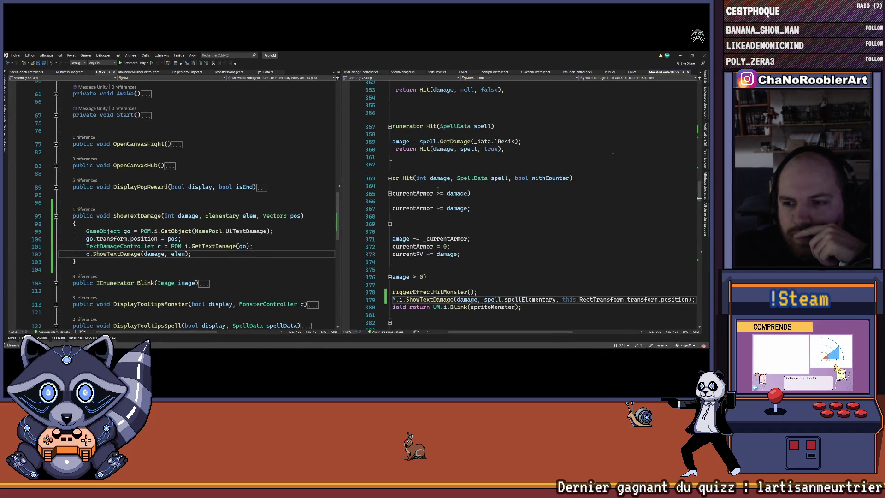
Scroll the MonsterController code left, stop the running game in Unity, and restore Visual Studio
drag(503, 332, 464, 332)
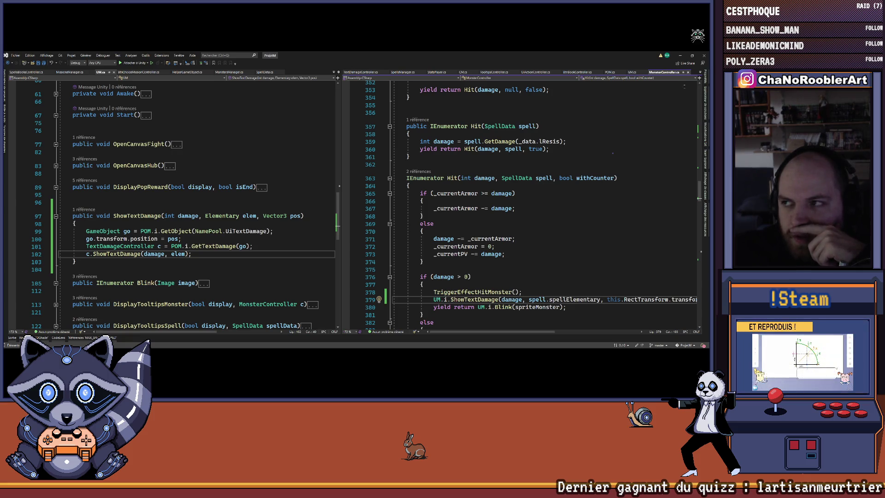
click(680, 57)
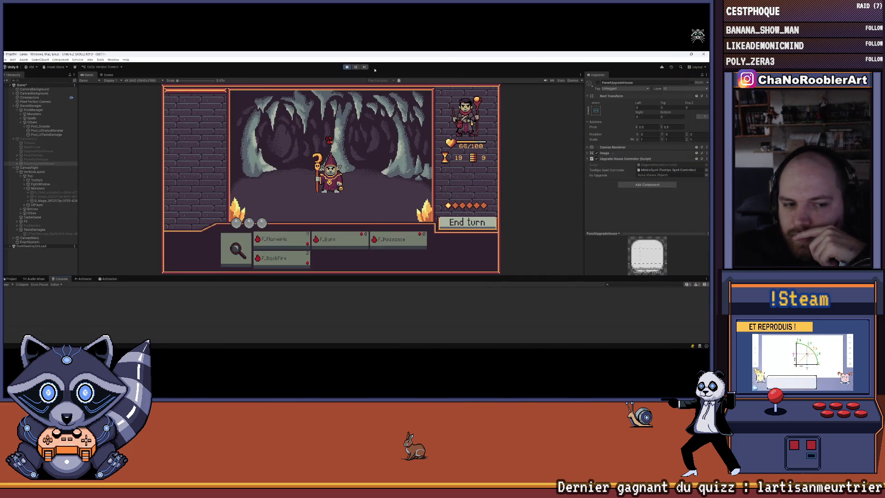
click(348, 67)
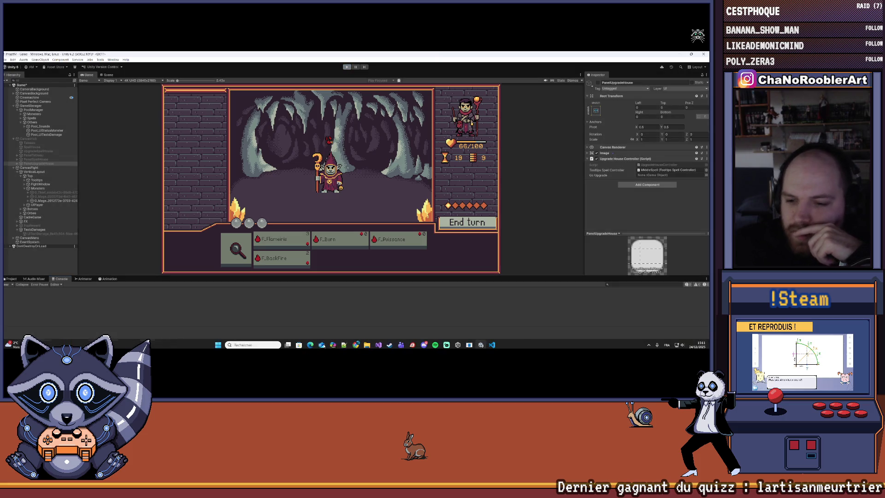
click(379, 342)
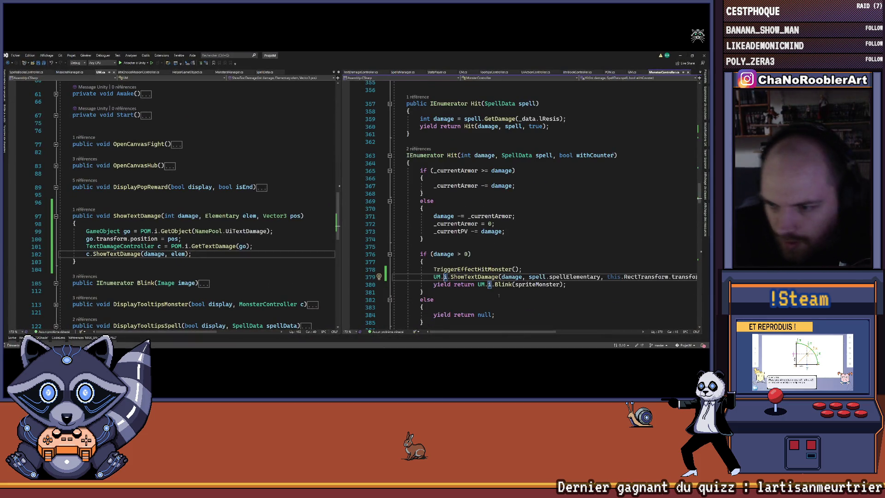
click(508, 258)
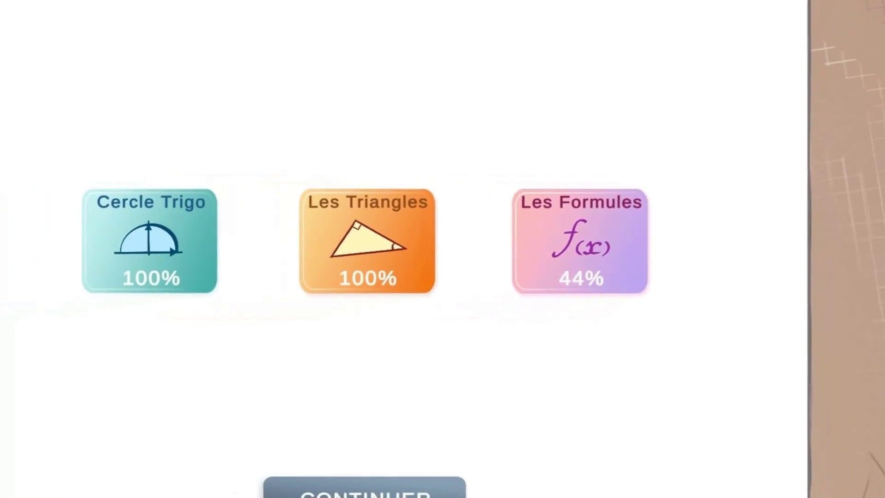
Accept the final test challenge with OUI
click(443, 447)
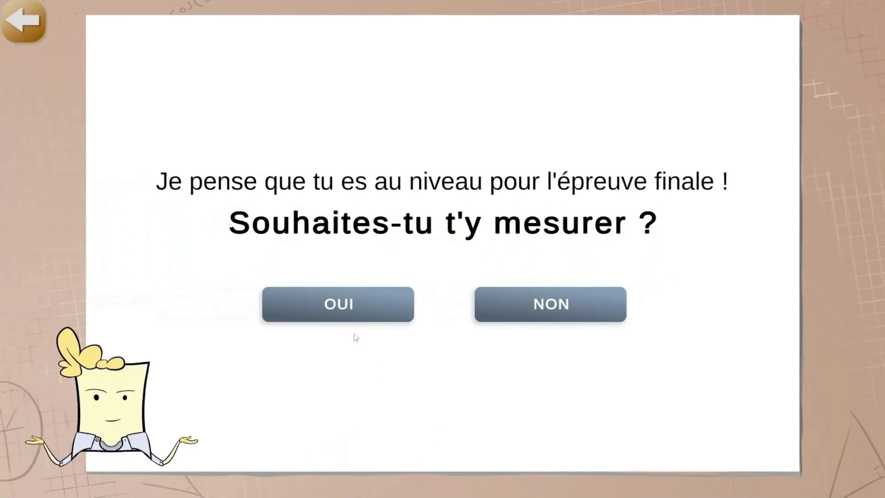
click(335, 306)
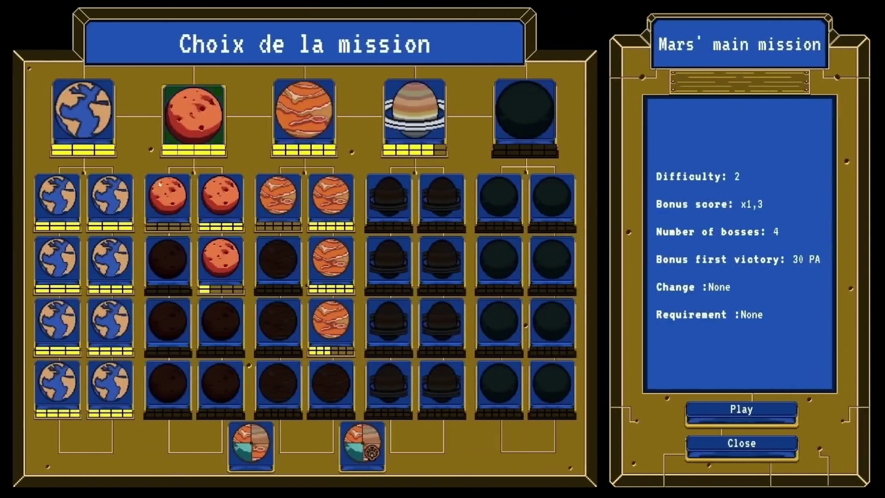
Review the Balls and Missiles, Revenge of the Jupiter Bricks II and Endless mission details
click(160, 185)
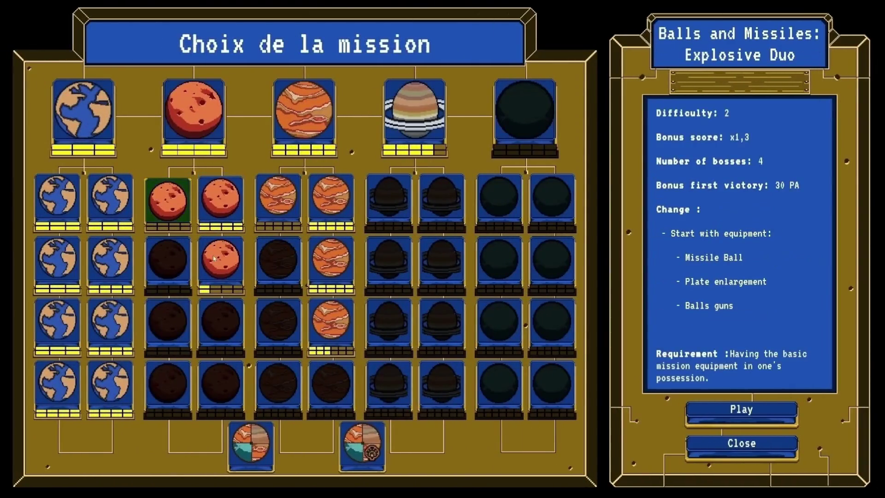
click(215, 260)
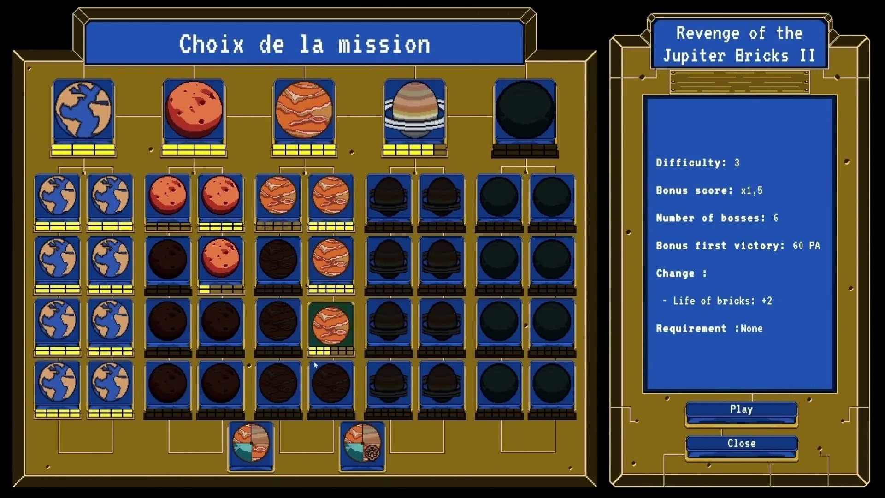
click(364, 449)
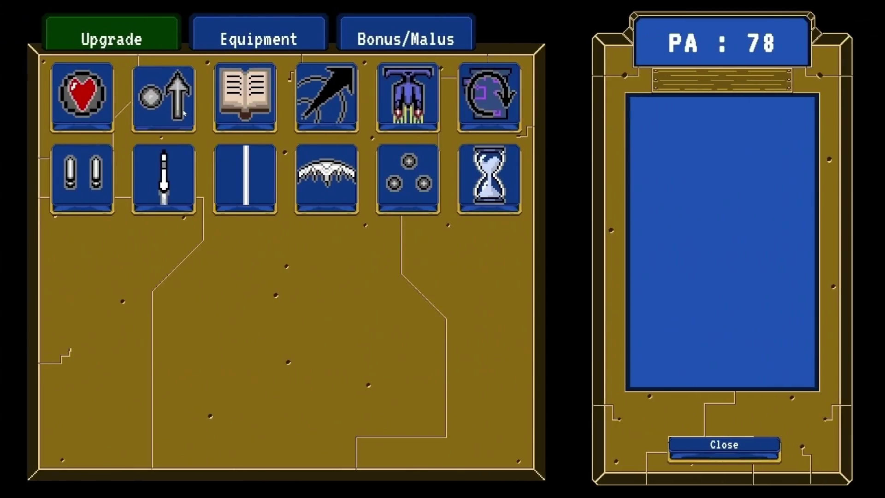
Inspect the Damage and secondary ball damage upgrades on the Upgrade screen
click(164, 96)
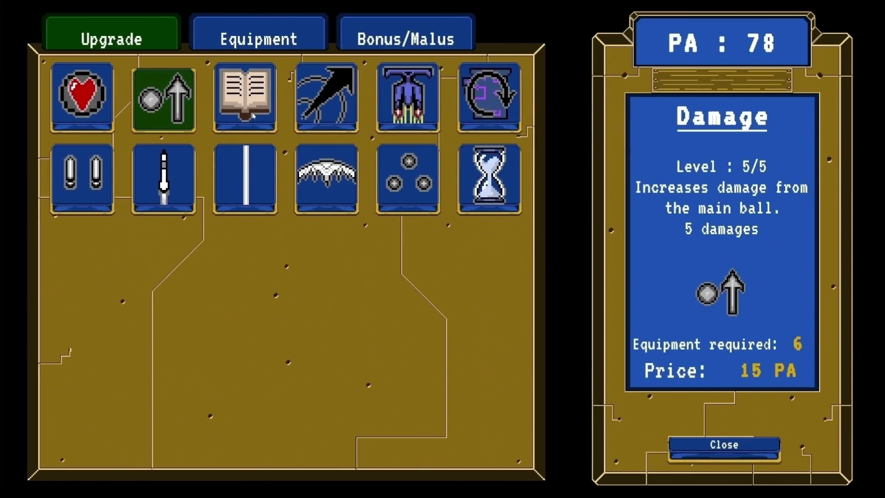
mouse_move(355, 113)
click(427, 166)
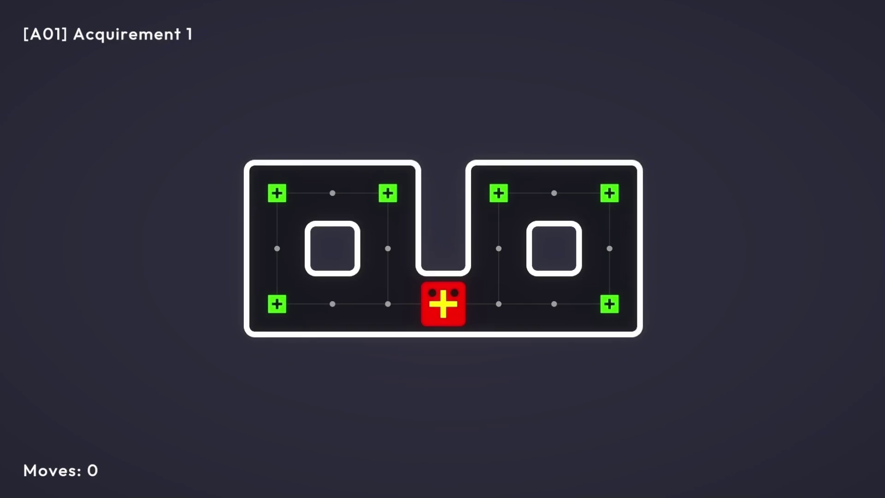
Steer the snake to eat all the green pluses in level A01
key(Right)
key(Down)
key(Down)
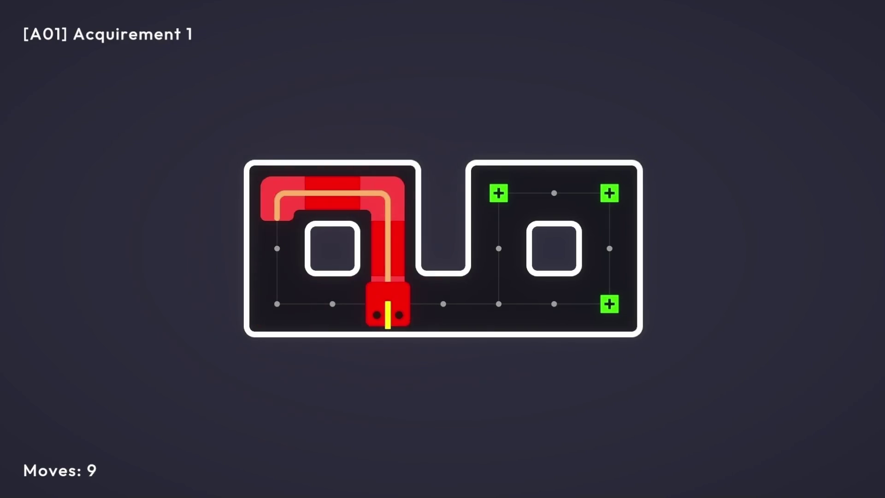
key(Right)
key(Right)
key(Right)
key(Right)
key(Up)
key(Up)
key(Left)
key(Left)
key(Down)
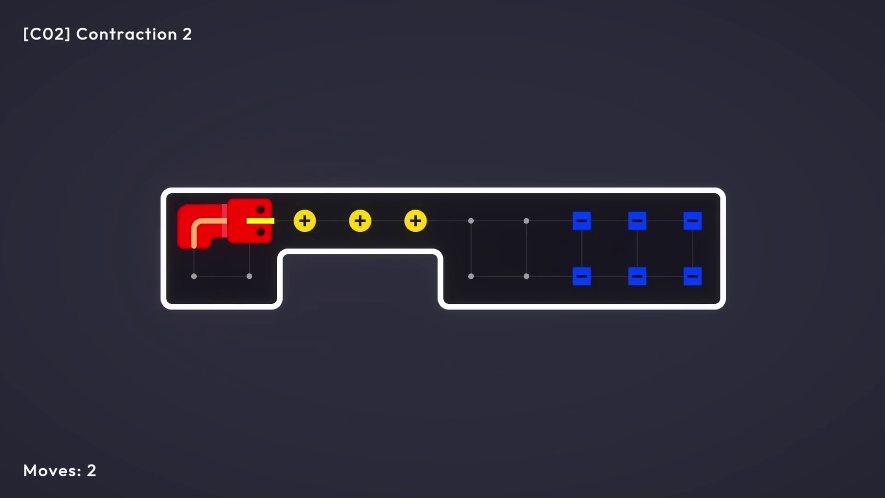
In level C02, move the snake over the blue blocks and curl it into a square
key(Right)
key(Right)
key(Right)
key(Down)
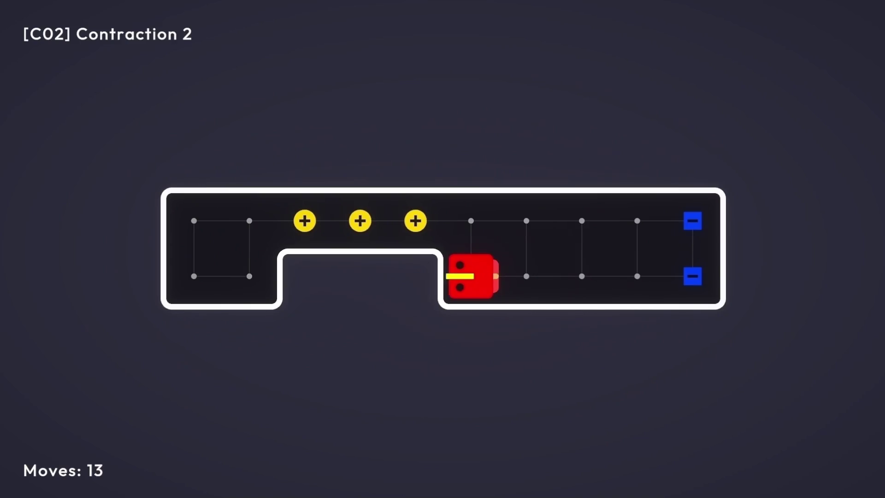
key(Left)
key(Left)
key(Down)
key(Right)
key(Up)
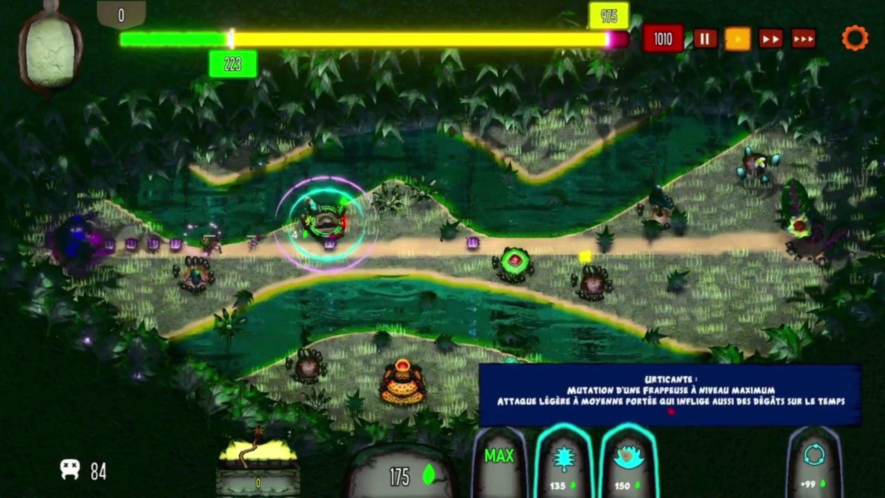
Mutate the plant into the cyan Urticante tower, then return to town after the defeat
click(627, 446)
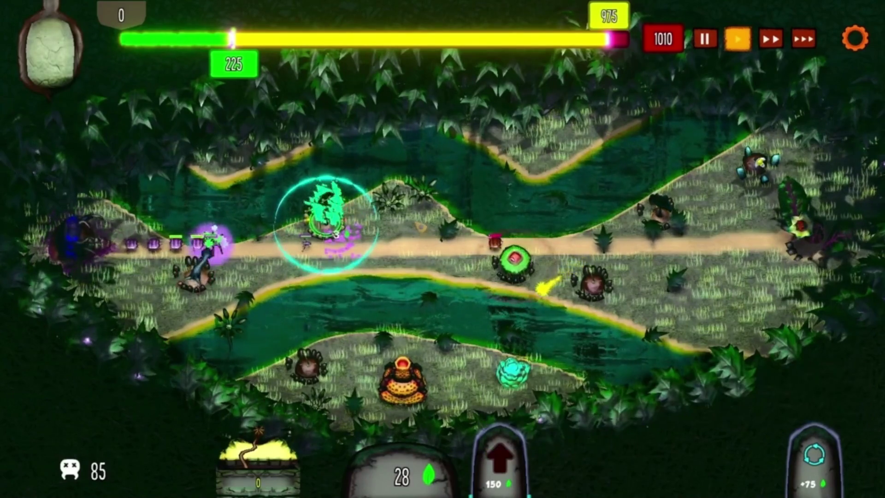
click(514, 261)
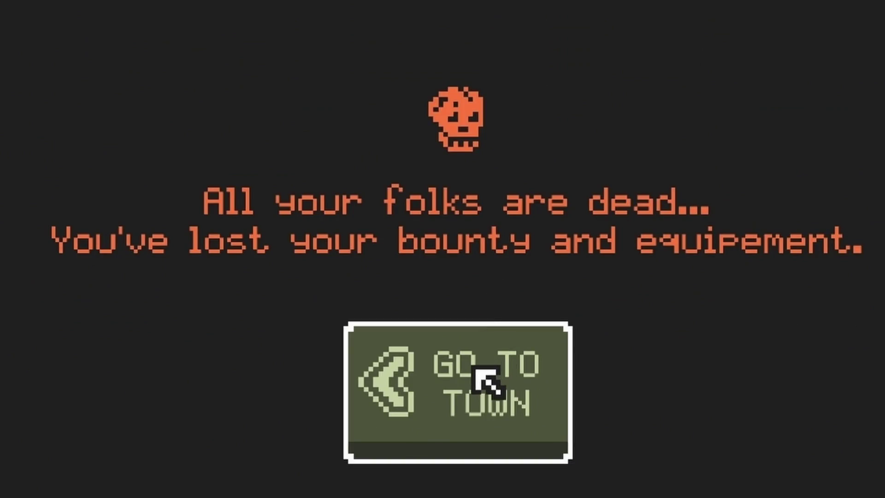
click(475, 368)
Recruit both free folks, train one into a Warrior, and buy Blessed Weapon and Flash Stone upgrades
click(234, 327)
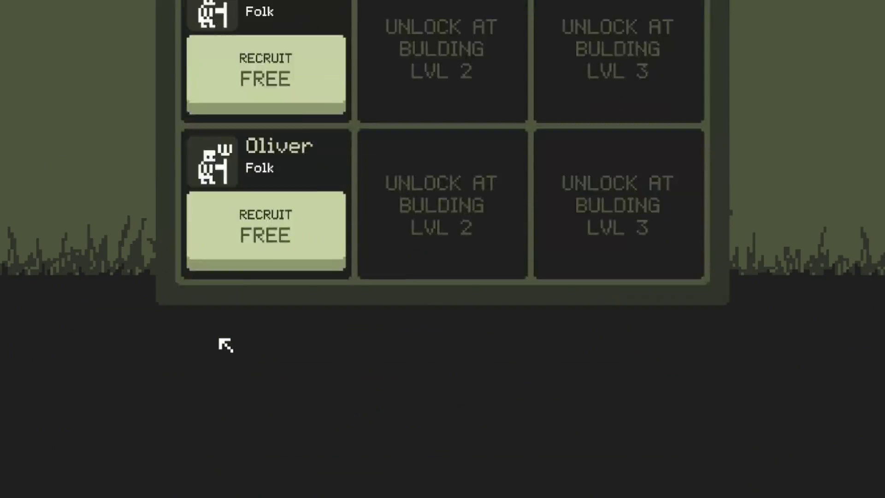
click(264, 249)
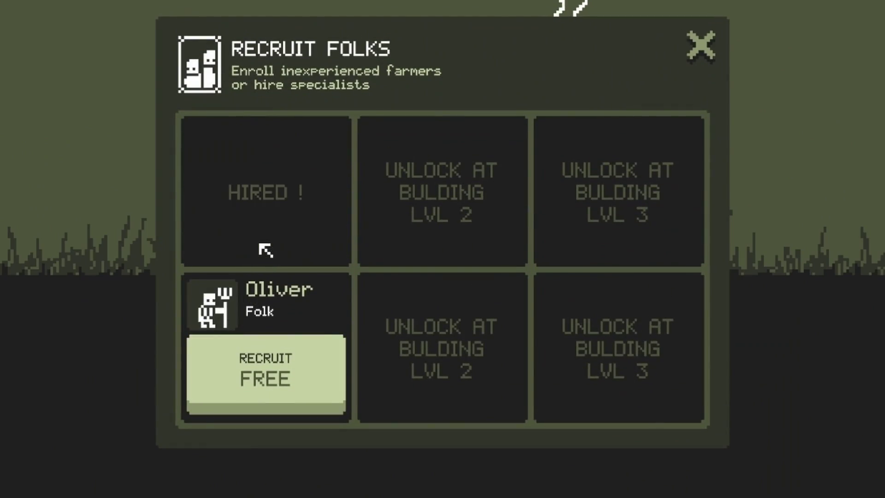
click(265, 352)
click(226, 189)
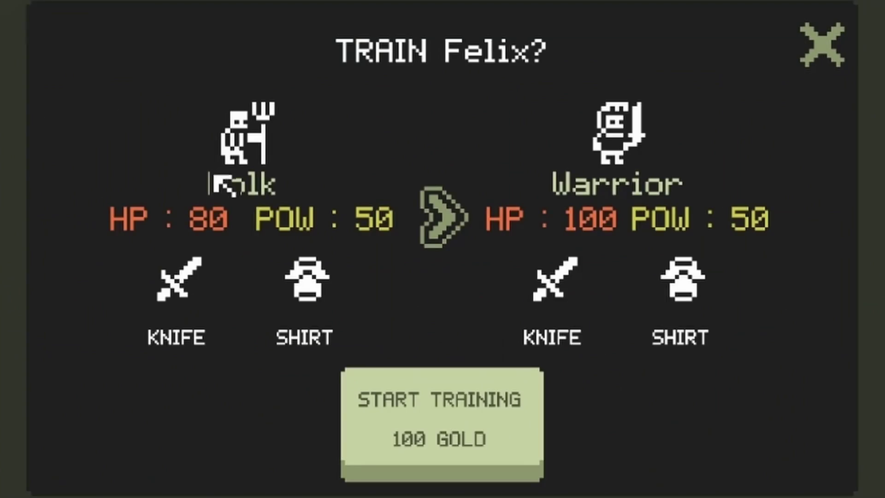
click(432, 436)
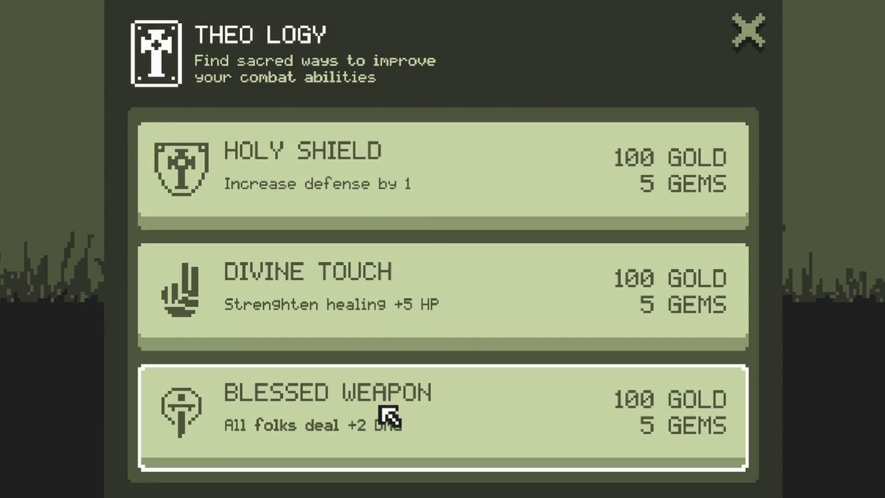
click(380, 408)
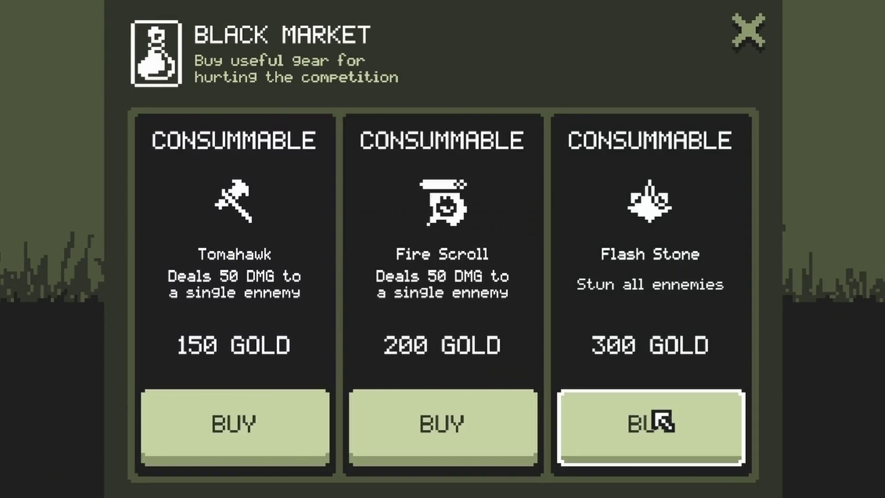
click(662, 420)
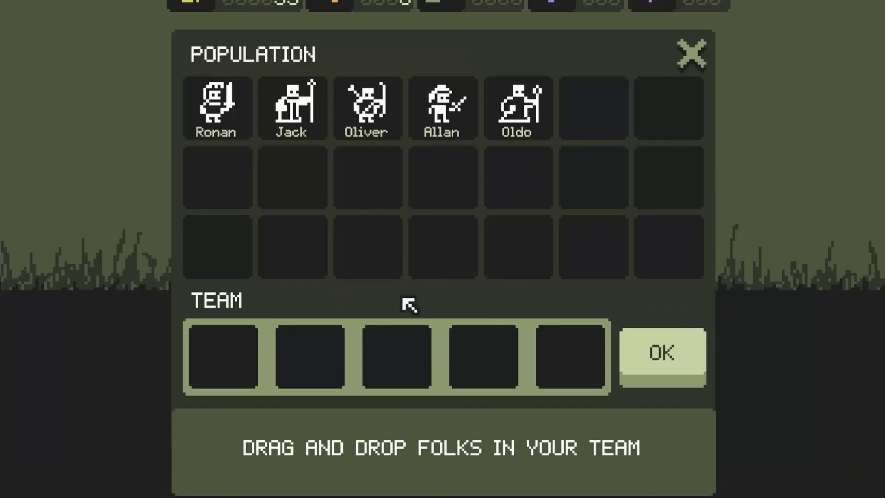
Fill all five Team slots with folks, set out exploring, and confirm the battle action against the goblins
drag(217, 109, 571, 362)
drag(292, 109, 484, 356)
drag(368, 108, 396, 356)
drag(442, 108, 309, 356)
drag(517, 108, 224, 356)
click(656, 359)
click(668, 371)
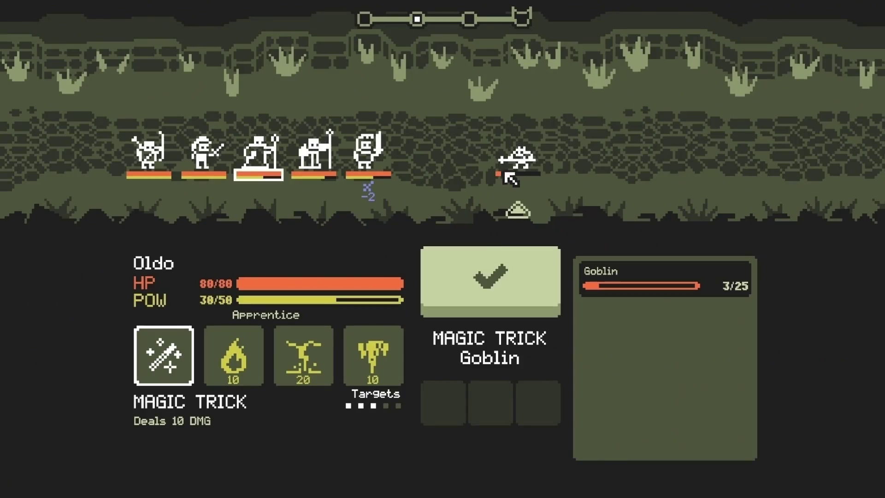
click(511, 304)
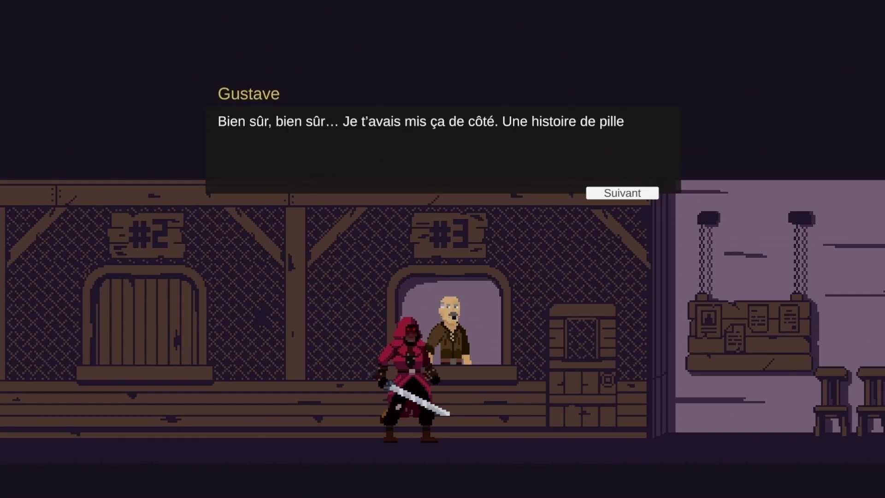
Let the game trailer finish and return to MonsterController's Hit coroutine in Visual Studio
key(Return)
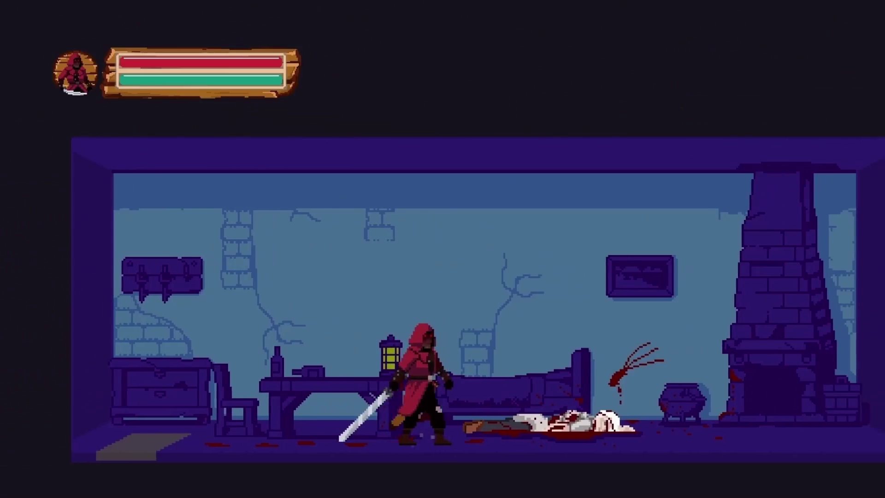
key(Return)
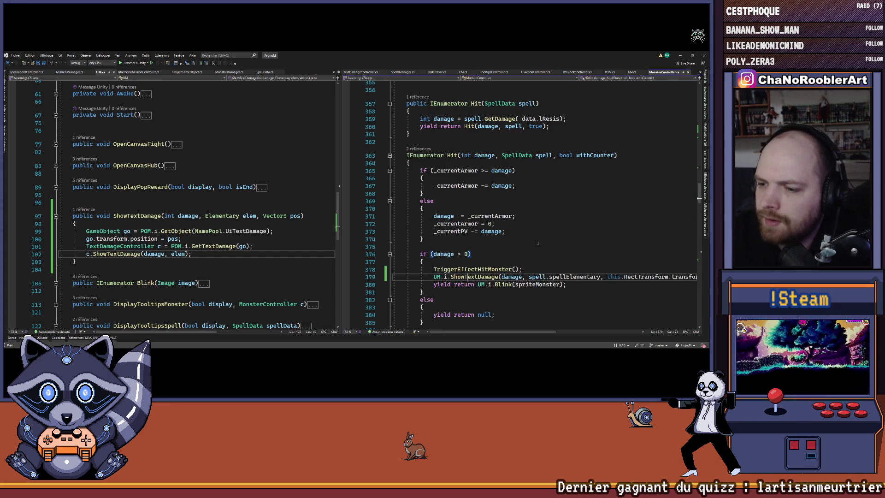
Review the Hit overloads and highlight every use of the withCounter parameter
scroll(535, 244, up, 7)
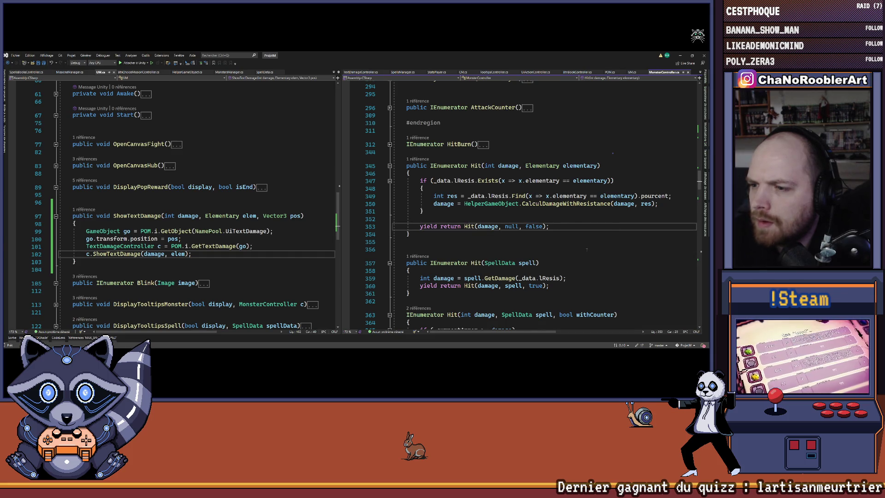
scroll(587, 250, down, 5)
scroll(588, 250, down, 3)
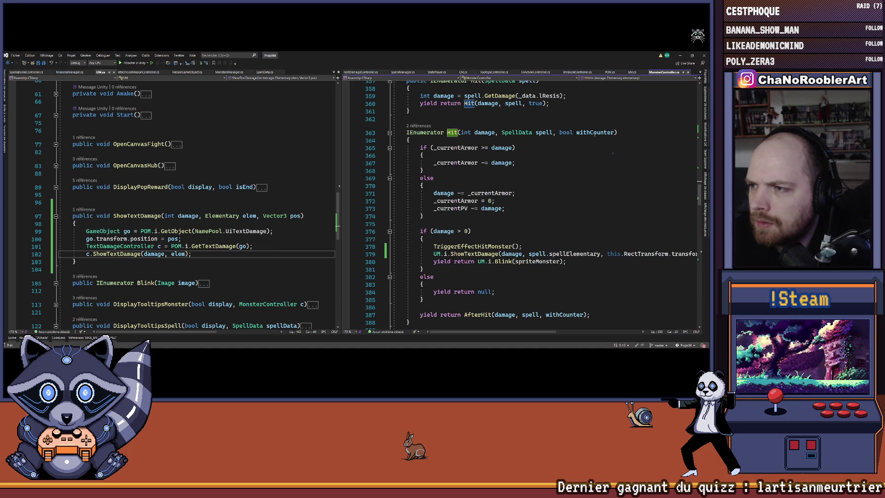
click(594, 134)
scroll(578, 183, down, 2)
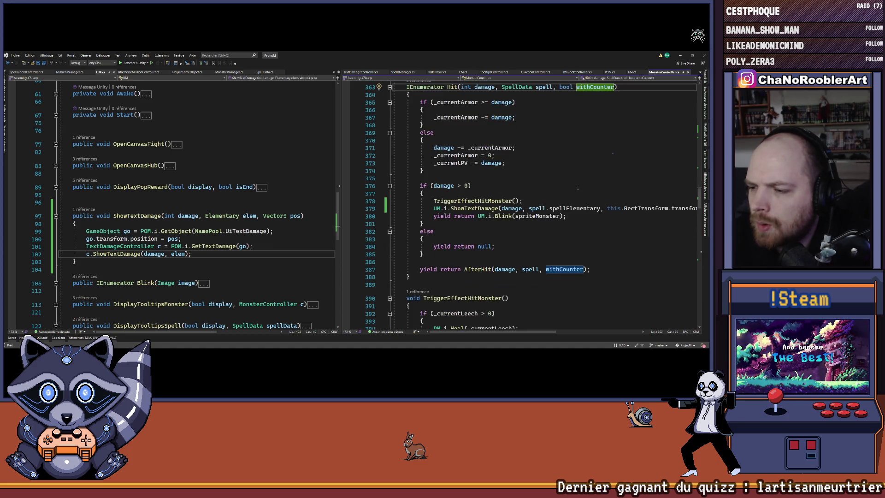
scroll(578, 185, down, 4)
Jump to AfterHit's definition and trace where withCounter is used inside it
ctrl+click(477, 176)
scroll(477, 176, down, 3)
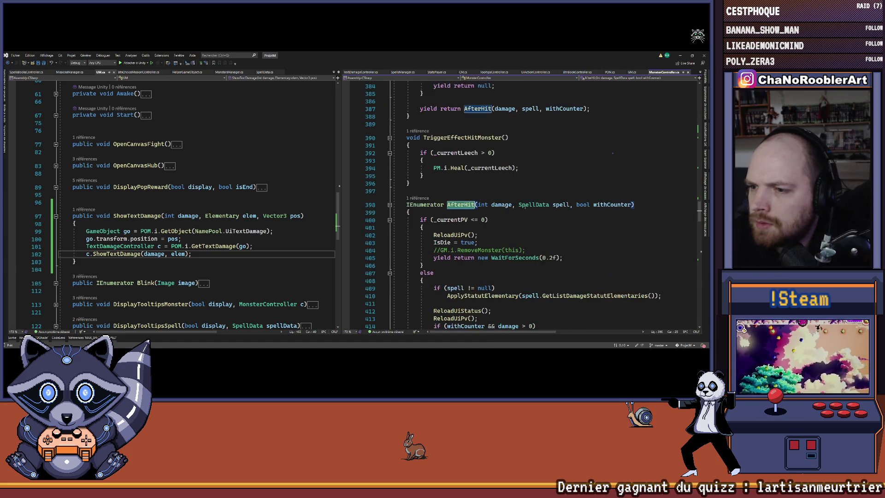
scroll(574, 208, down, 3)
click(615, 136)
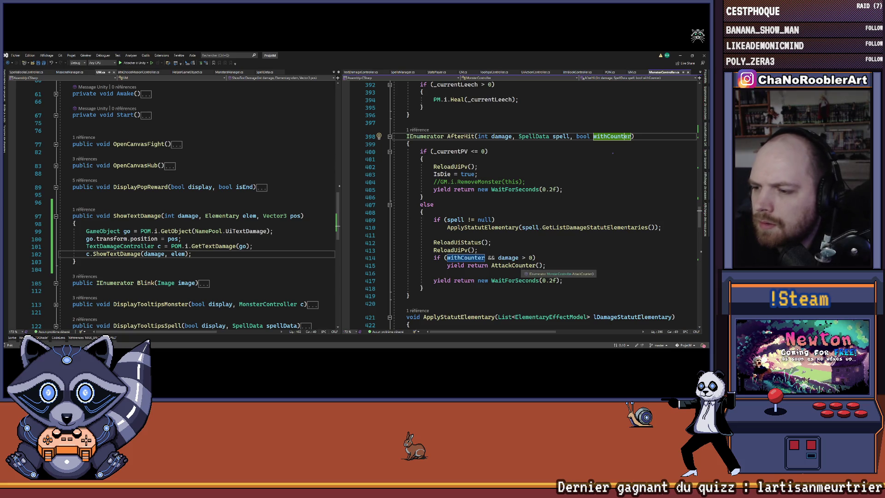
scroll(550, 207, up, 10)
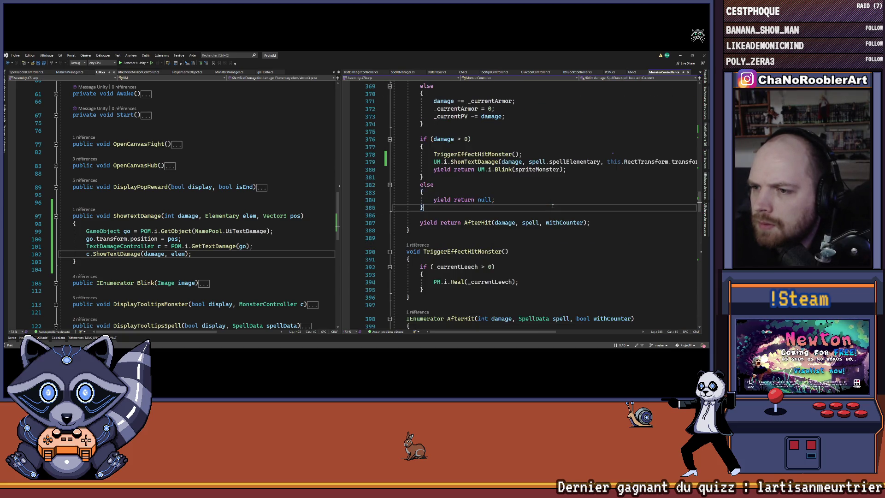
scroll(552, 207, up, 20)
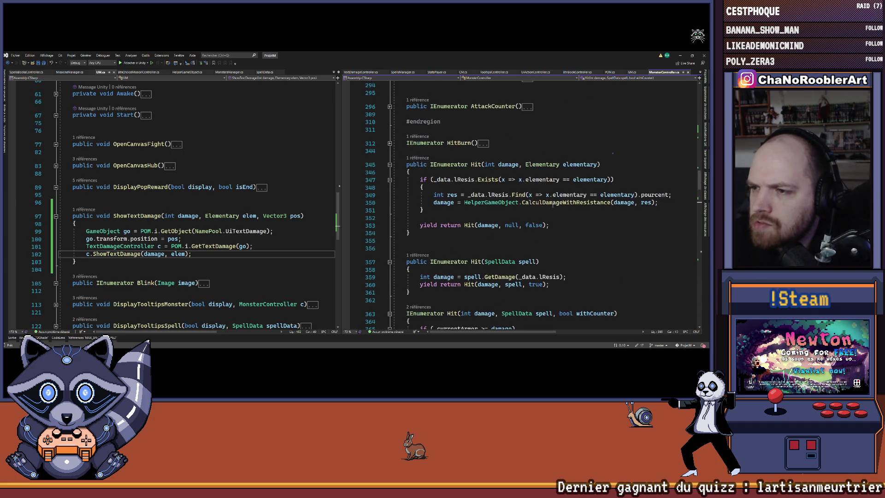
Inspect the Hit call in the element overload and highlight every use of damage in Hit
click(467, 226)
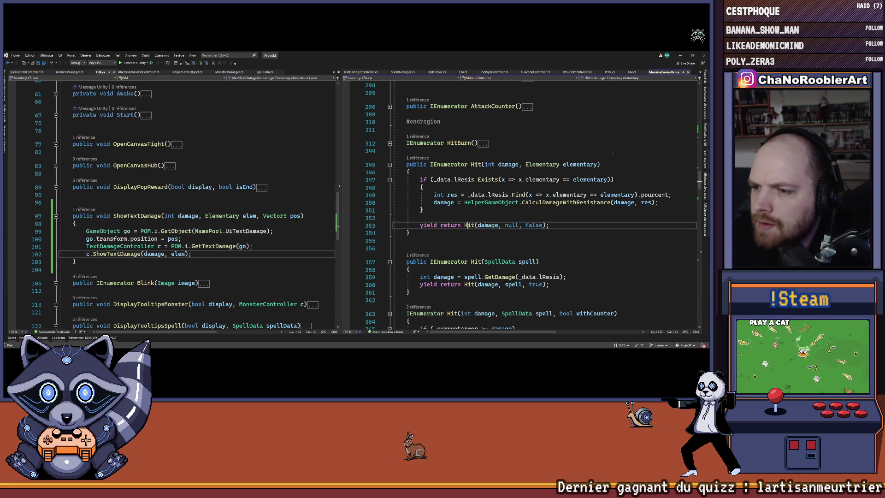
scroll(590, 213, down, 7)
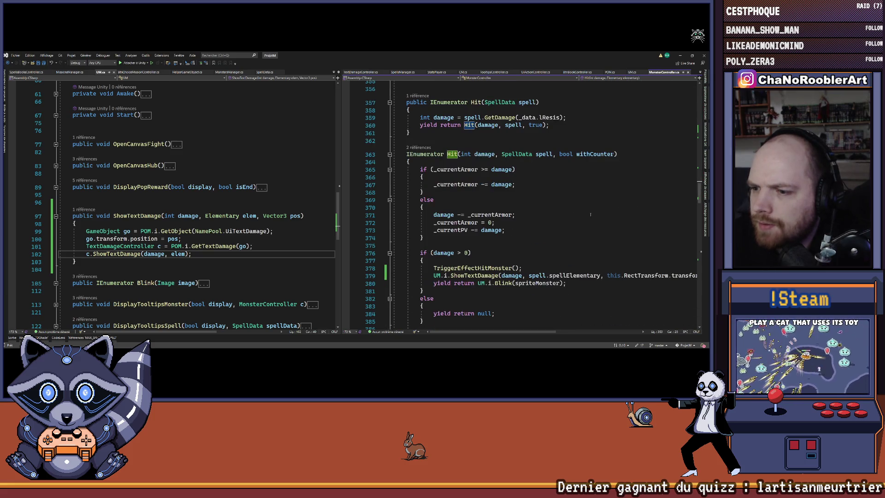
click(455, 253)
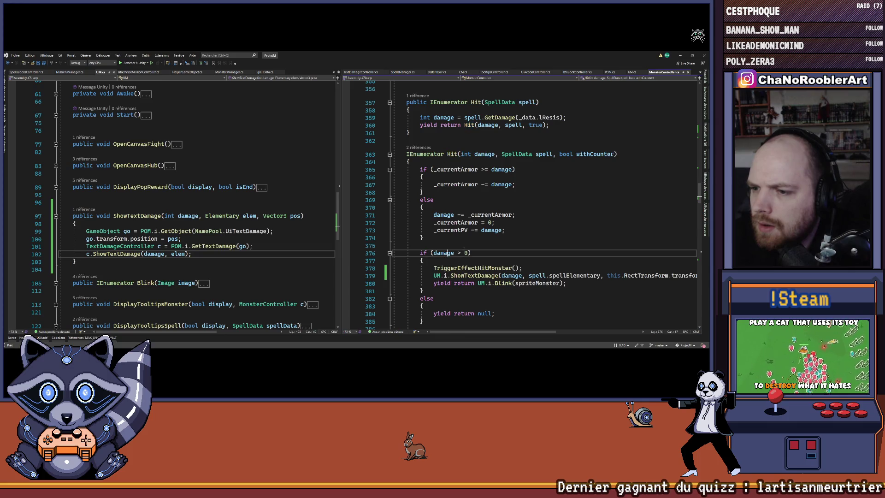
scroll(541, 238, up, 8)
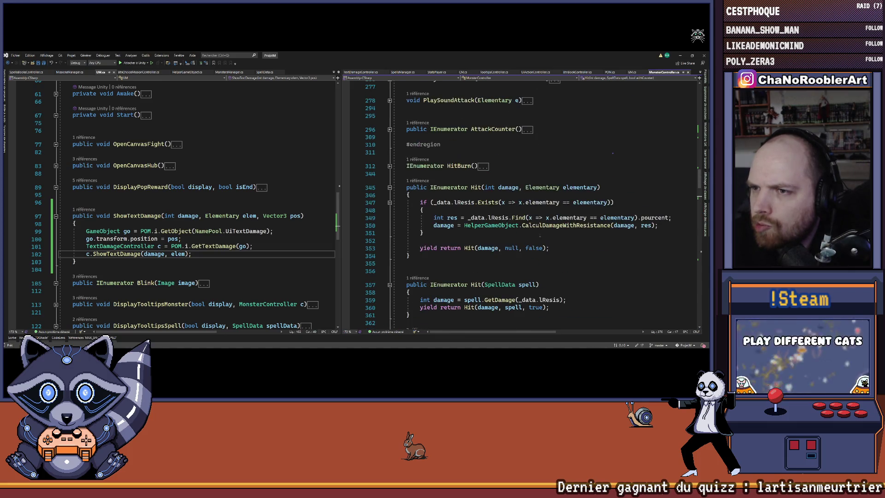
Expand the collapsed HitBurn coroutine and place the caret after the damageBurn subtraction
click(390, 166)
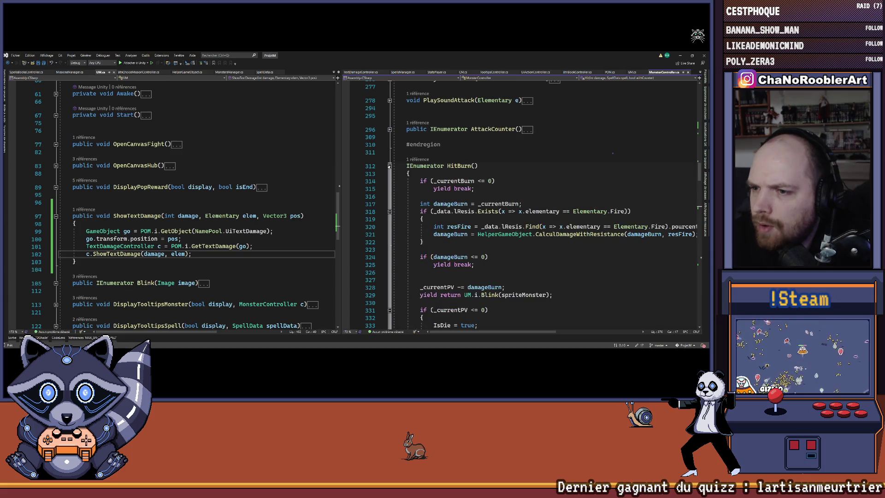
scroll(531, 185, down, 4)
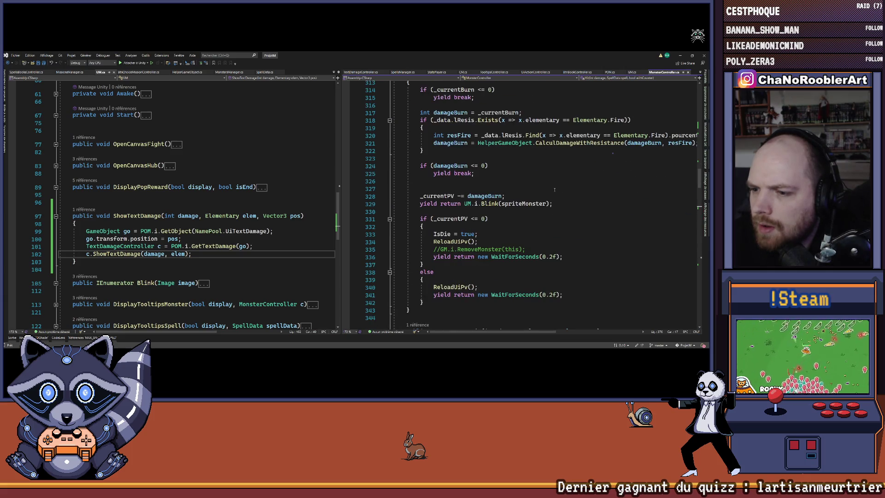
scroll(528, 192, up, 1)
click(529, 215)
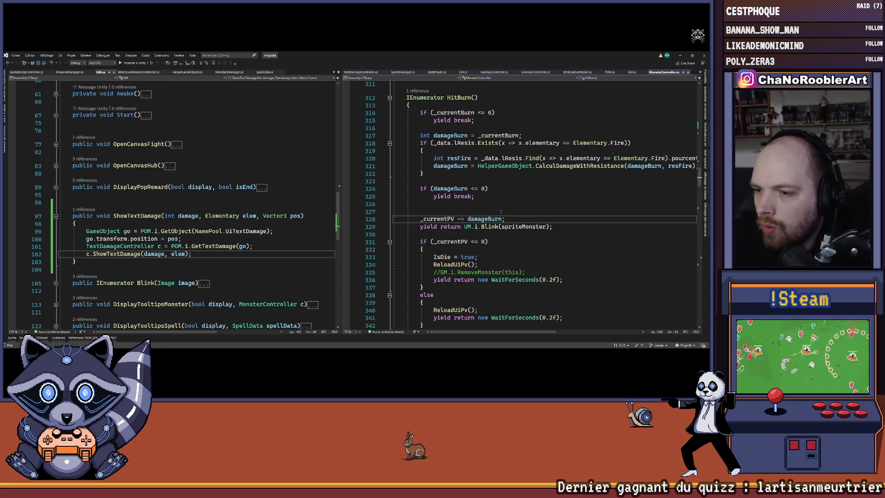
scroll(507, 219, down, 15)
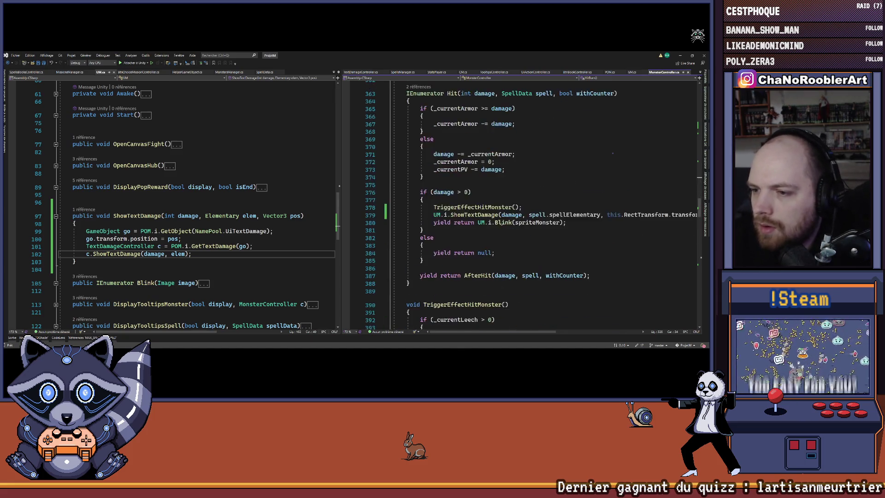
Select and copy the UM.i.ShowTextDamage call line in Hit
drag(427, 238, 697, 237)
scroll(467, 270, left, 3)
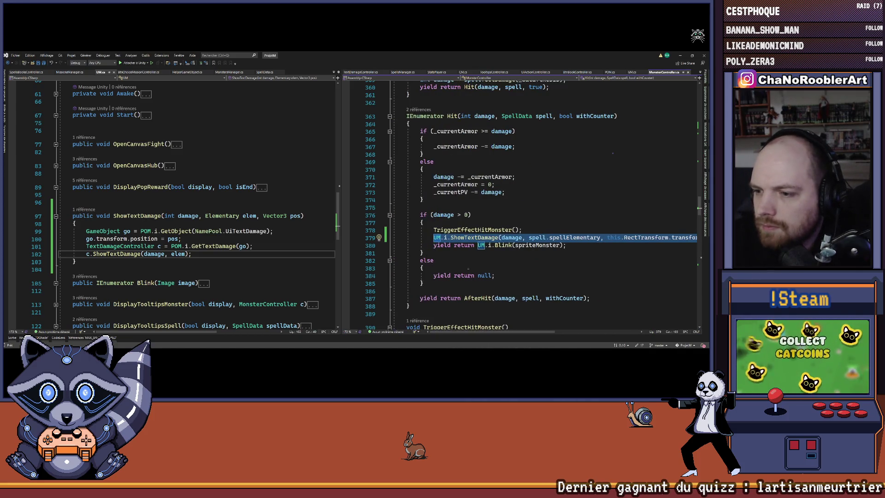
scroll(492, 253, up, 20)
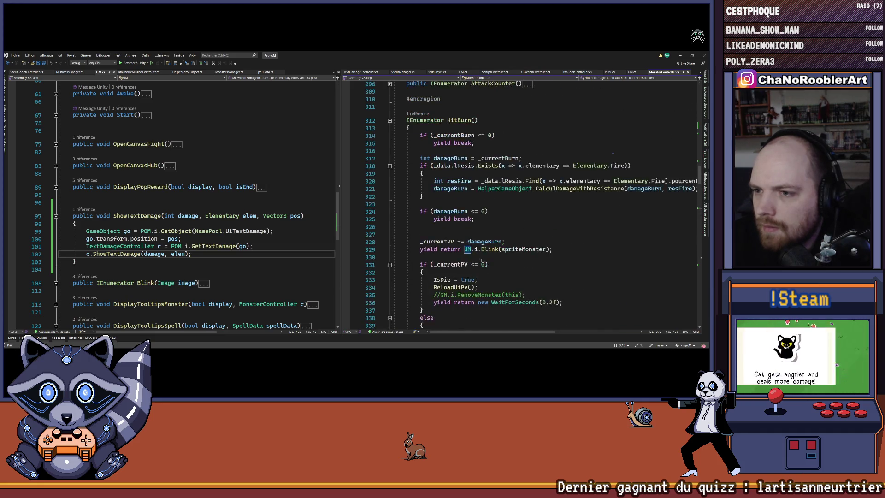
scroll(481, 259, down, 20)
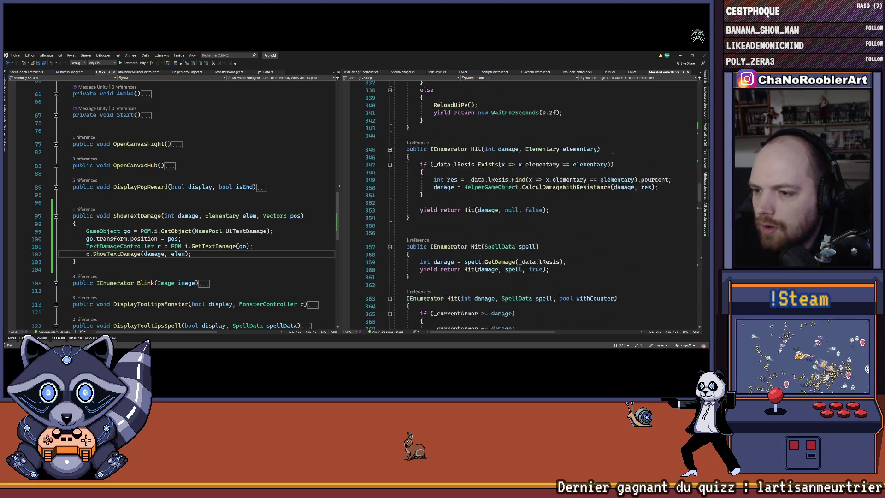
scroll(481, 257, down, 4)
Go to Blink's definition in UM.cs and expand it to read its black-then-white flash body
click(502, 245)
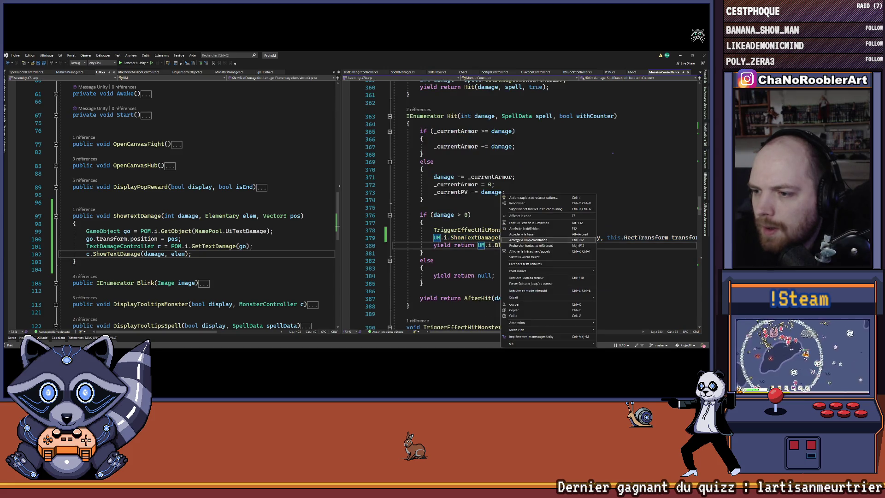
key(F12)
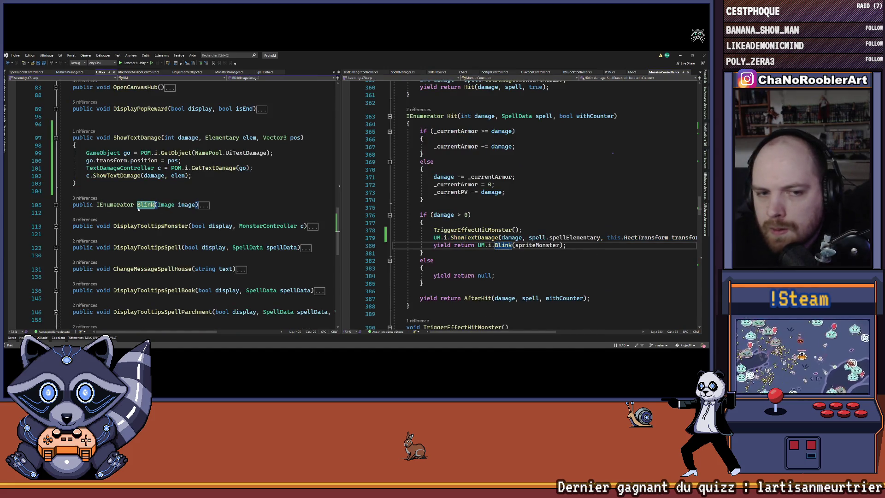
double_click(203, 205)
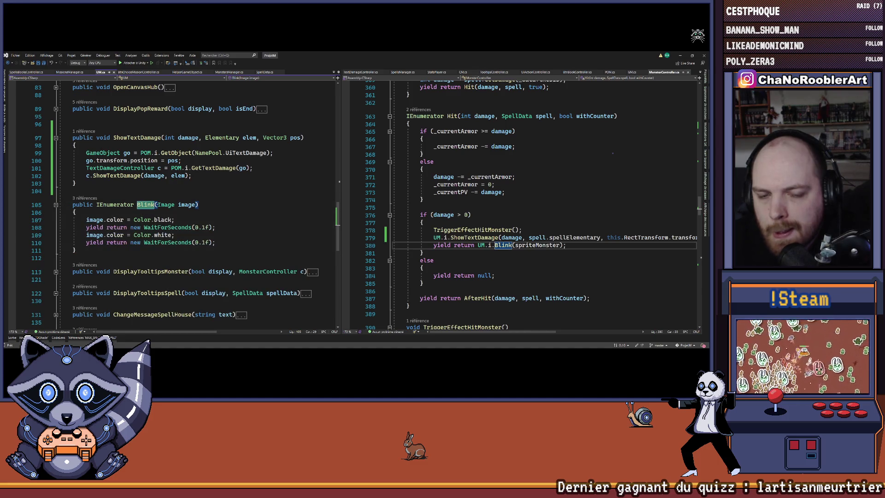
scroll(521, 203, up, 15)
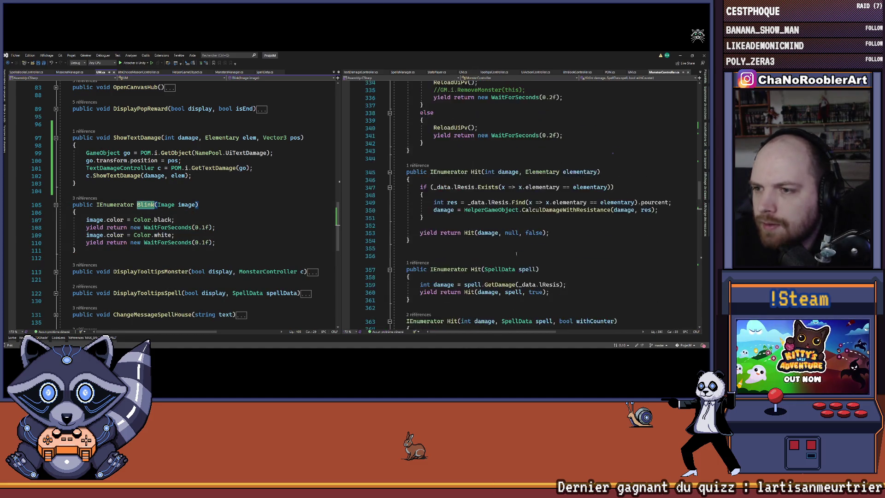
scroll(511, 253, up, 10)
scroll(511, 253, down, 7)
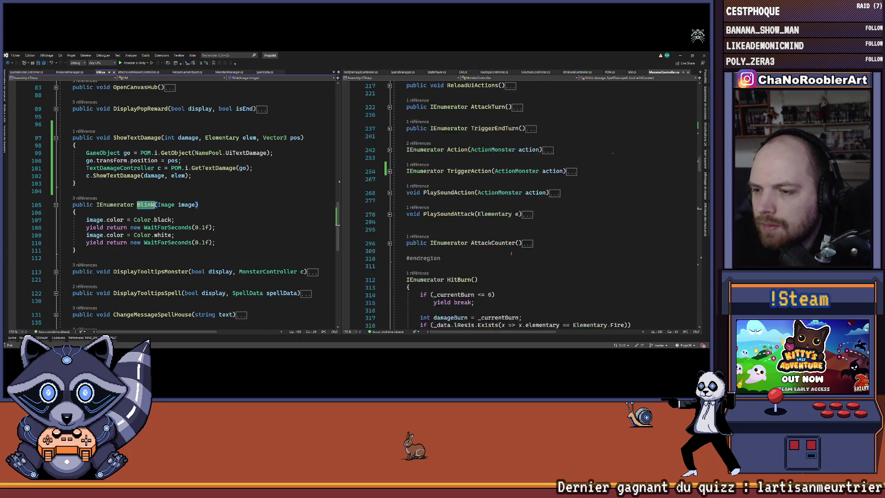
scroll(511, 253, down, 3)
click(470, 210)
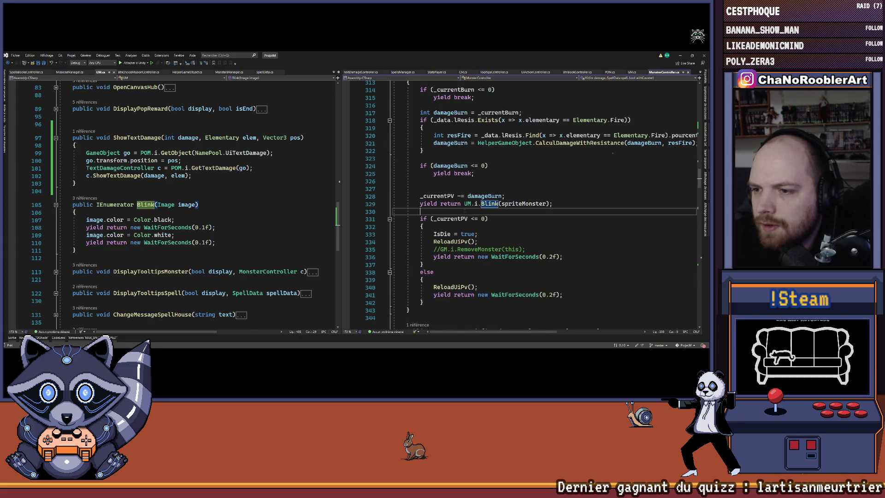
Paste the ShowTextDamage call above HitBurn's blink and change its damage argument to damageBurn
click(530, 196)
key(Return)
key(ctrl+v)
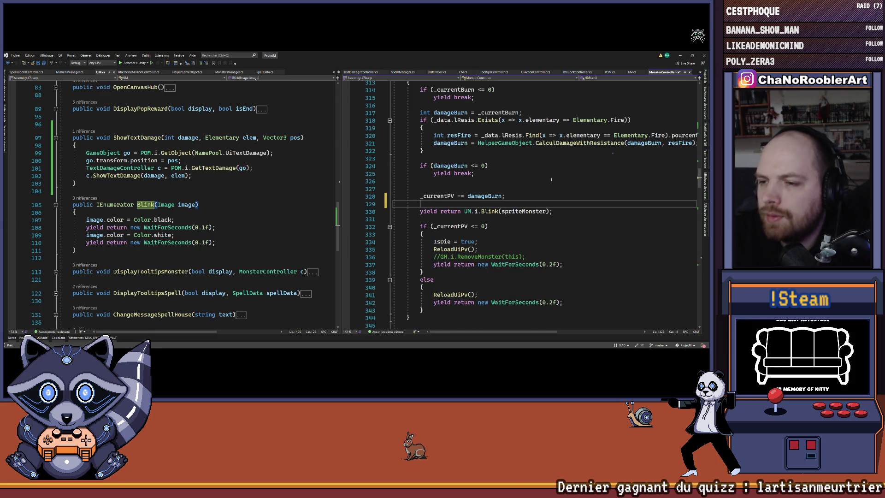
key(Home)
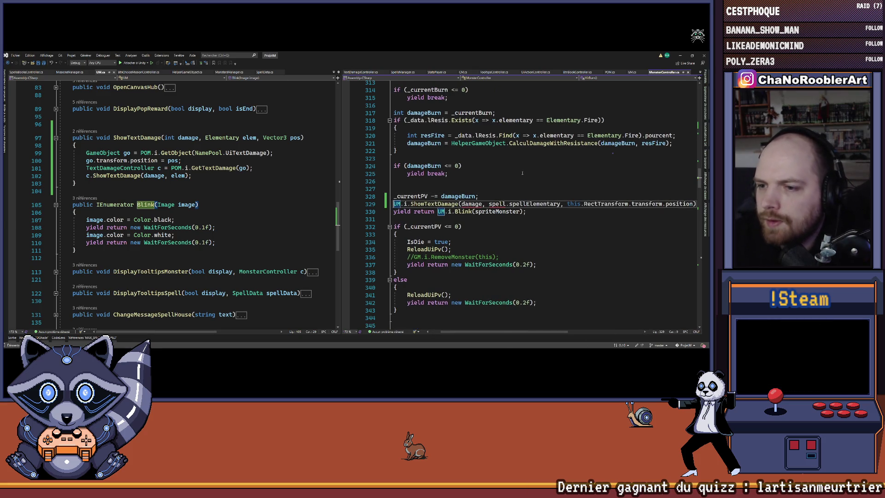
click(482, 204)
text(Burn)
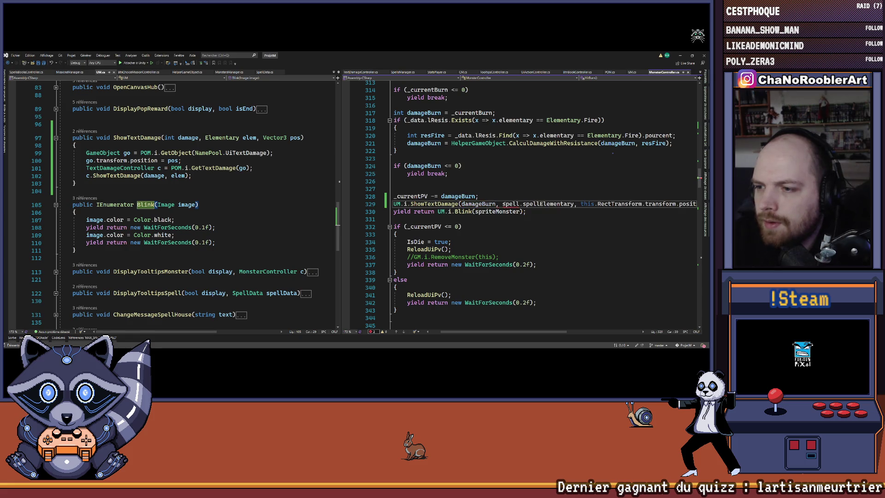
Replace the spell element argument with Elementary.Fire and collapse HitBurn again
drag(502, 203, 572, 204)
text(Elementary.F)
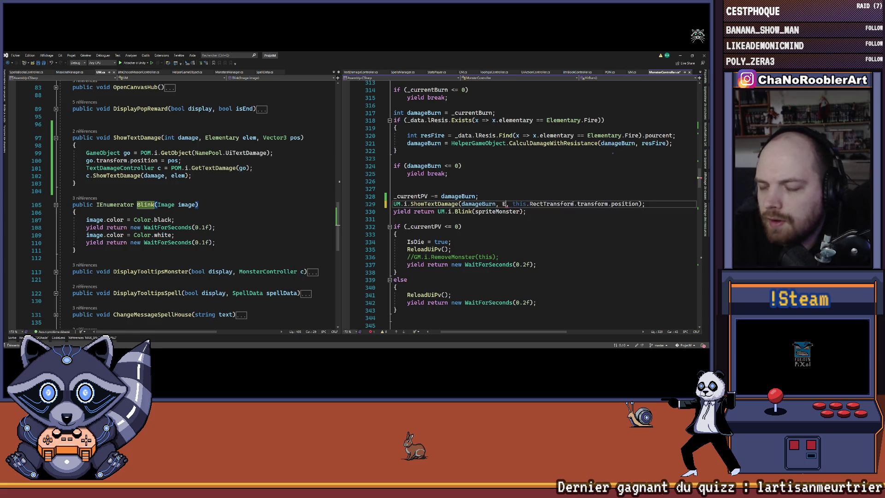
key(Tab)
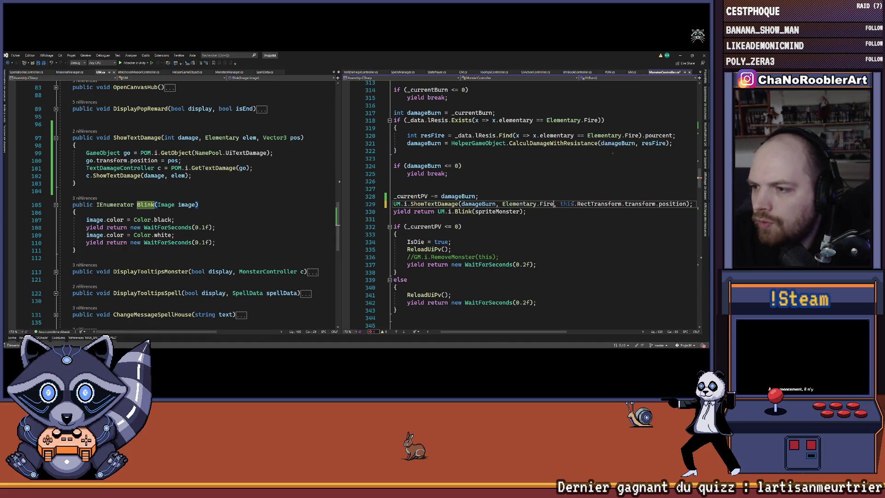
drag(464, 331, 454, 330)
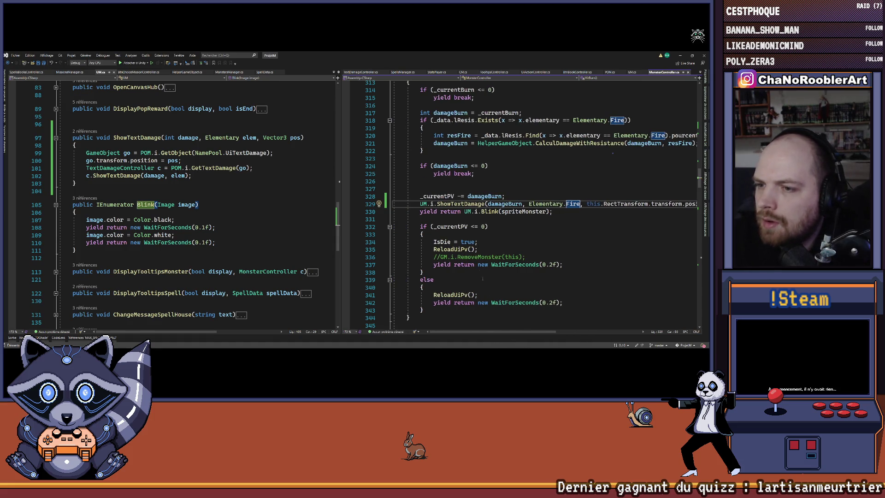
scroll(486, 284, up, 3)
click(389, 144)
scroll(533, 185, down, 1)
scroll(534, 185, down, 9)
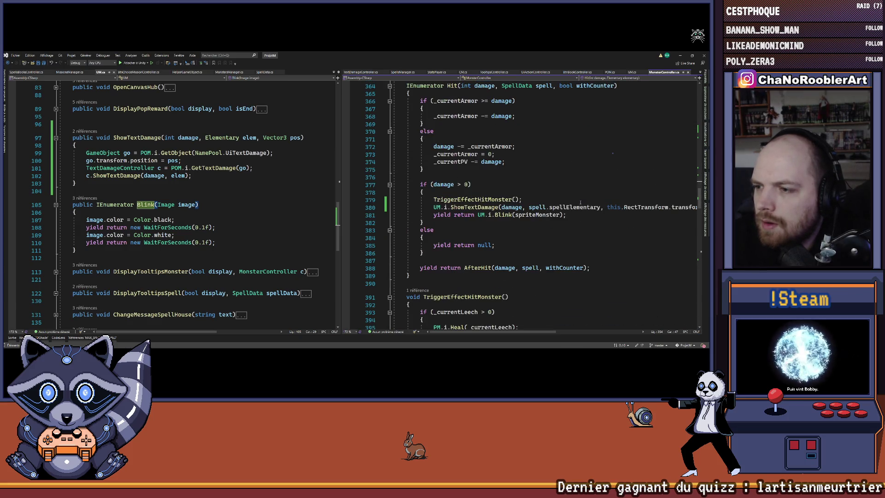
click(545, 207)
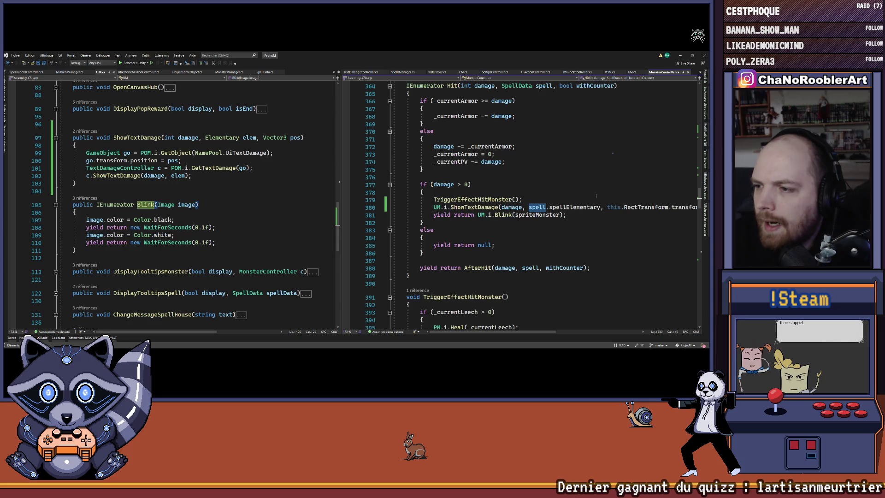
scroll(596, 195, up, 2)
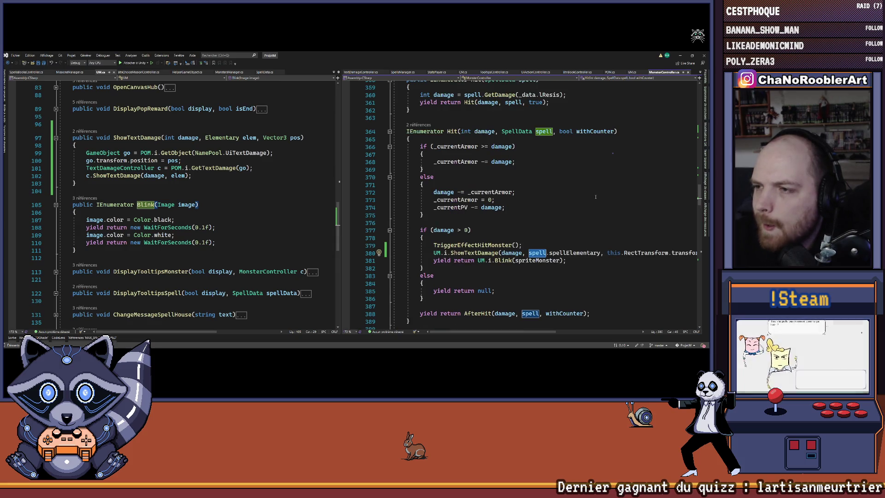
scroll(595, 196, up, 3)
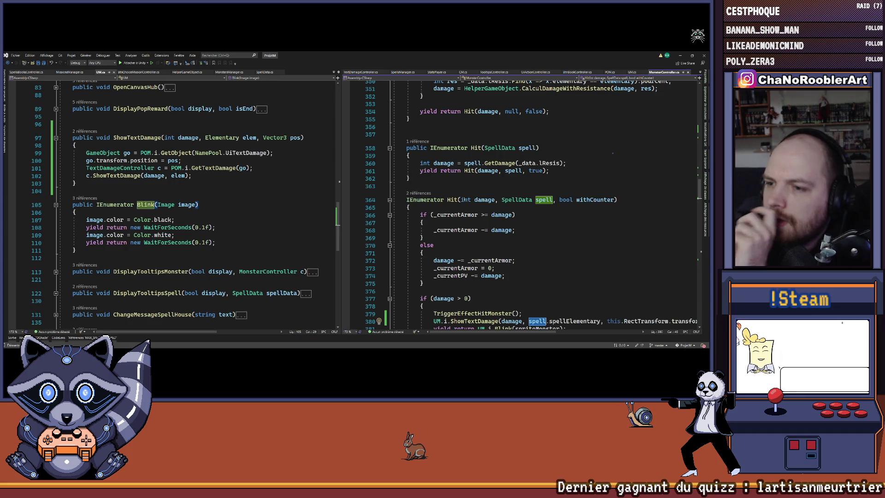
scroll(567, 250, up, 15)
scroll(568, 250, down, 8)
scroll(565, 249, up, 7)
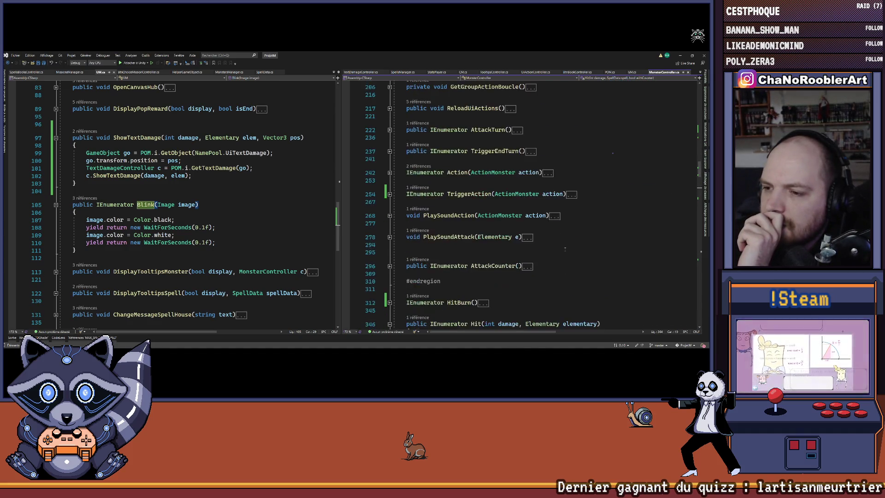
scroll(565, 249, down, 5)
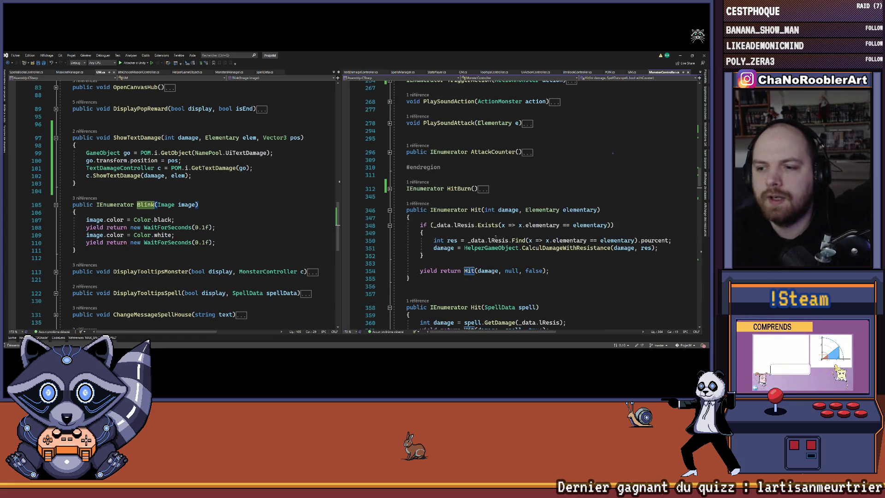
scroll(613, 157, down, 3)
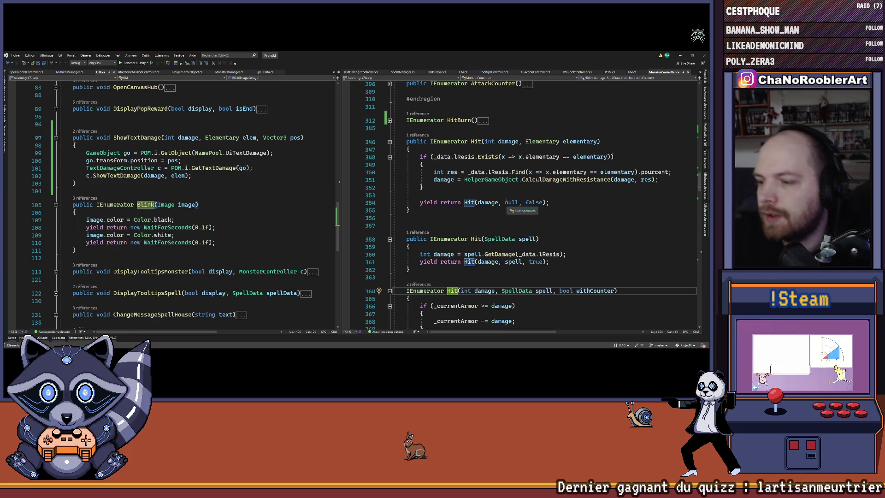
scroll(597, 210, down, 8)
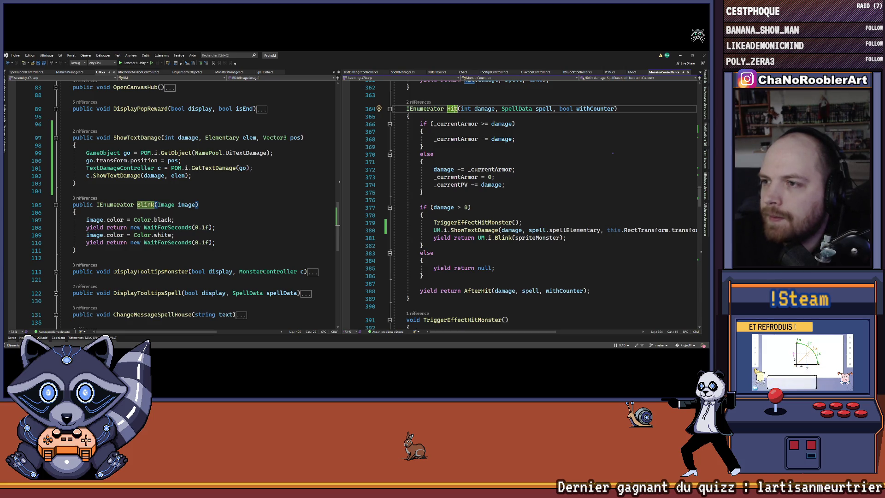
scroll(585, 197, down, 2)
scroll(579, 219, down, 3)
click(489, 177)
scroll(561, 206, down, 3)
click(561, 205)
scroll(607, 251, down, 3)
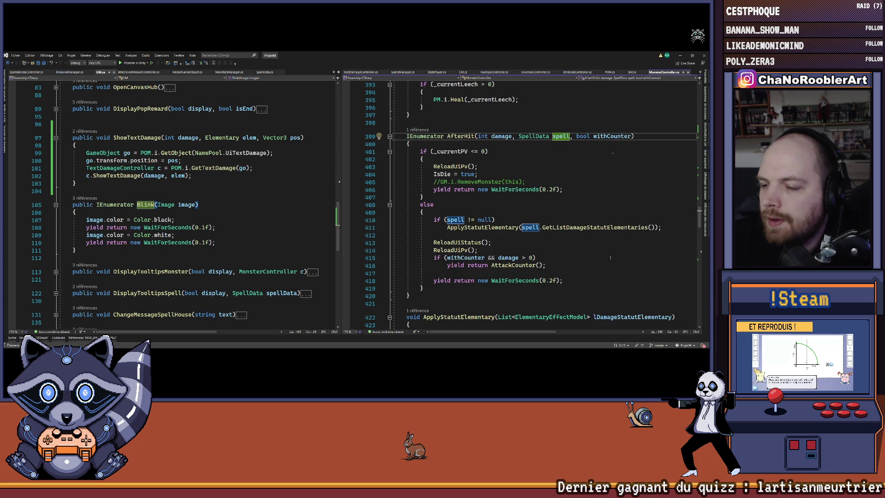
scroll(610, 257, up, 8)
scroll(611, 259, down, 5)
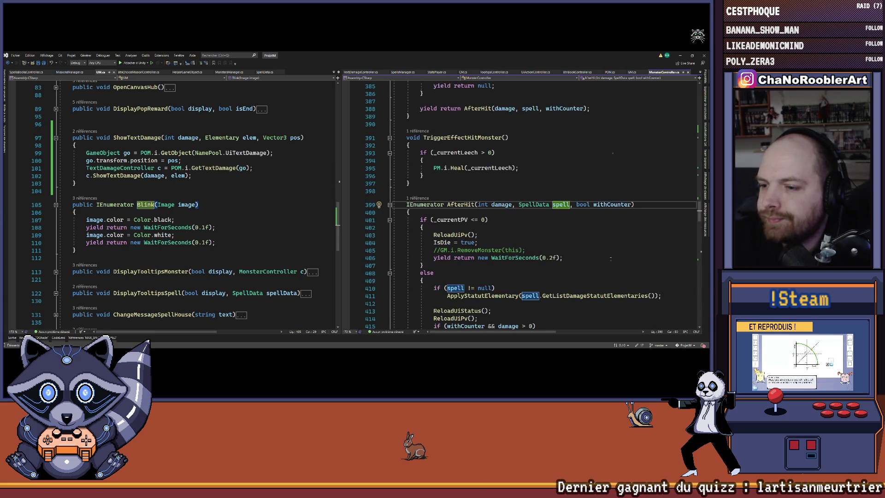
scroll(611, 259, down, 1)
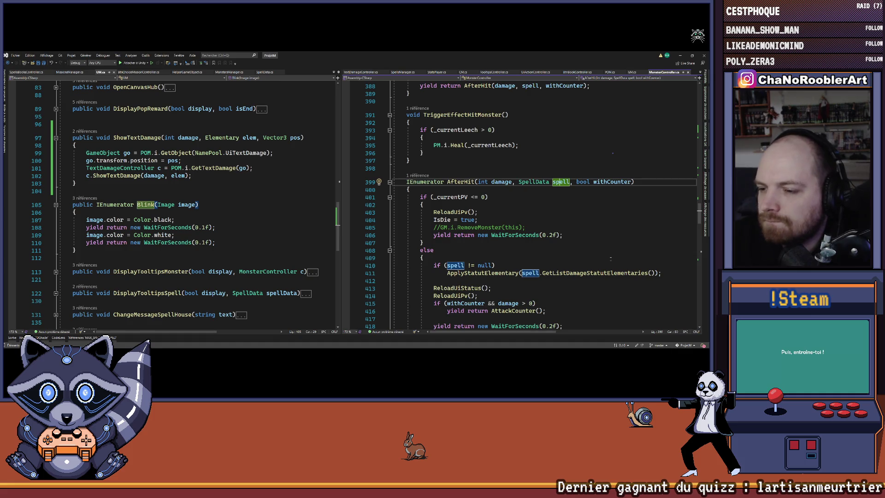
scroll(610, 259, down, 2)
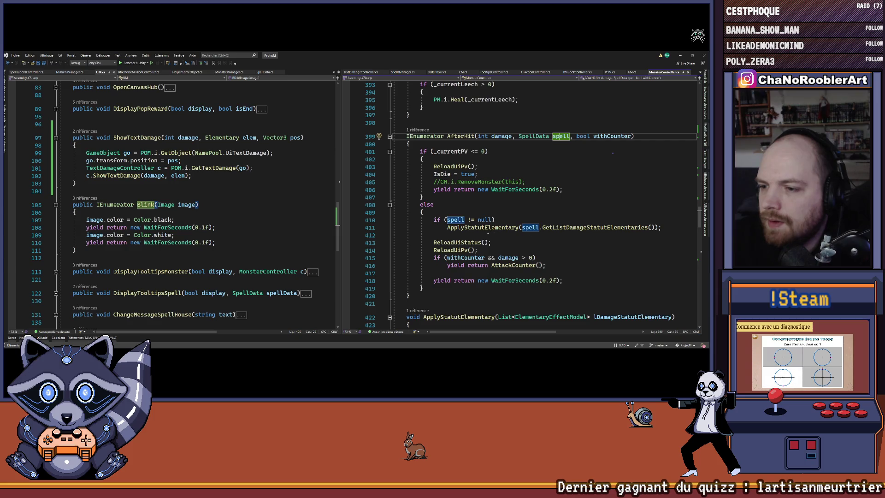
scroll(570, 259, up, 10)
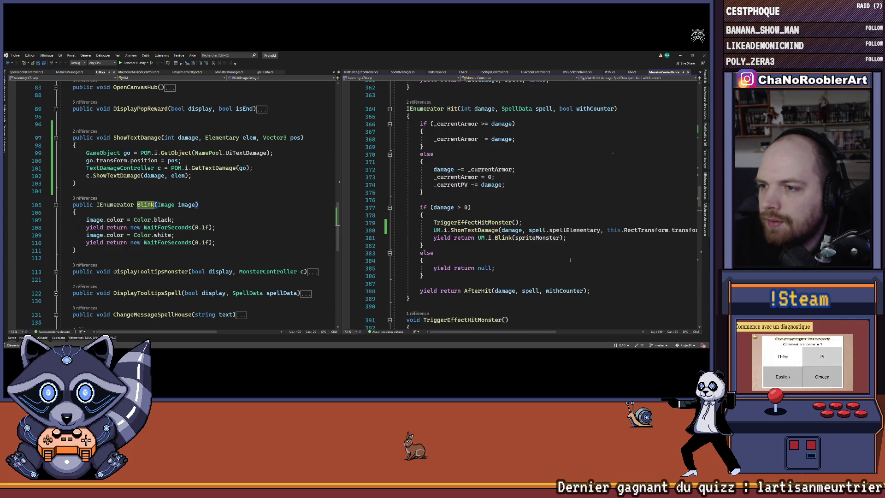
scroll(570, 260, up, 1)
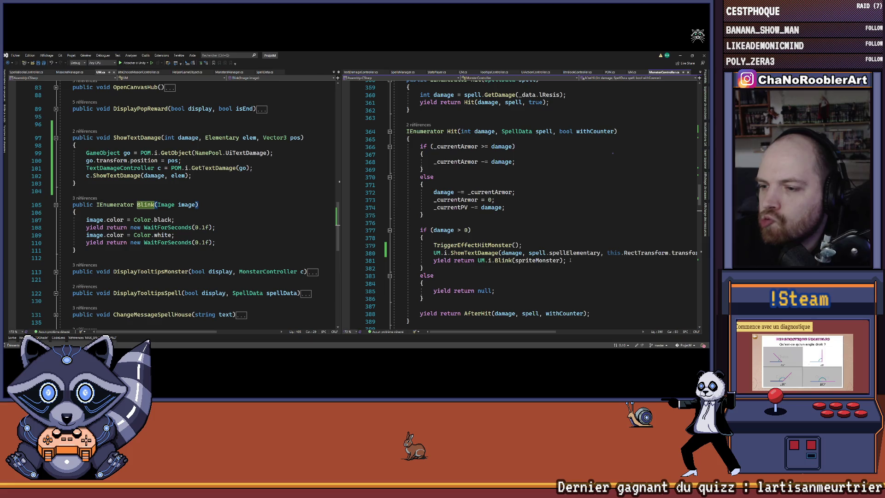
scroll(570, 260, up, 5)
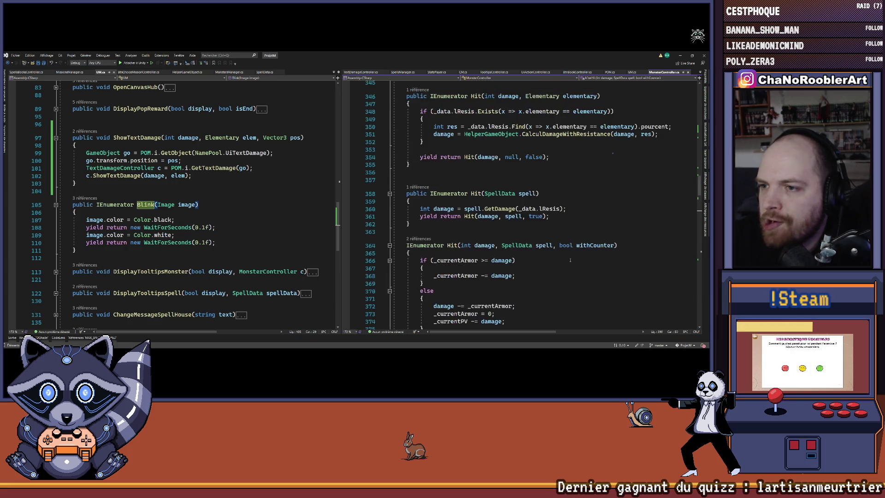
scroll(570, 260, up, 3)
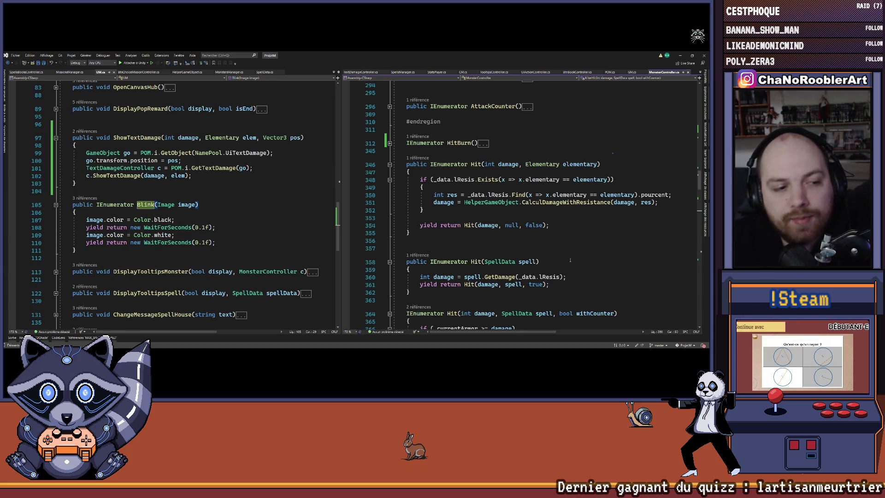
scroll(570, 260, down, 3)
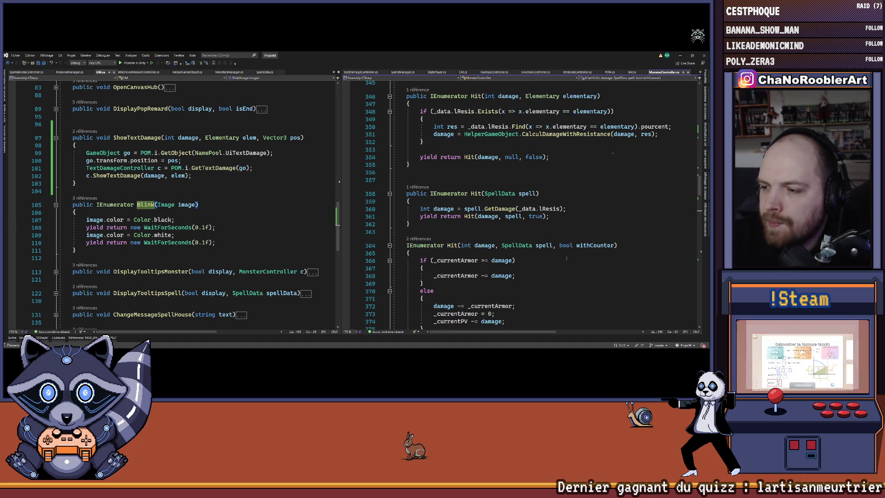
scroll(562, 246, down, 4)
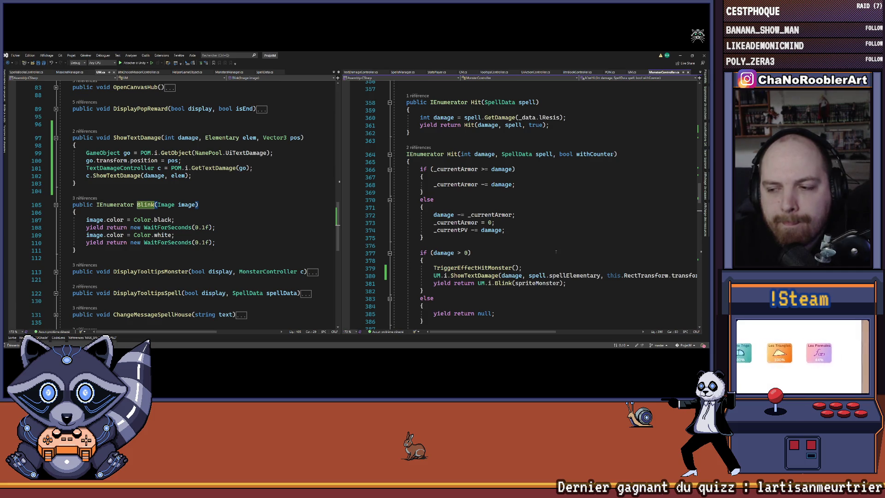
scroll(554, 256, up, 1)
scroll(553, 256, up, 6)
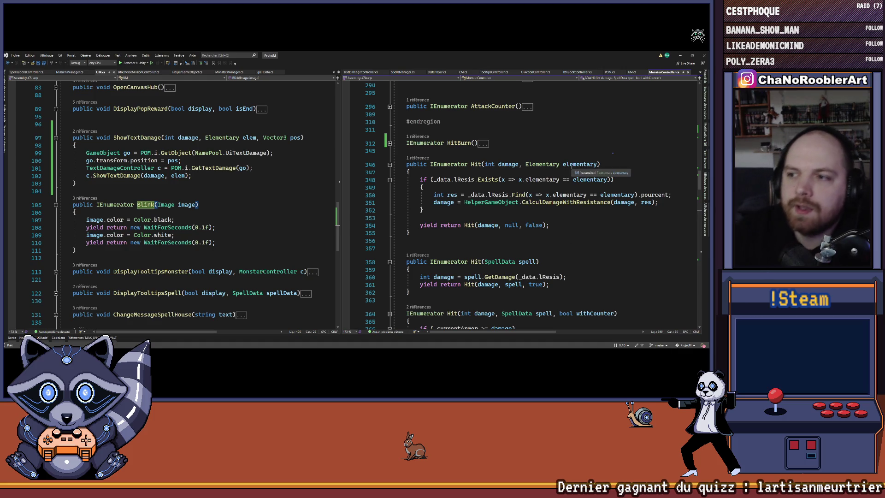
click(573, 164)
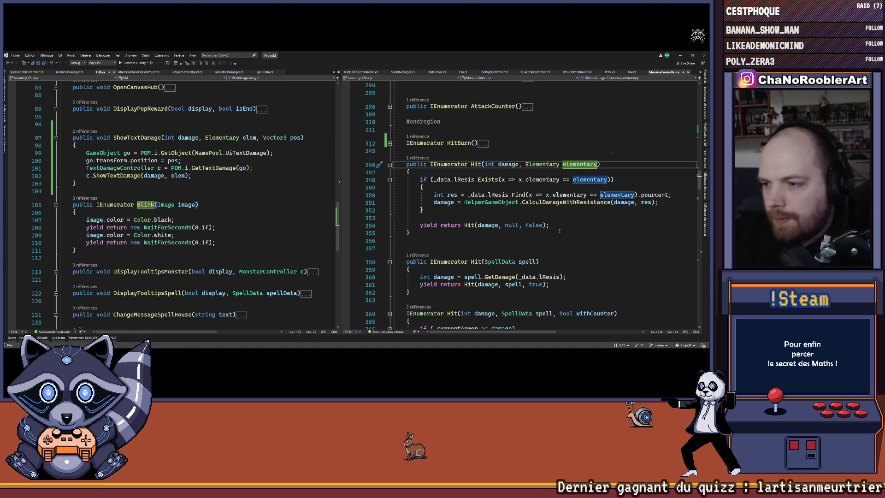
scroll(560, 231, down, 4)
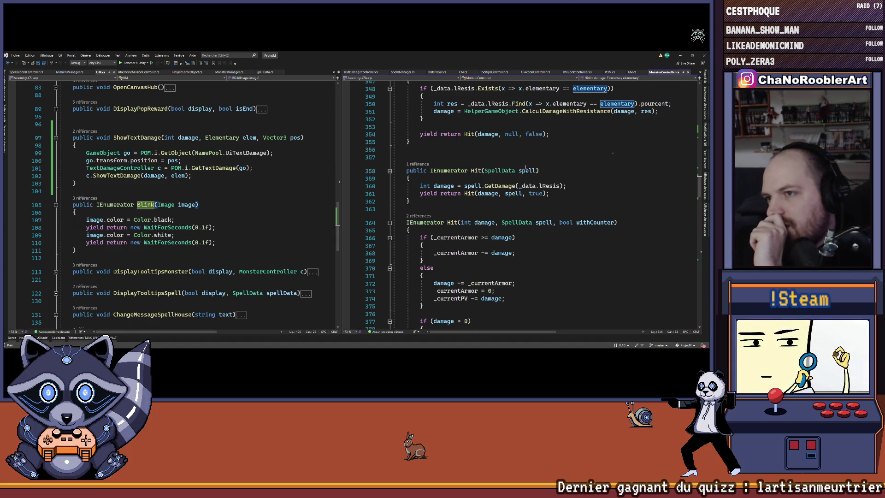
scroll(557, 240, down, 3)
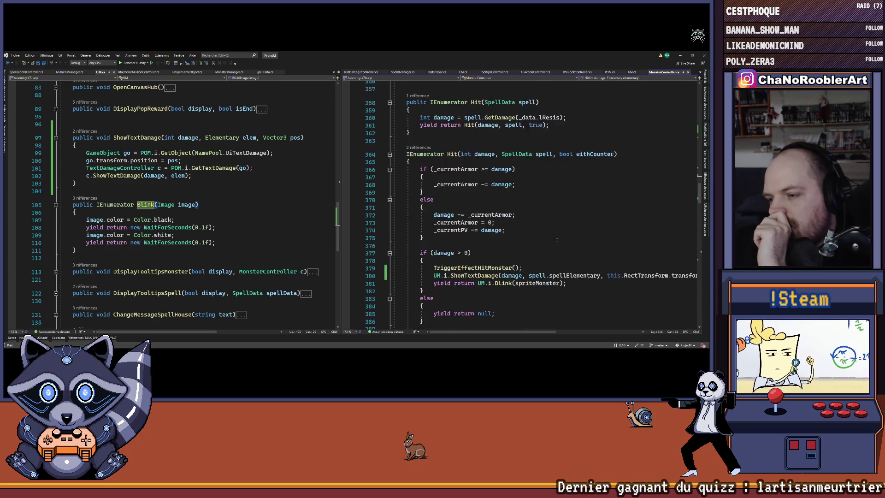
scroll(557, 239, down, 1)
drag(528, 252, 599, 252)
scroll(510, 204, up, 6)
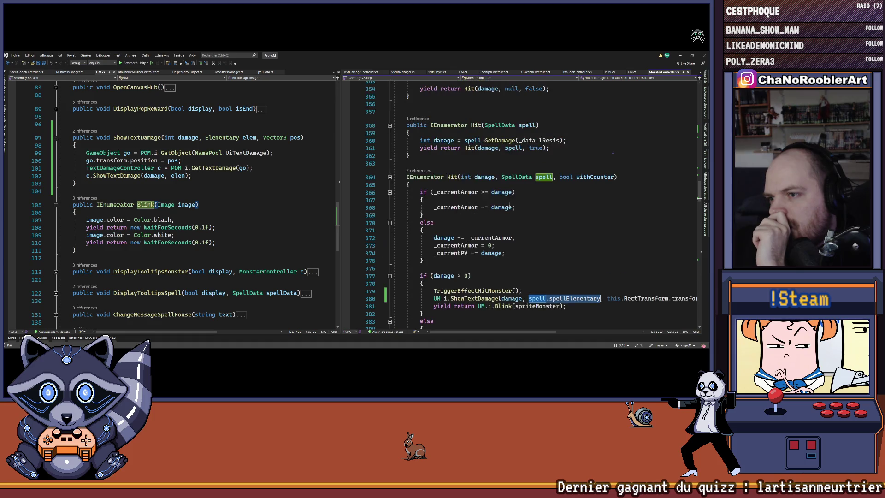
scroll(507, 204, up, 4)
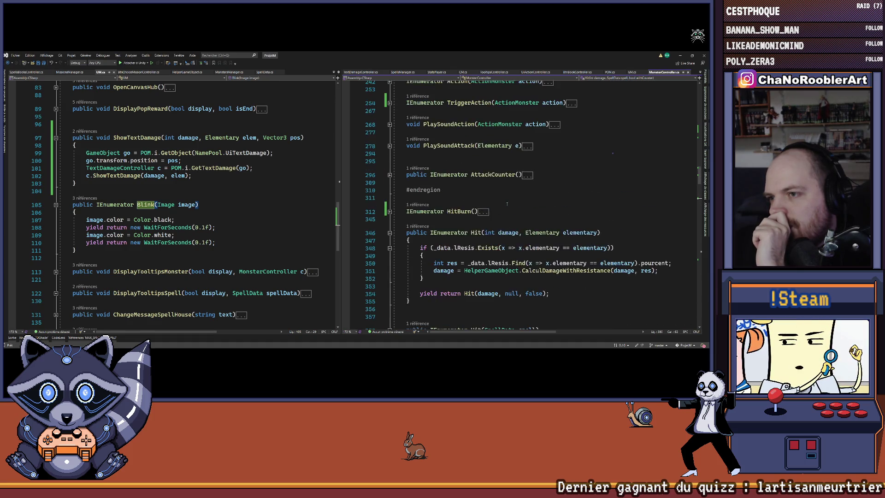
scroll(506, 203, down, 3)
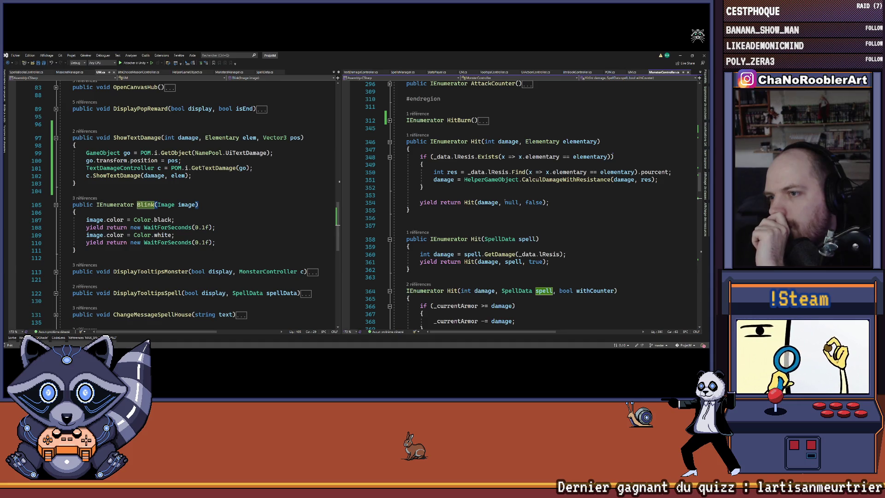
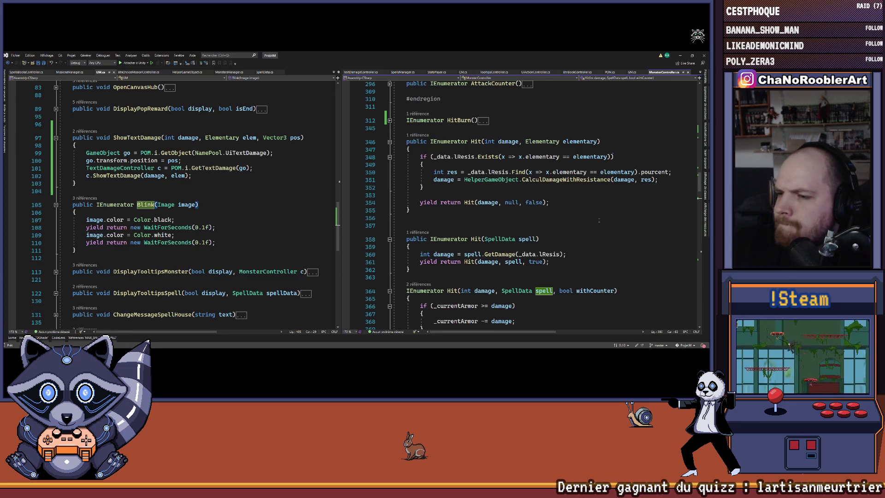
Review the AfterHit call in MonsterController's Hit code
scroll(598, 219, down, 20)
scroll(609, 220, up, 4)
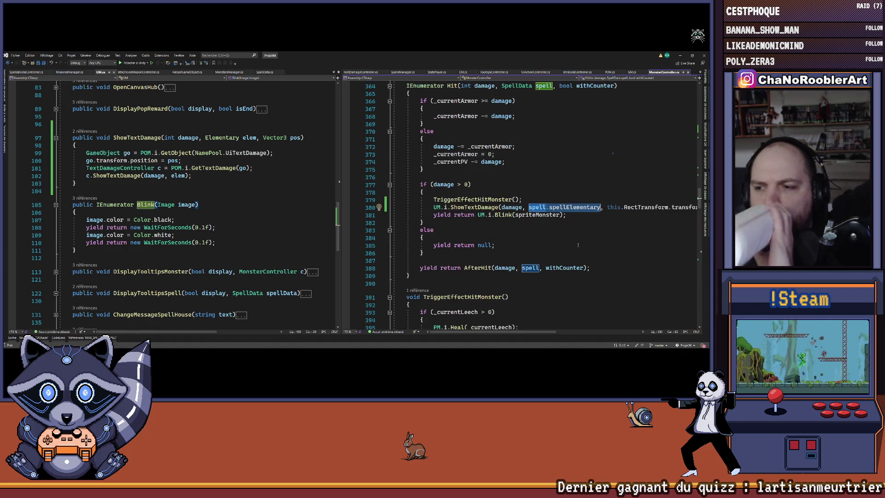
scroll(519, 249, down, 2)
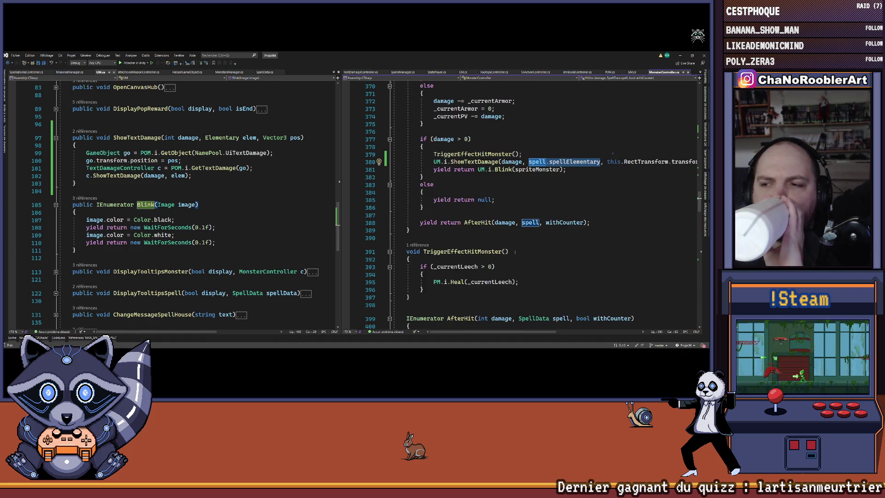
click(478, 223)
scroll(562, 246, down, 6)
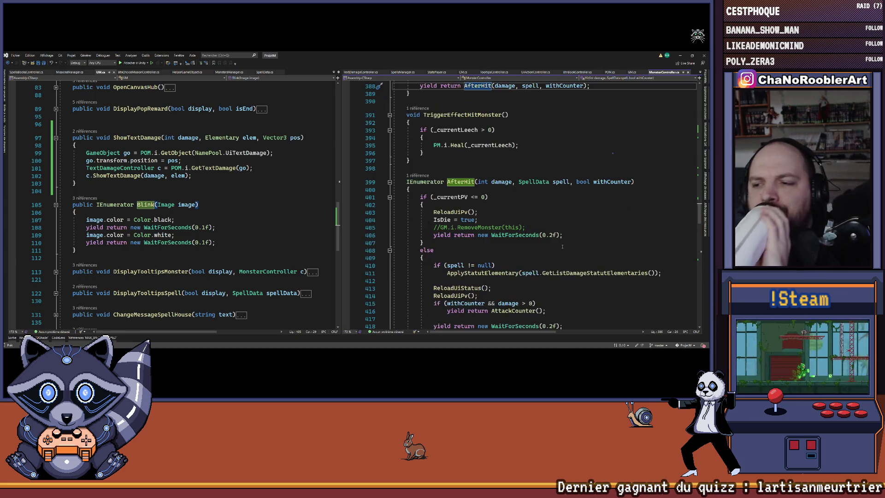
scroll(562, 247, down, 2)
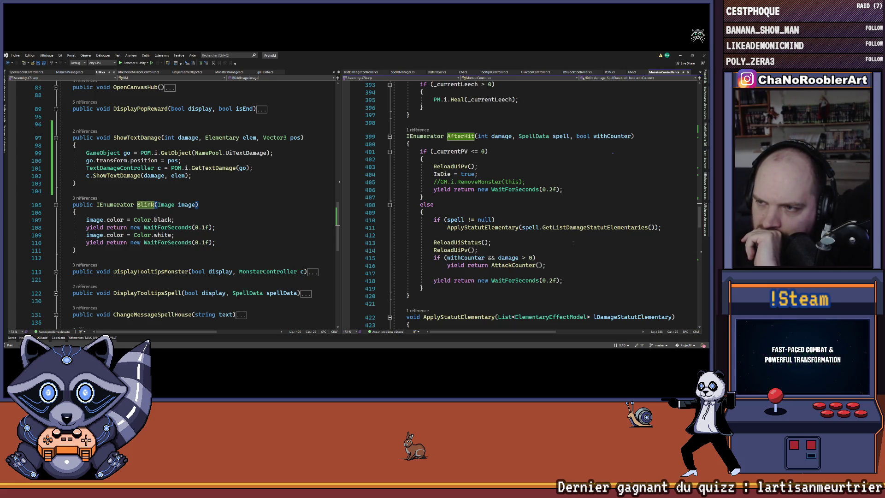
scroll(572, 241, up, 10)
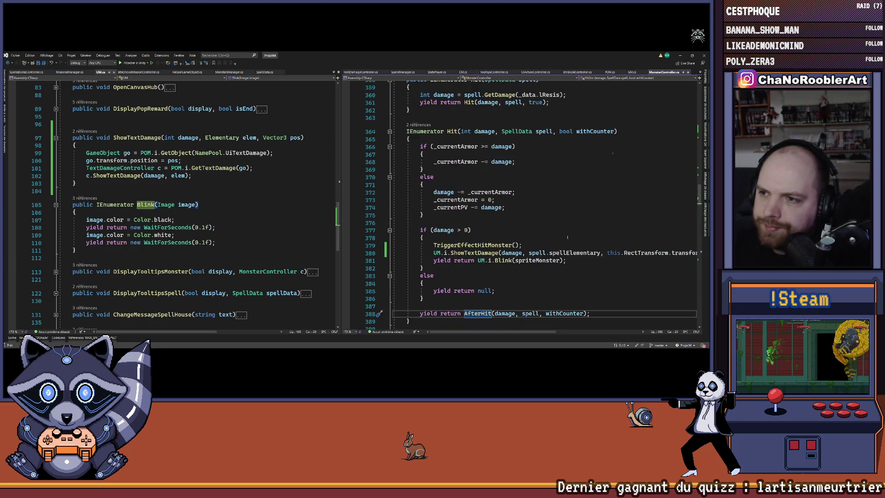
scroll(567, 238, up, 2)
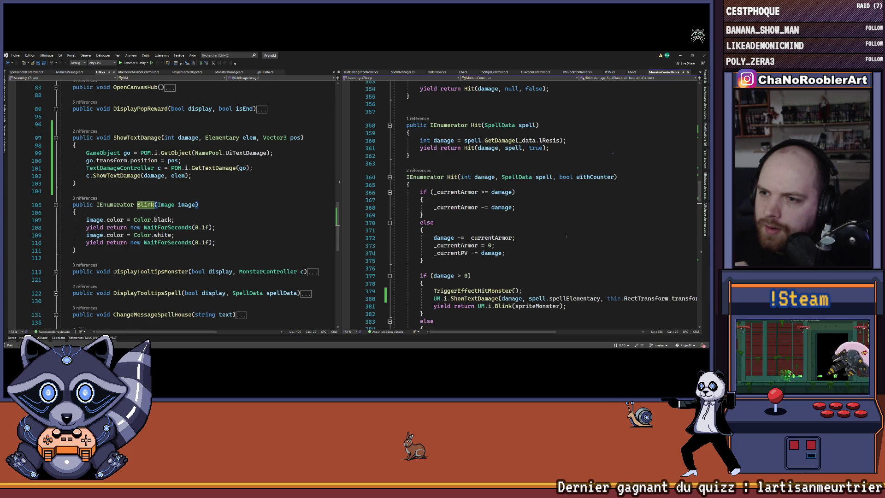
scroll(566, 237, up, 3)
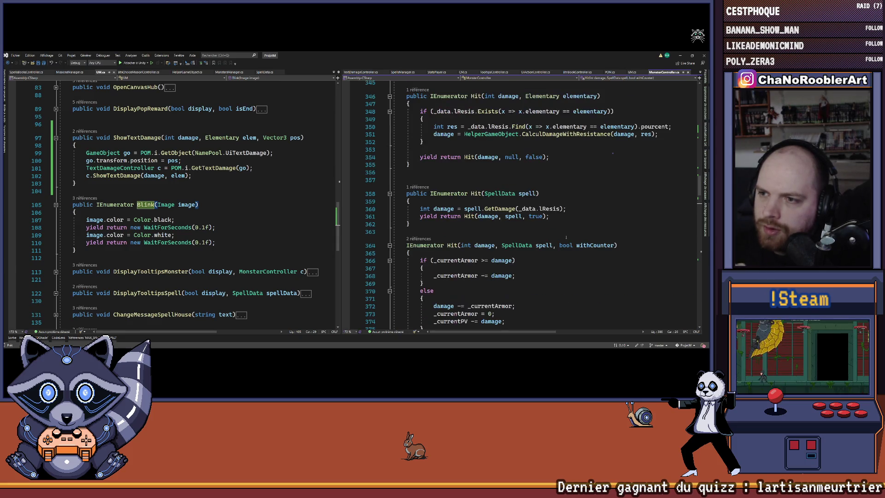
Inspect the Hit call on line 354, adding then undoing a comma after withCounter
click(445, 245)
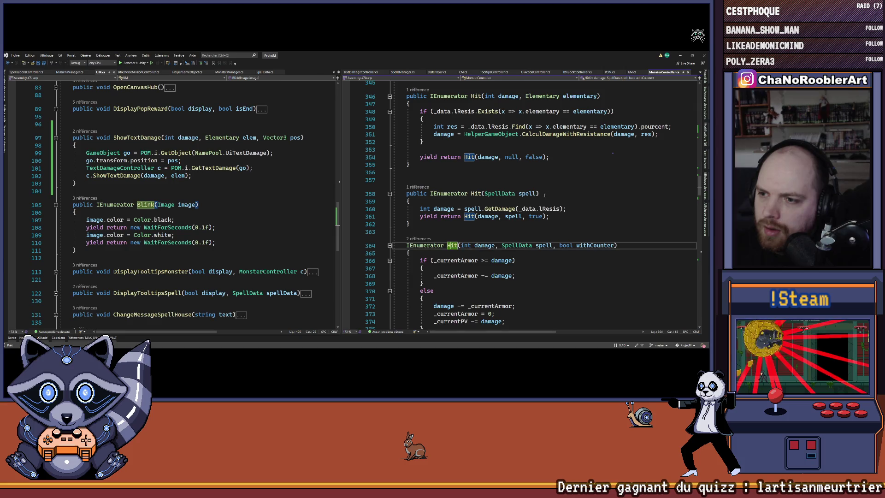
scroll(550, 208, up, 1)
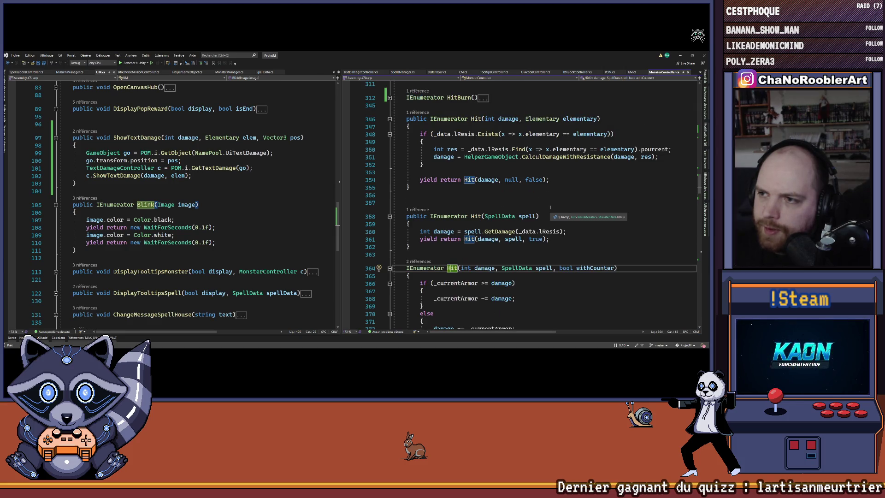
click(542, 179)
scroll(546, 209, down, 2)
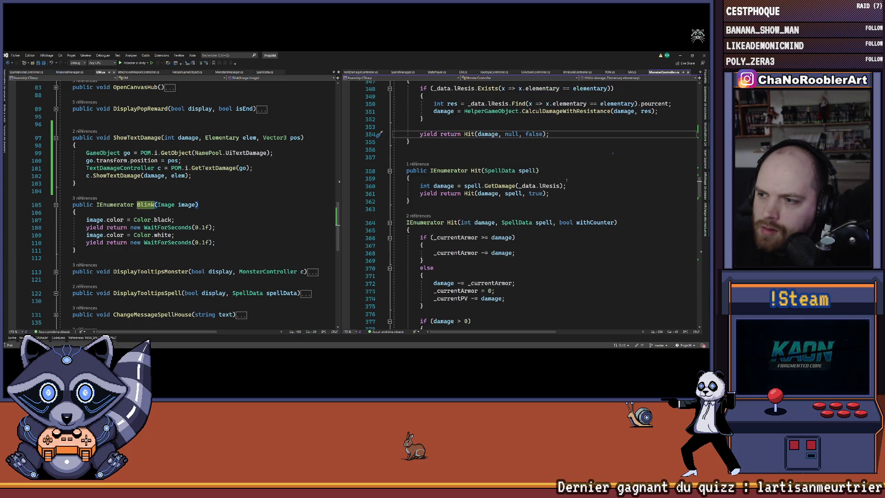
click(609, 222)
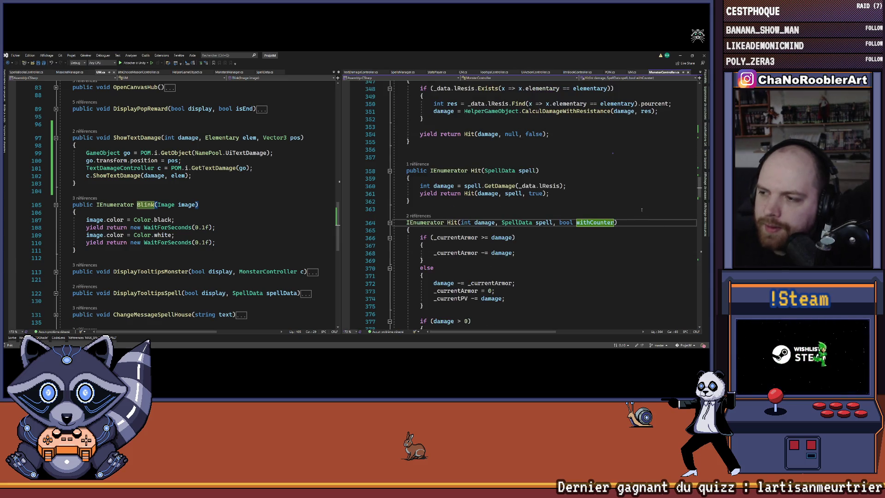
text(,)
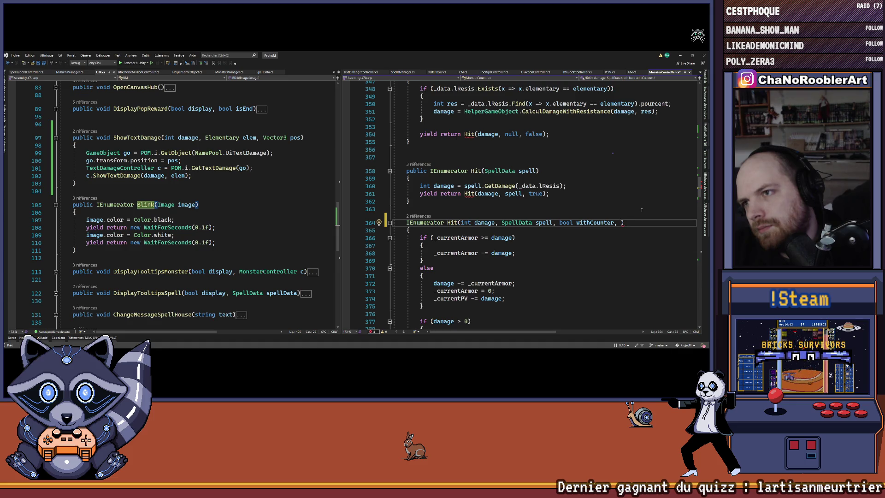
key(ctrl+z)
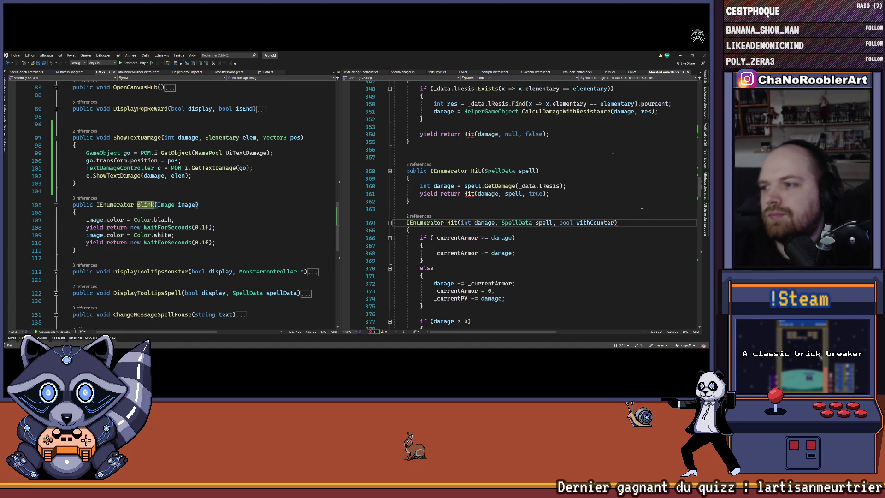
Jump from line 411 to the GetListDamageStatutElementaries definition in SpellData.cs with F12
scroll(615, 209, down, 15)
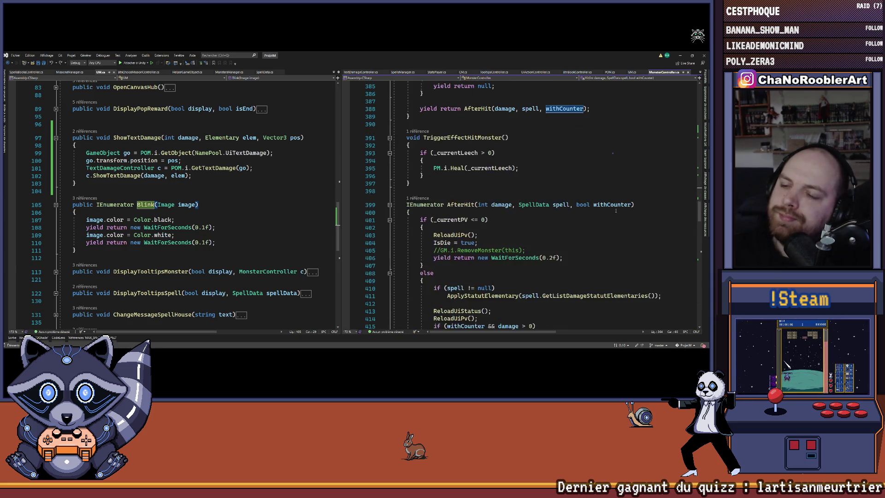
scroll(615, 209, down, 9)
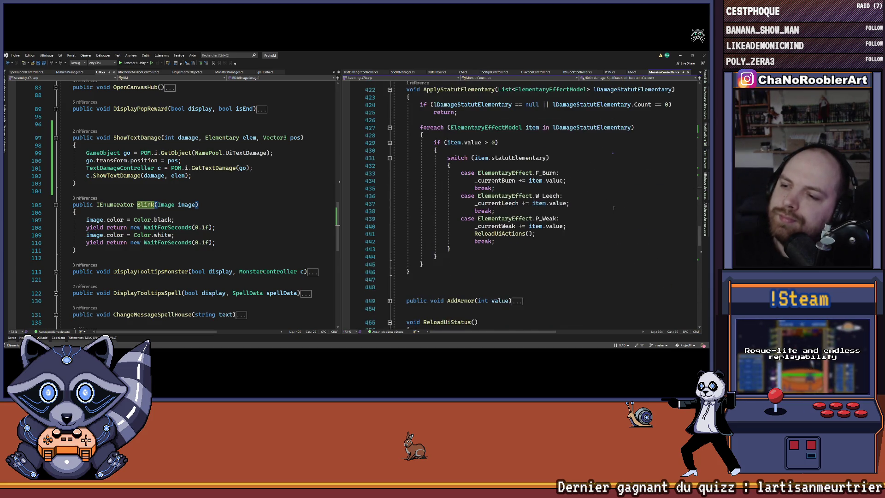
scroll(614, 208, down, 4)
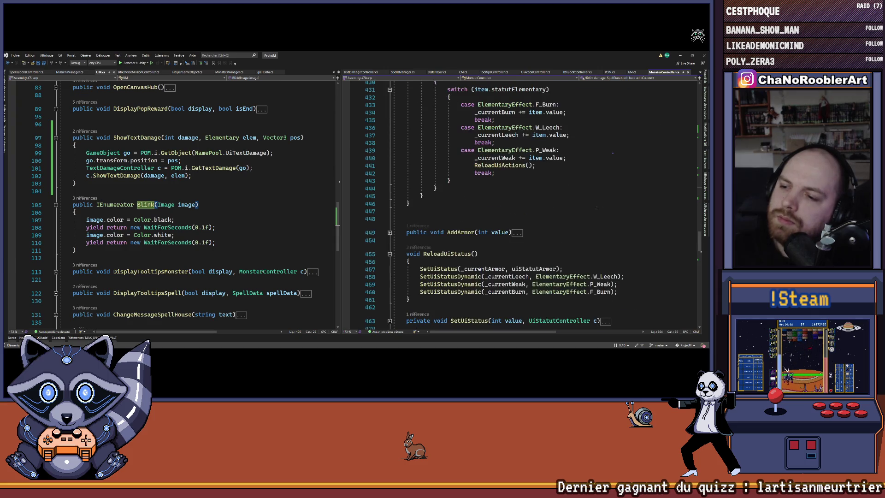
scroll(578, 220, up, 13)
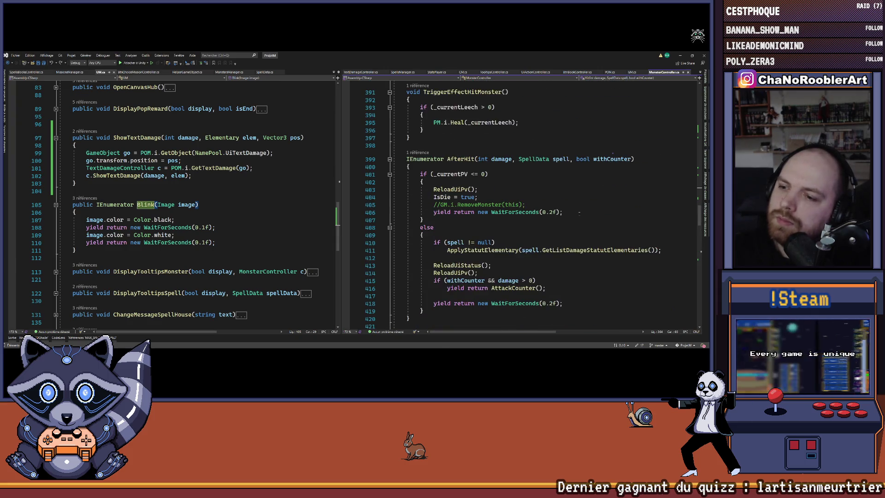
scroll(577, 215, down, 1)
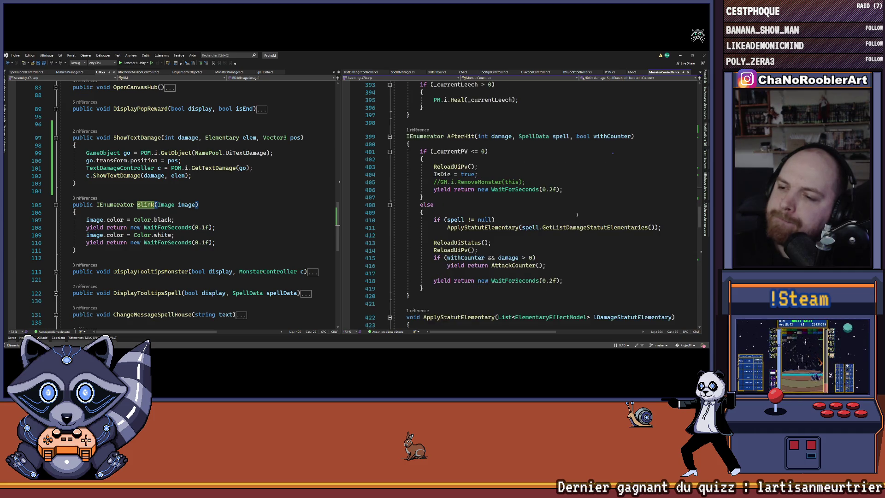
click(462, 220)
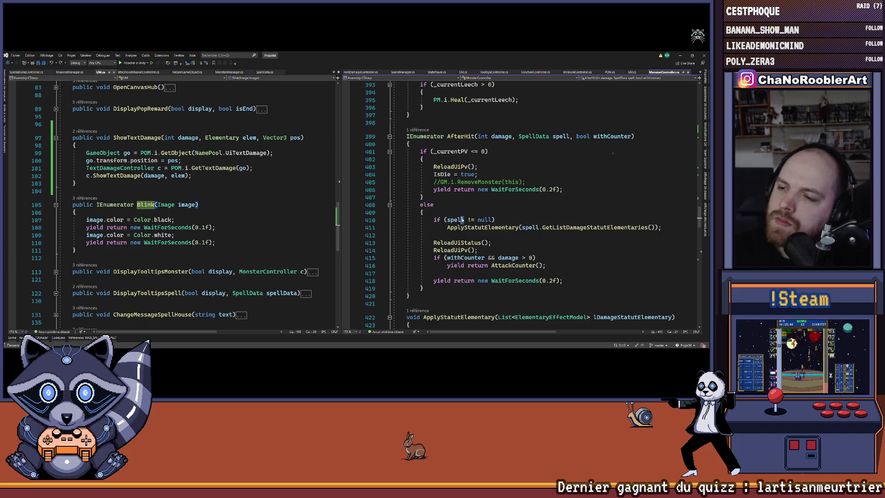
click(586, 227)
key(F12)
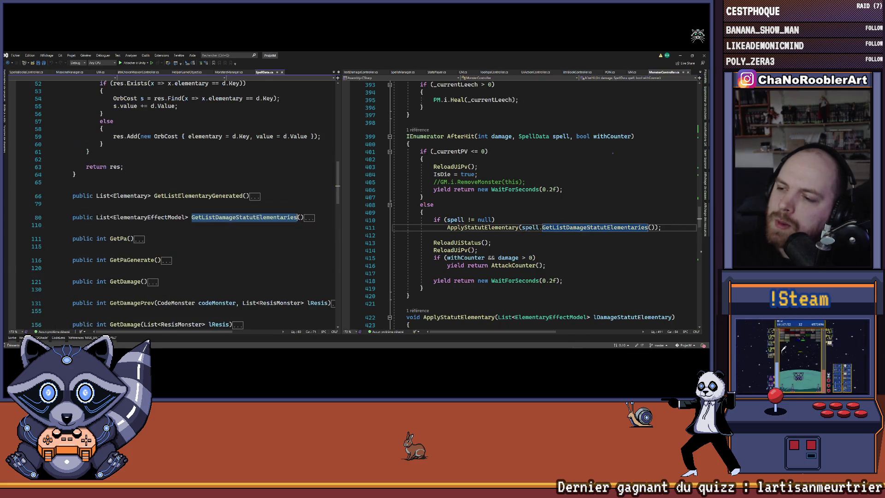
key(ctrl+m)
key(ctrl+m)
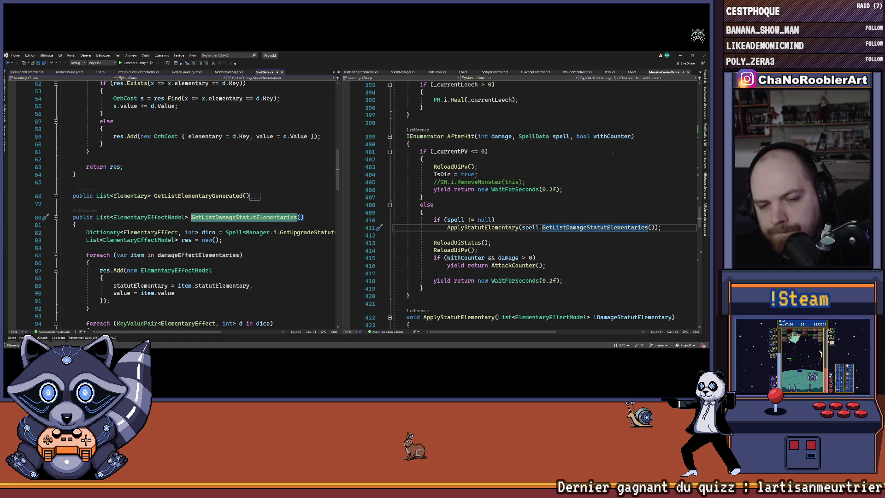
scroll(237, 203, down, 2)
scroll(546, 222, up, 11)
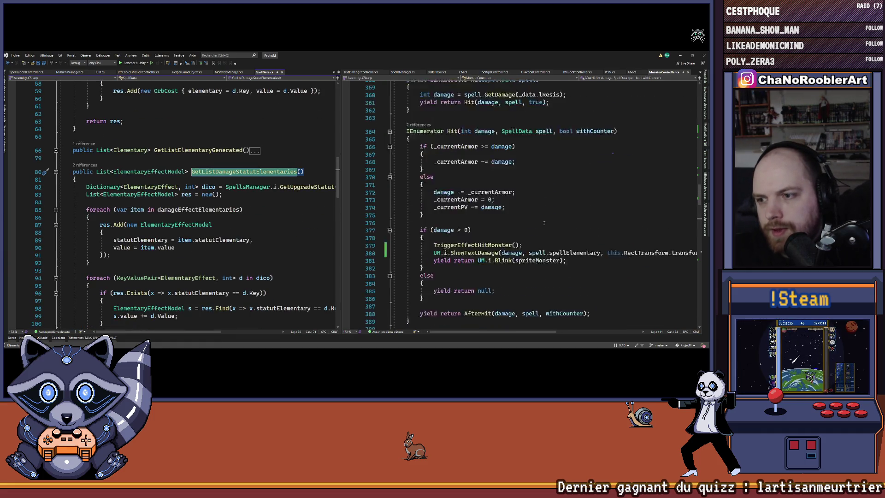
scroll(545, 223, up, 8)
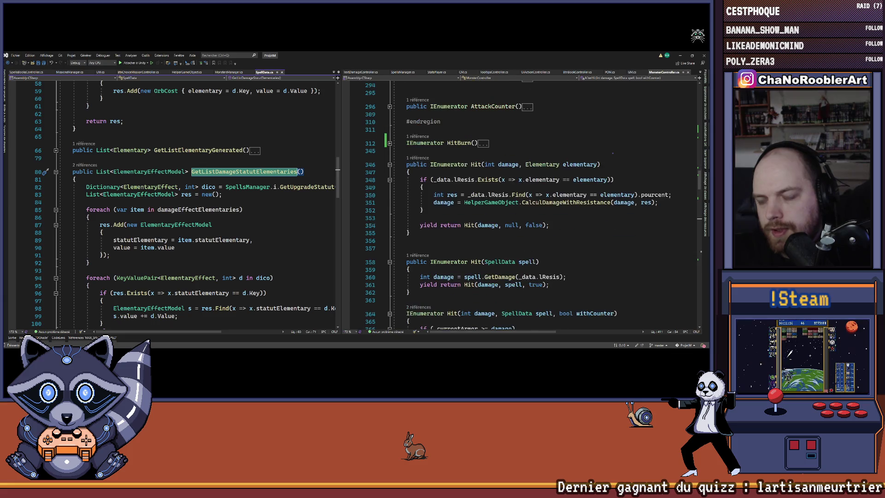
scroll(539, 225, down, 2)
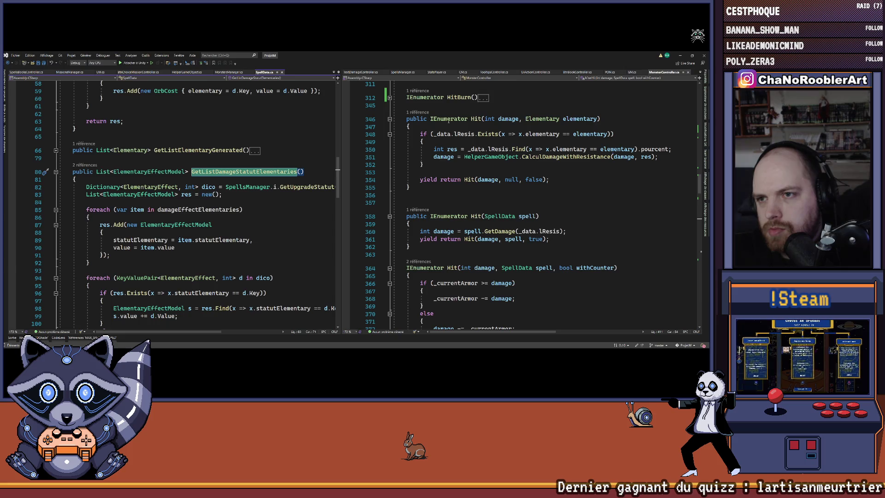
click(417, 112)
double_click(467, 97)
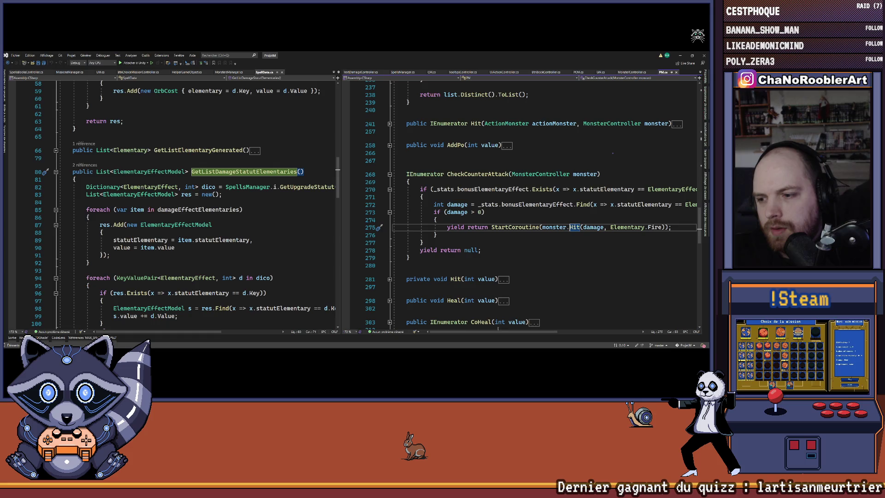
mouse_move(493, 332)
mouse_down()
mouse_move(553, 333)
mouse_move(493, 332)
mouse_up()
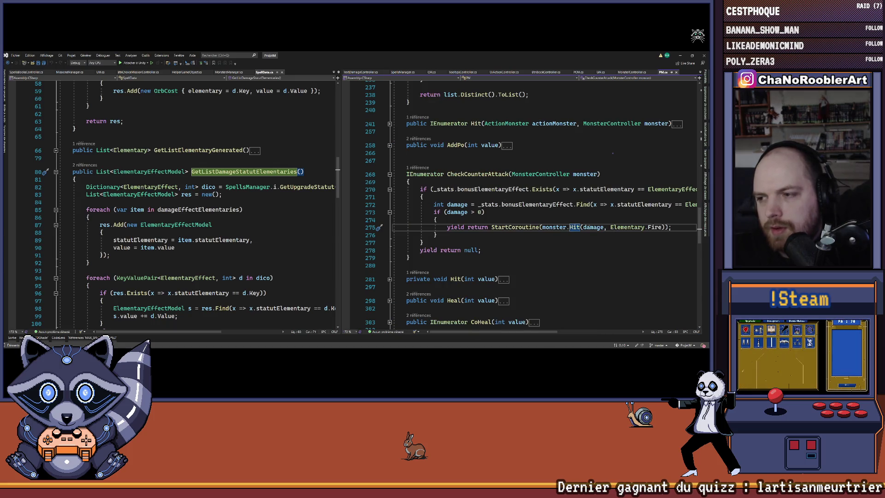
right_click(574, 228)
click(592, 228)
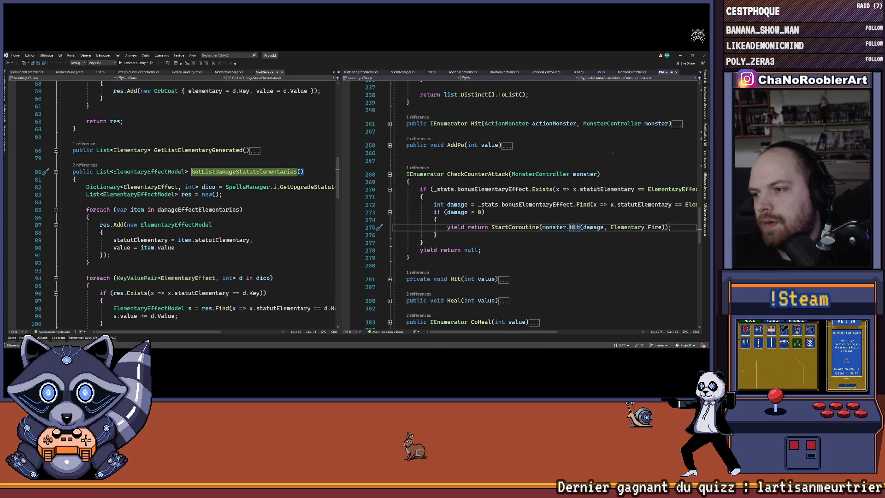
scroll(580, 211, down, 4)
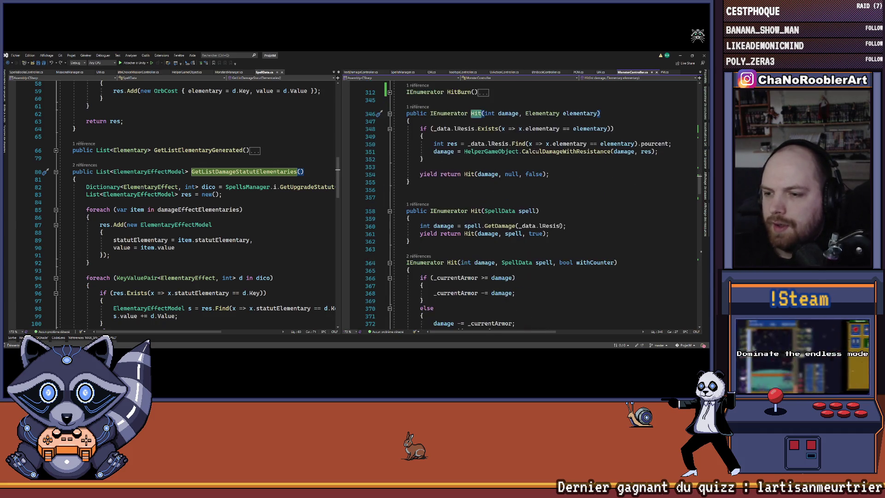
scroll(580, 211, down, 7)
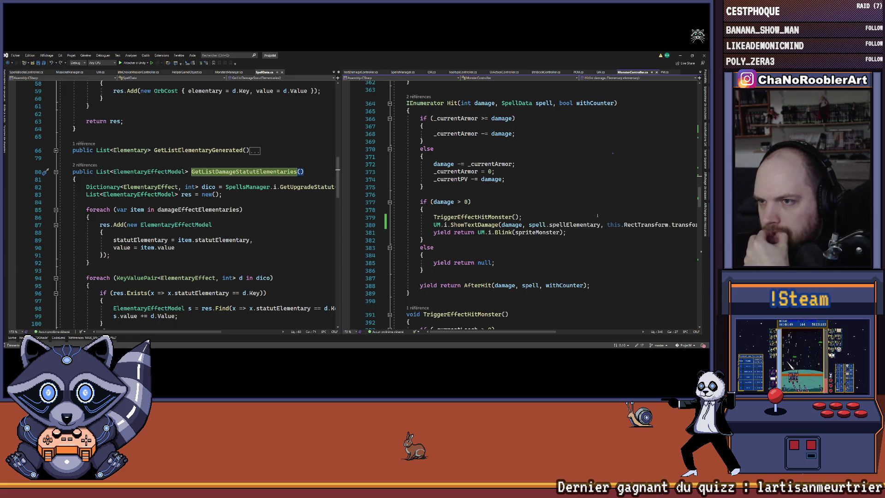
scroll(501, 202, up, 1)
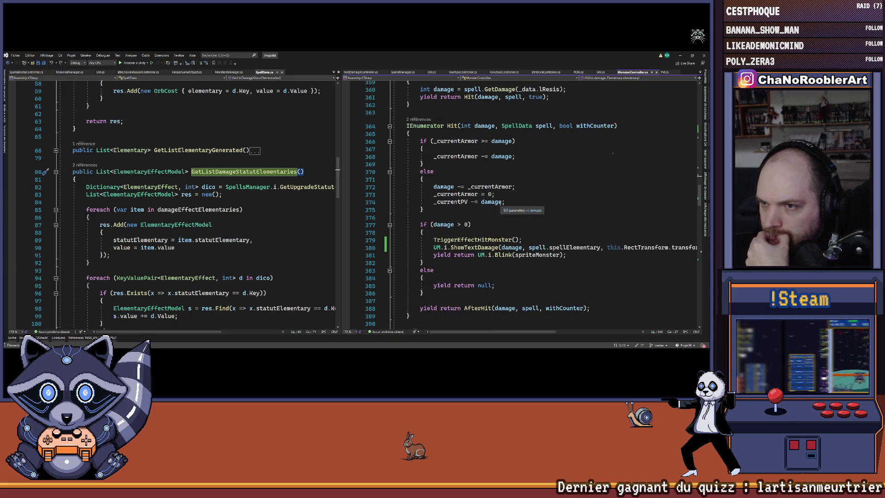
scroll(477, 197, down, 1)
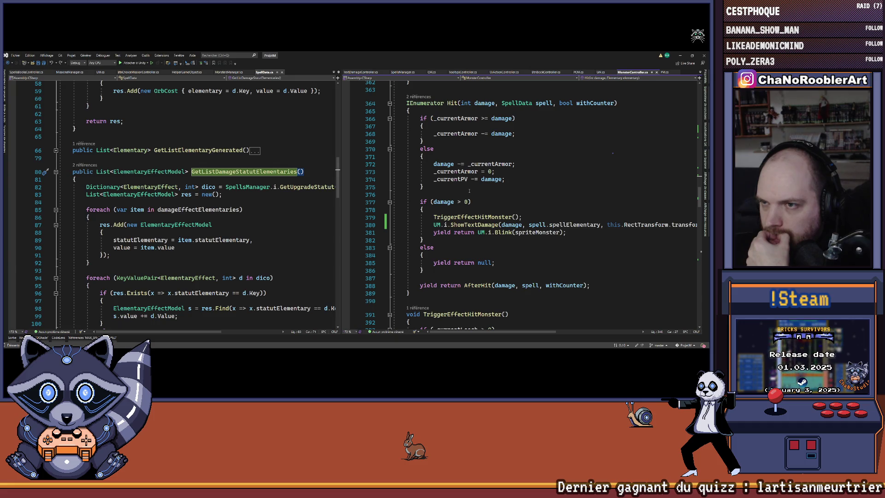
mouse_move(441, 187)
mouse_down()
mouse_move(396, 186)
mouse_move(387, 127)
mouse_move(376, 132)
mouse_up()
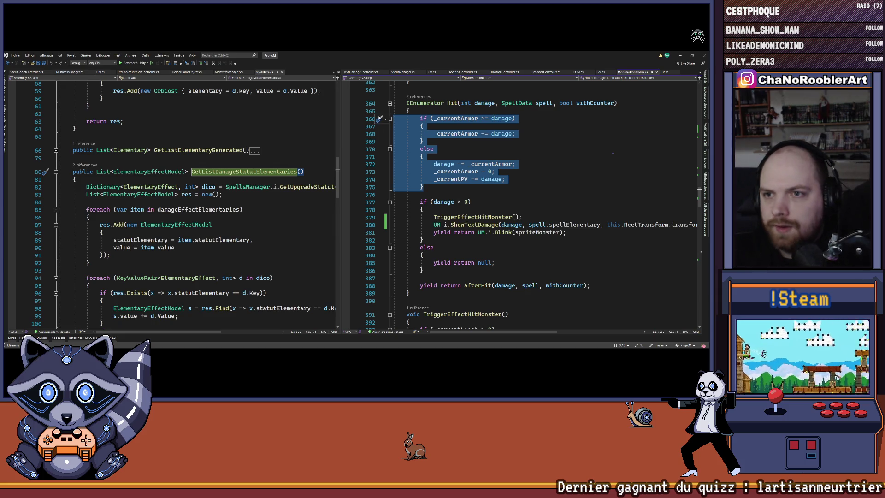
Extract the selected armor lines into a new method named CalculDamage
click(379, 119)
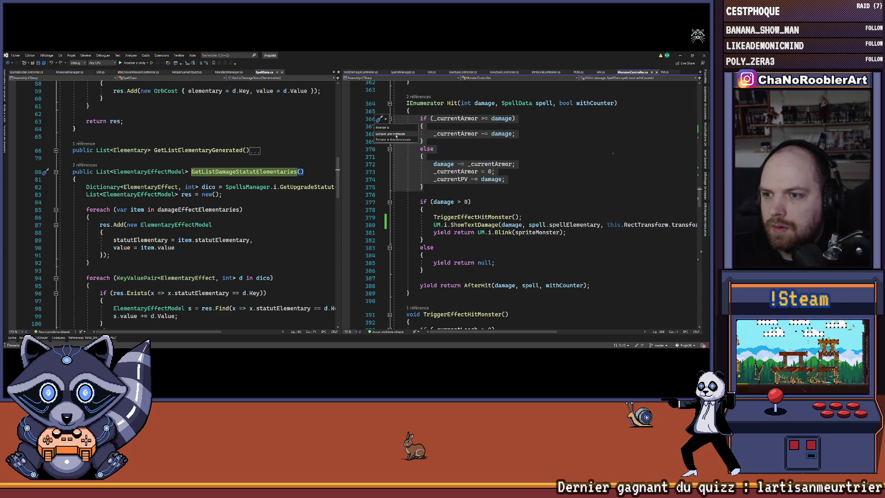
mouse_move(409, 134)
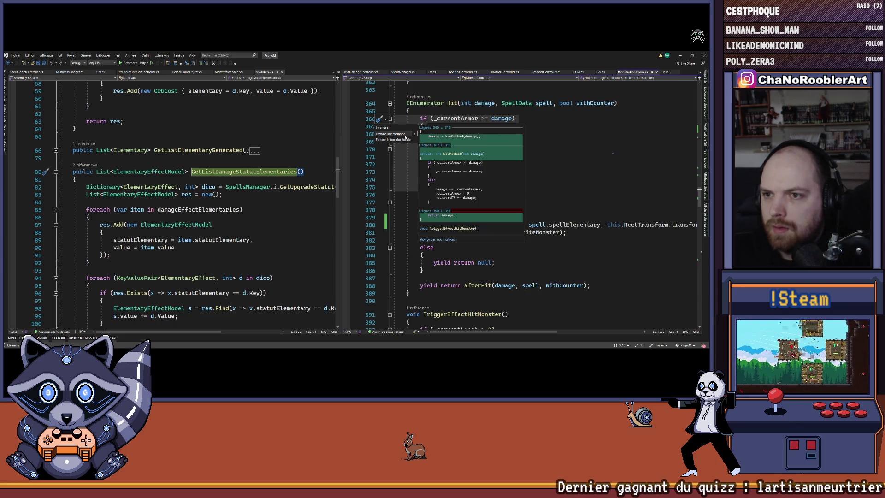
key(Escape)
key(ctrl+r)
key(ctrl+m)
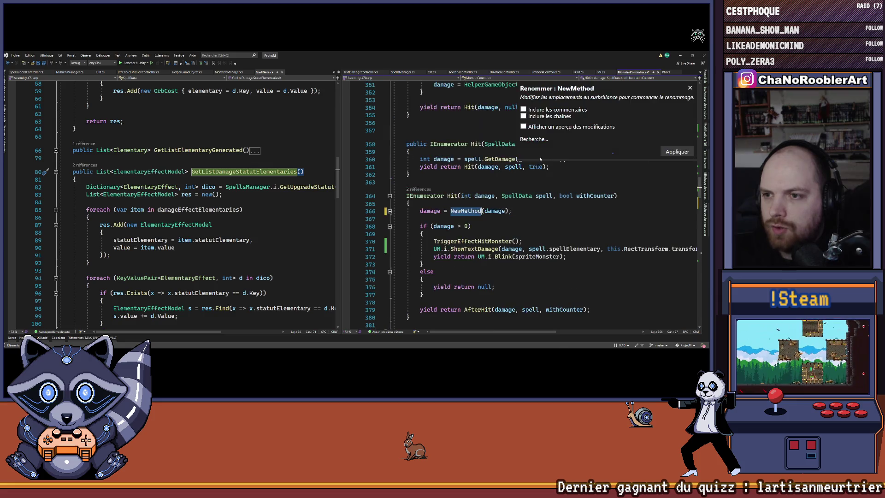
scroll(523, 206, down, 5)
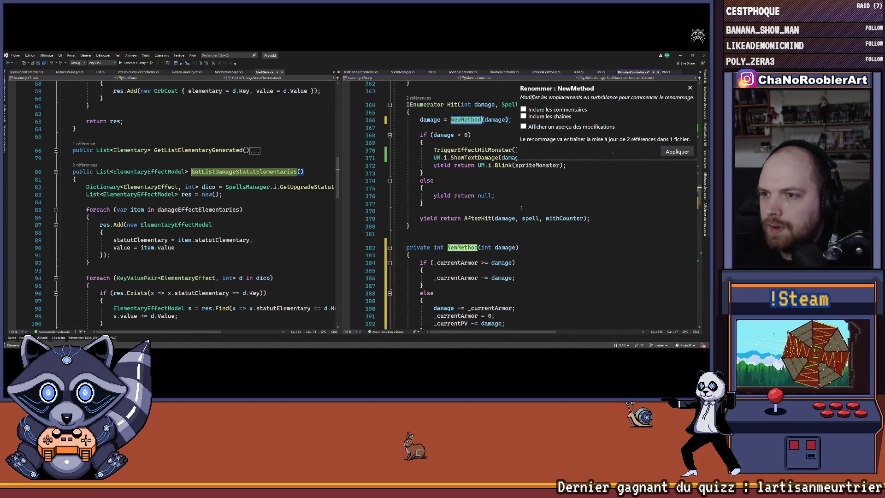
scroll(523, 206, up, 3)
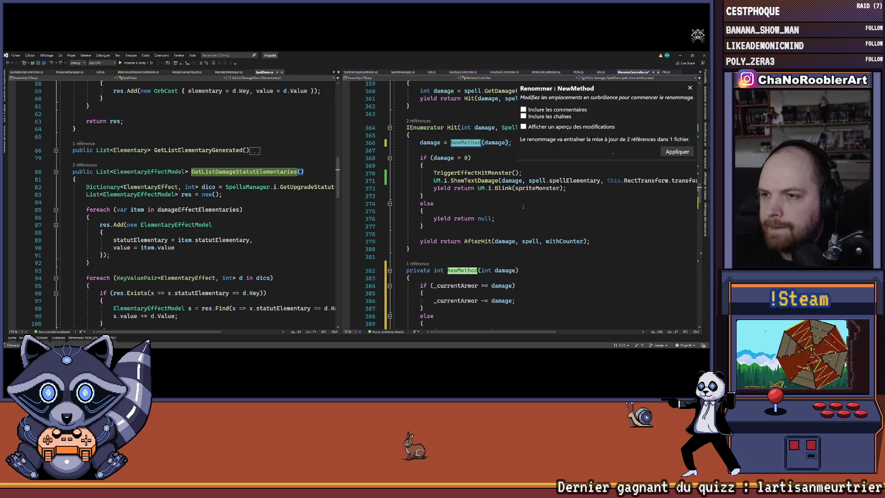
text(CalculDamage)
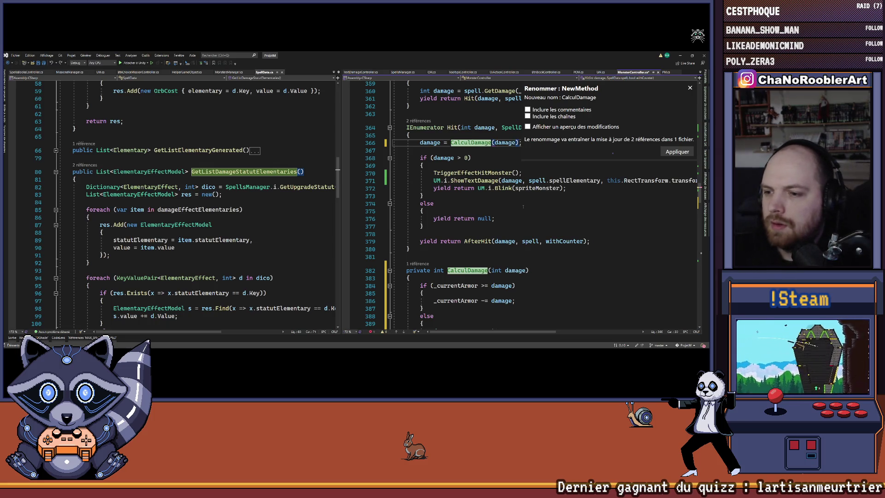
key(Return)
click(507, 270)
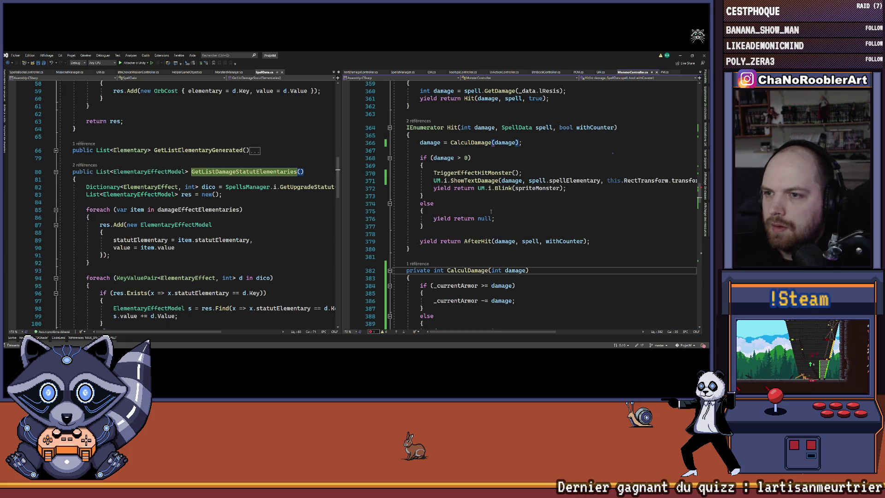
Select the entire Hit(int damage…) method
click(492, 159)
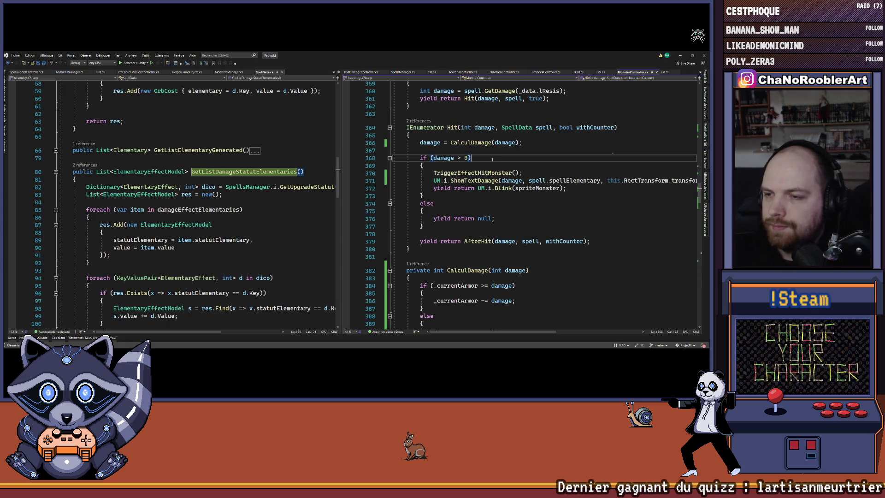
scroll(613, 153, up, 1)
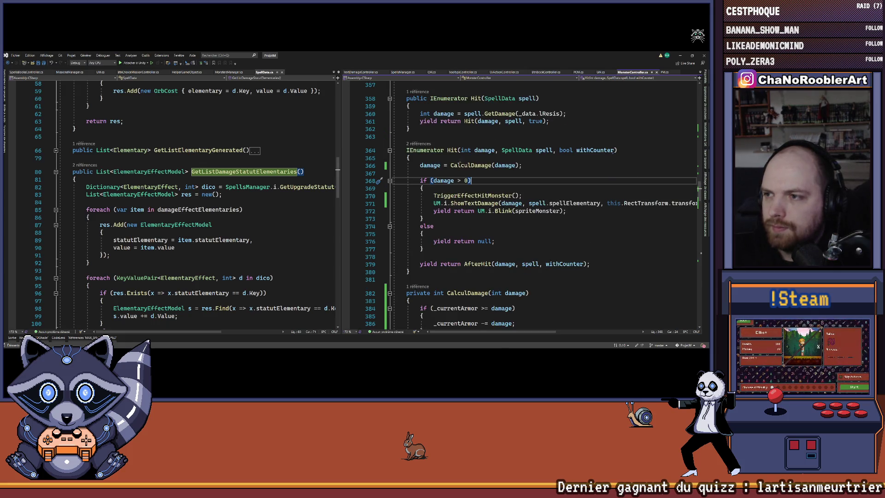
mouse_move(404, 151)
mouse_down()
mouse_move(422, 251)
mouse_move(411, 272)
mouse_up()
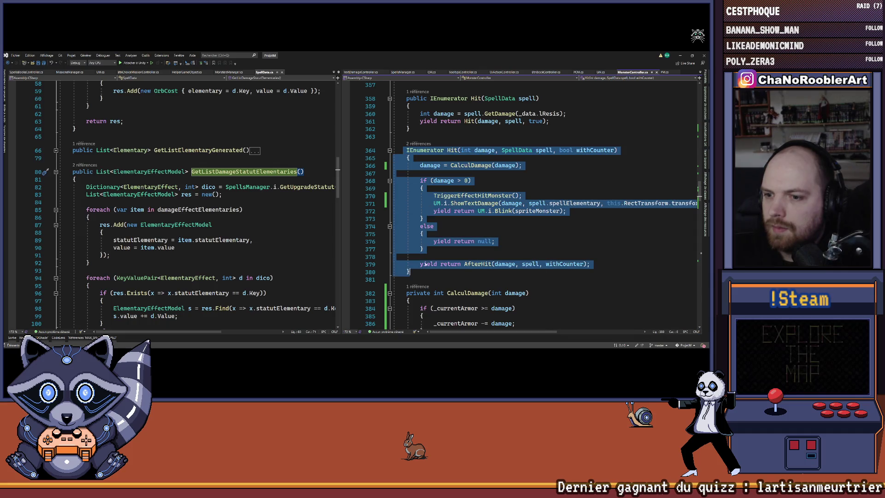
Paste a duplicate of the Hit method and change its parameter type to Elementary
key(ctrl+c)
click(422, 133)
key(Return)
key(Return)
key(ctrl+v)
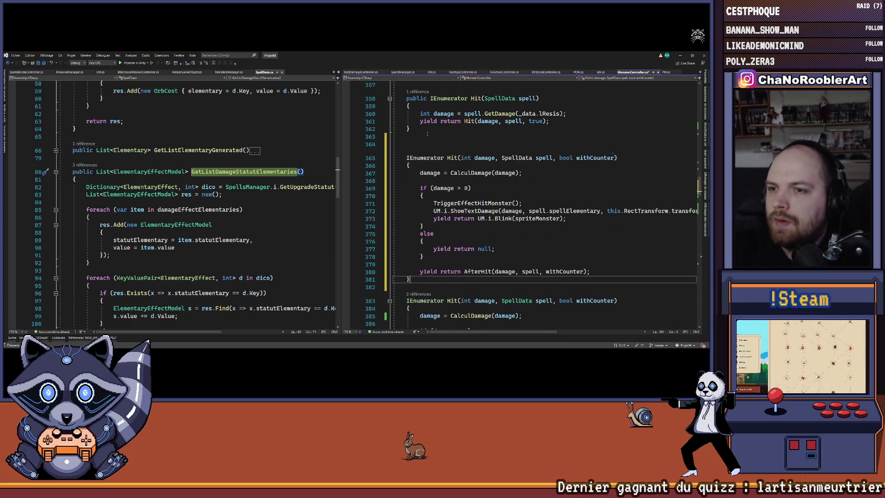
double_click(517, 158)
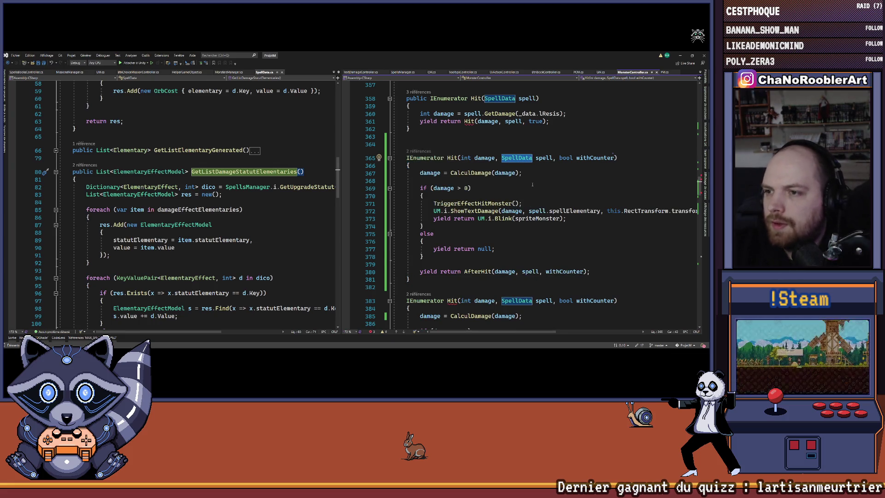
text(Elen)
key(Tab)
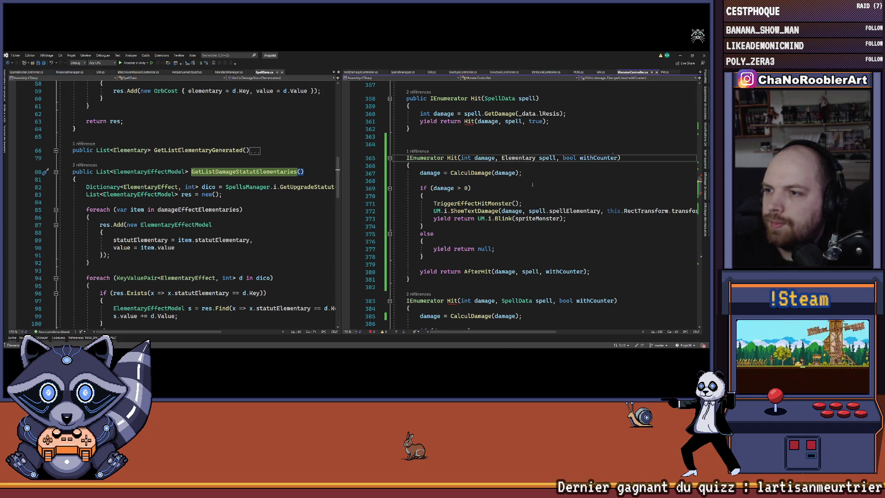
Pass null instead of spell to AfterHit in the copied Hit
scroll(557, 218, down, 2)
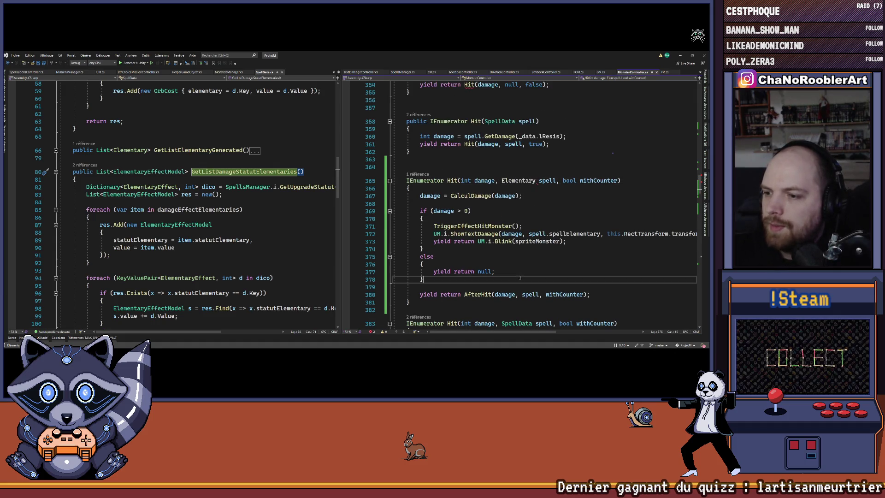
click(478, 226)
right_click(478, 226)
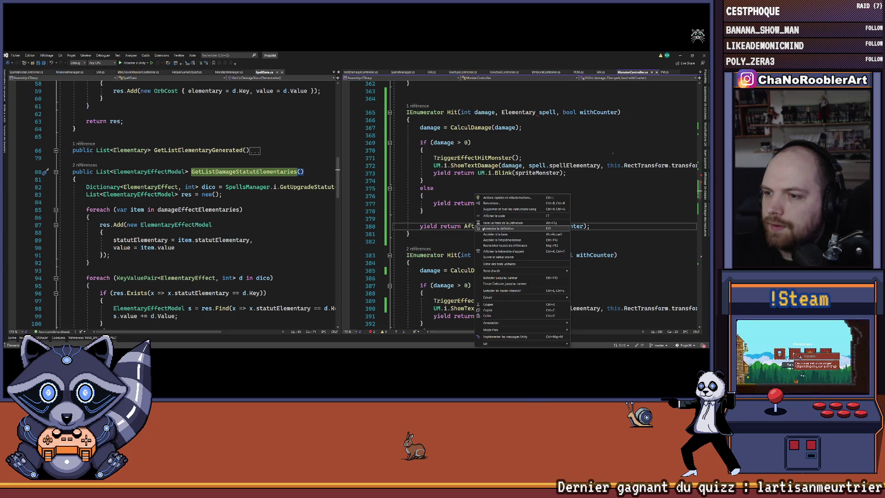
click(498, 228)
scroll(541, 221, down, 2)
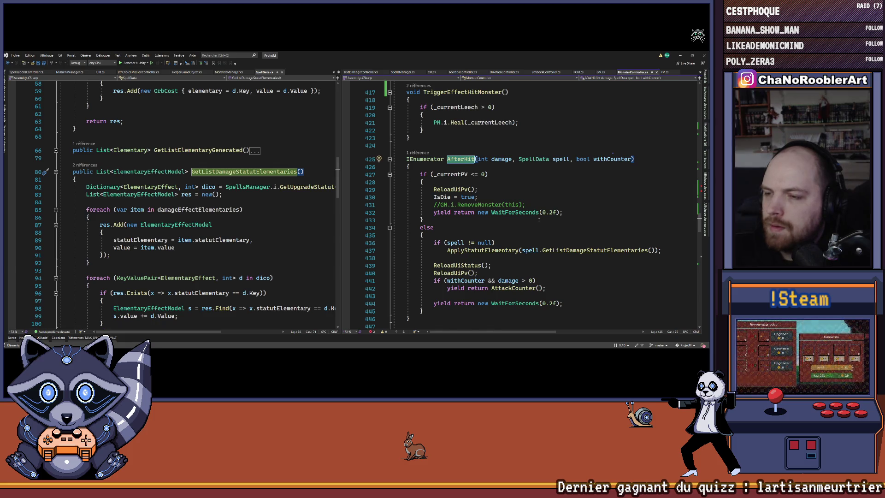
key(ctrl+minus)
double_click(530, 250)
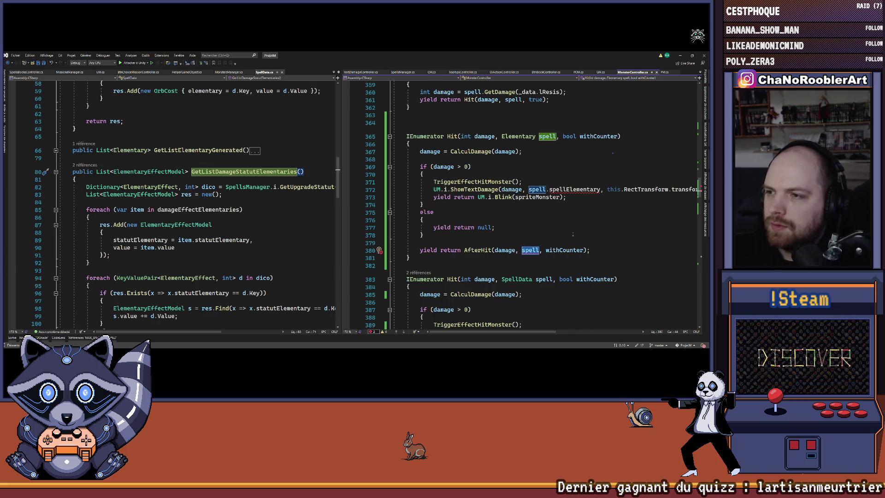
text(null)
key(Escape)
Pass spell instead of spell.spellElementary to ShowTextDamage
drag(529, 189, 600, 189)
text(spell)
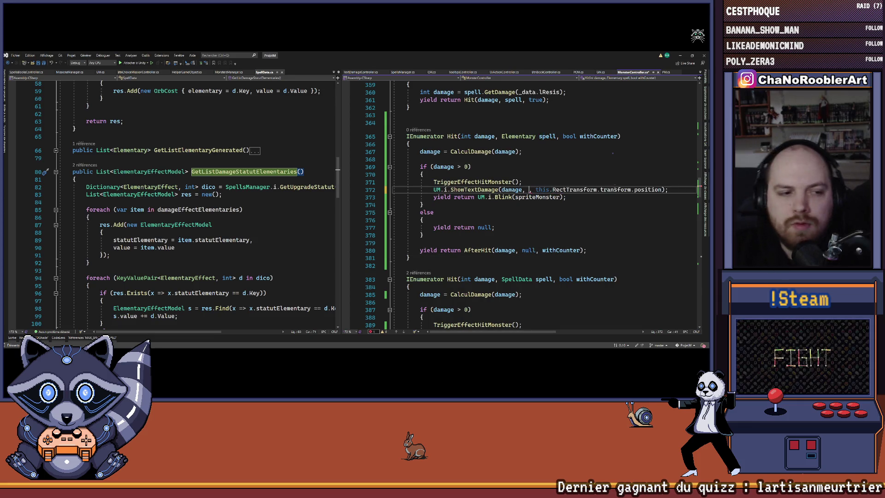
key(Escape)
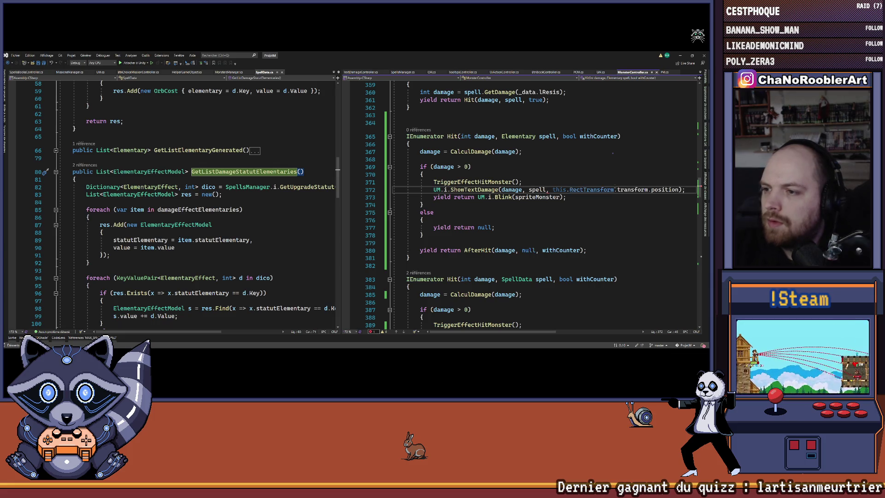
click(557, 212)
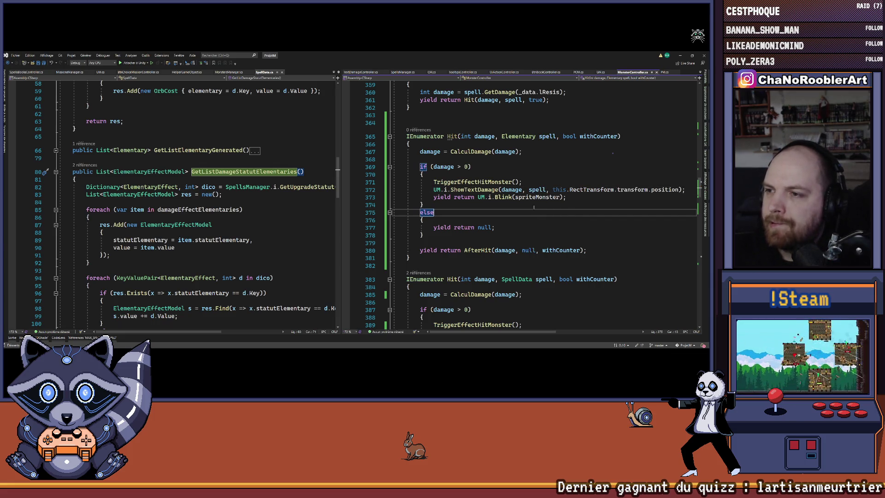
Replace null with elementary in the Hit call on line 354
scroll(535, 209, up, 3)
scroll(464, 189, up, 20)
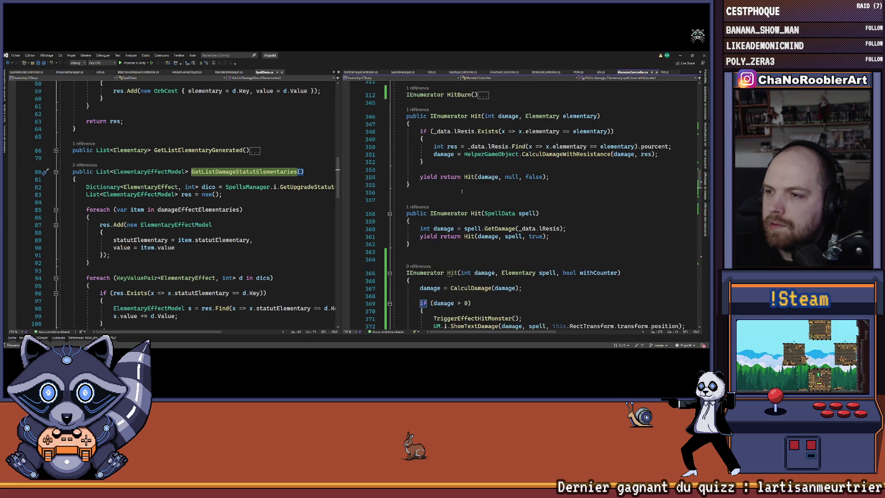
scroll(462, 191, down, 3)
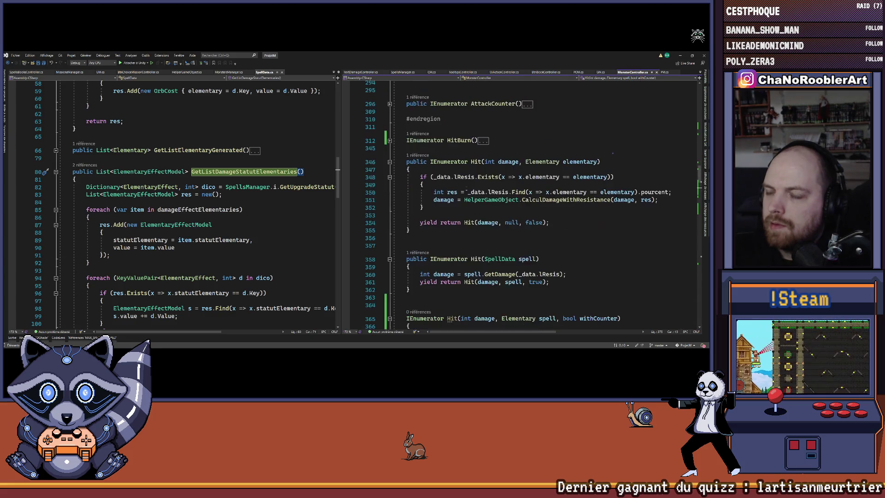
double_click(511, 222)
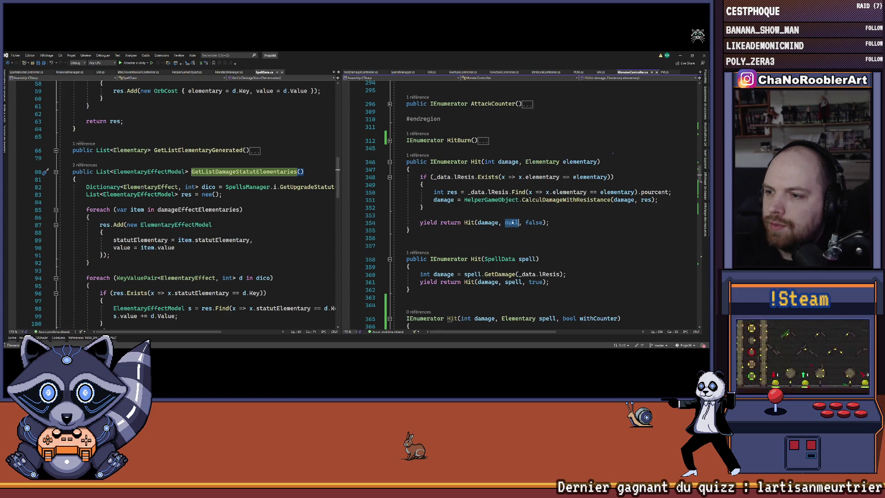
double_click(580, 162)
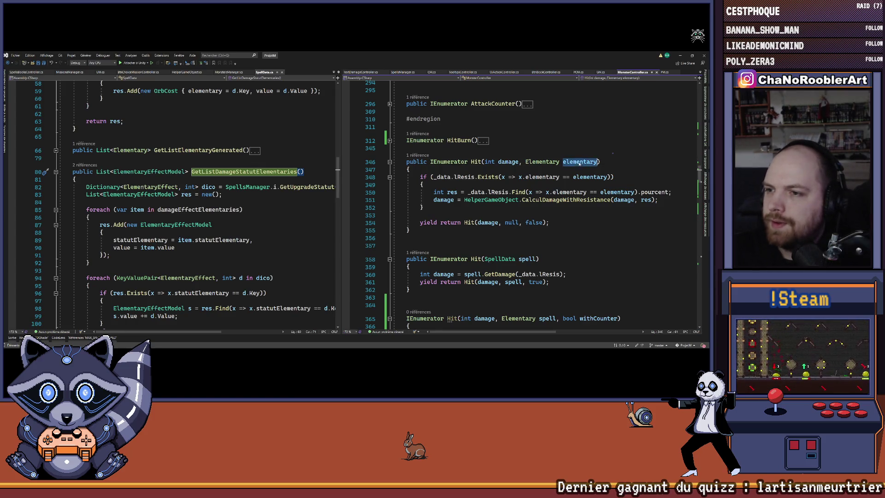
double_click(517, 223)
key(ctrl+v)
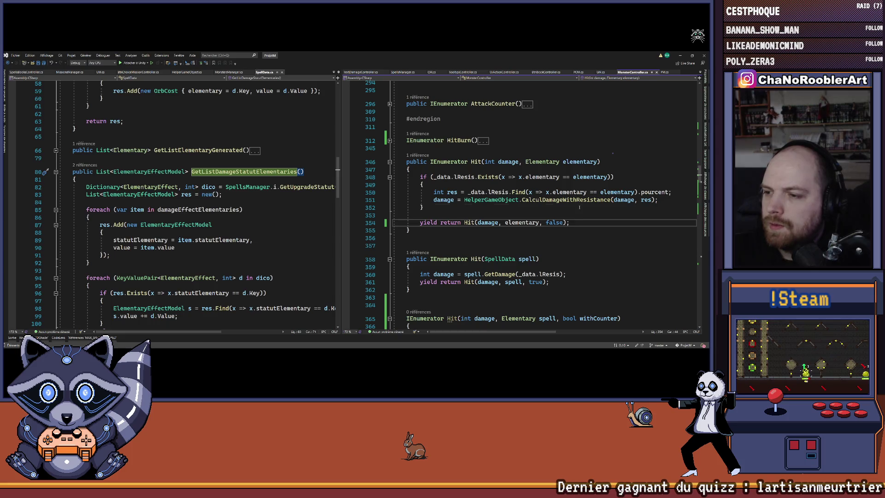
click(579, 207)
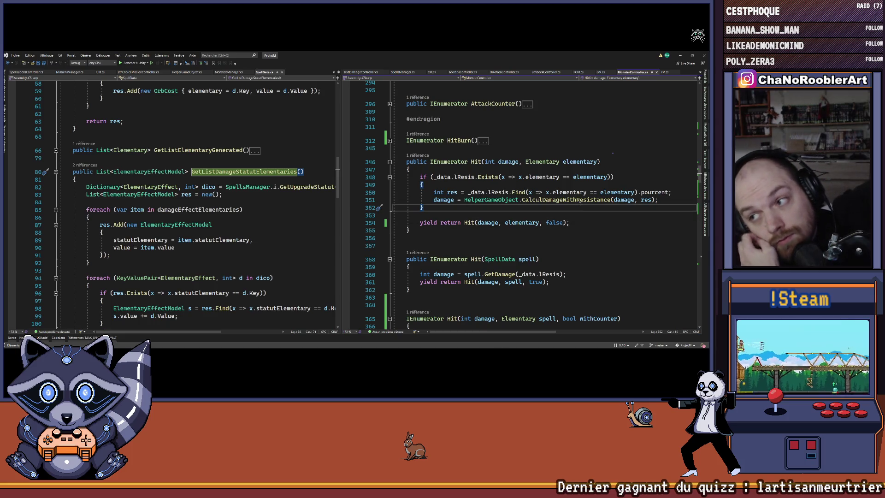
Collapse both Hit method bodies and minimize Visual Studio to return to Unity
scroll(559, 232, down, 7)
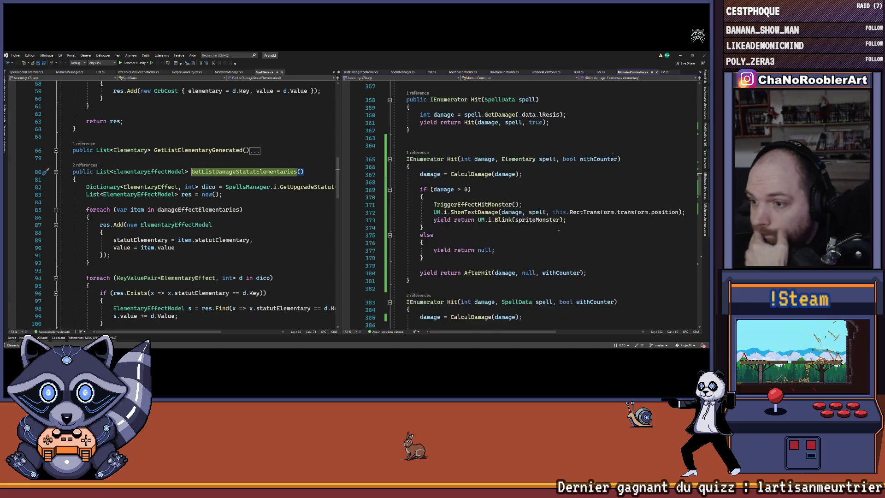
scroll(558, 231, down, 3)
scroll(556, 228, down, 4)
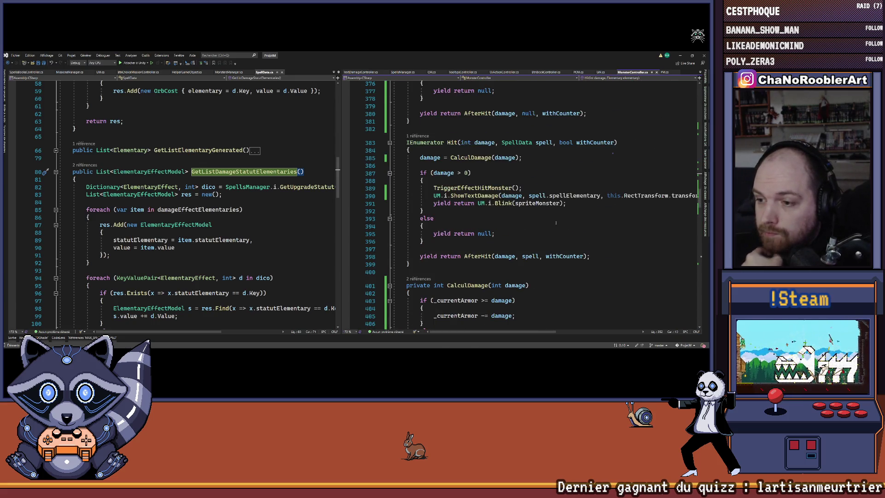
scroll(556, 223, up, 4)
scroll(555, 223, down, 4)
scroll(556, 224, up, 1)
scroll(556, 224, up, 5)
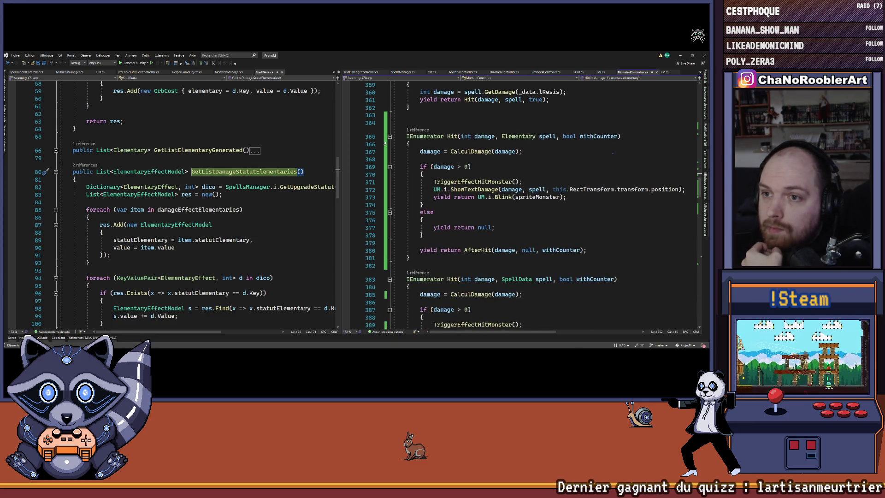
click(389, 137)
click(389, 158)
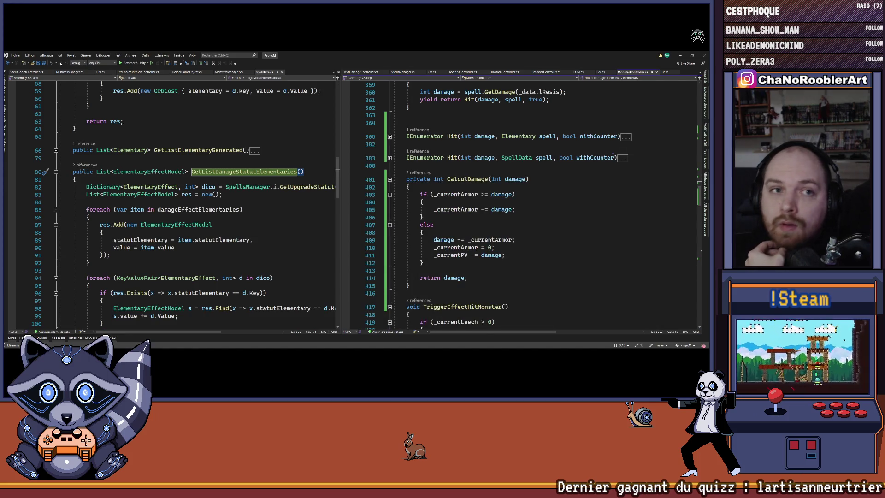
click(507, 123)
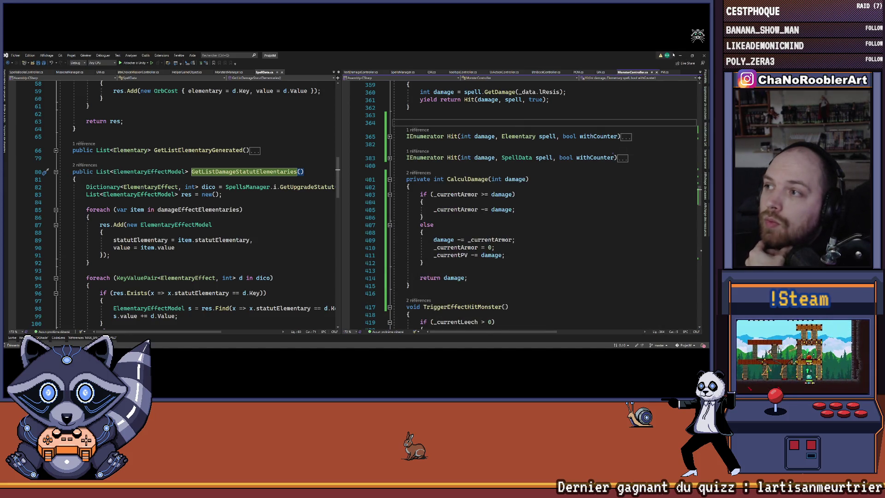
click(680, 55)
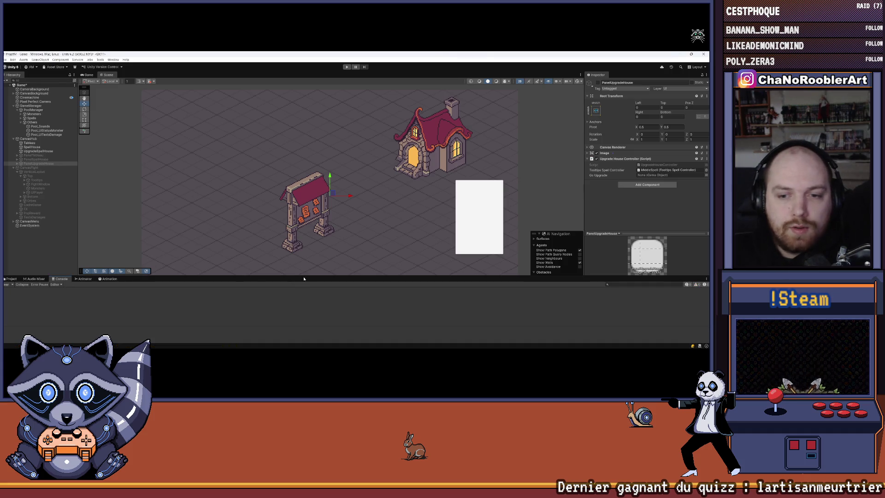
Enter play mode and start a new game with the apprentice wizard and first basic spell
click(348, 67)
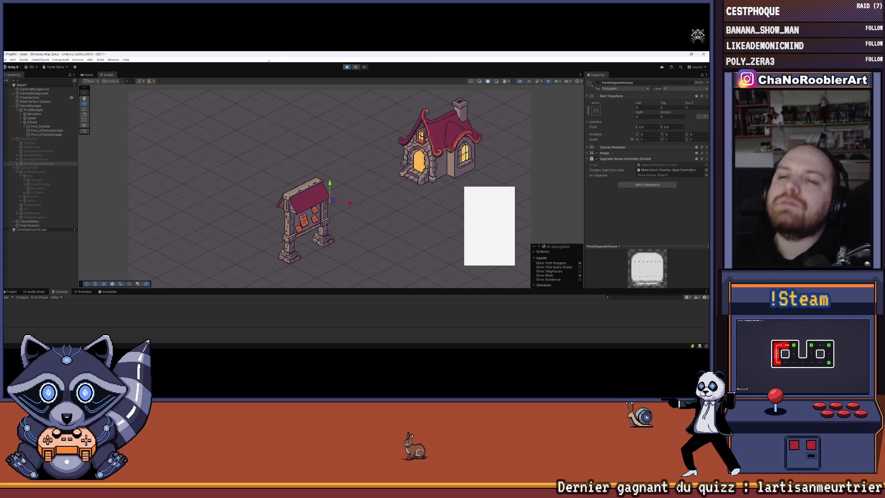
click(351, 158)
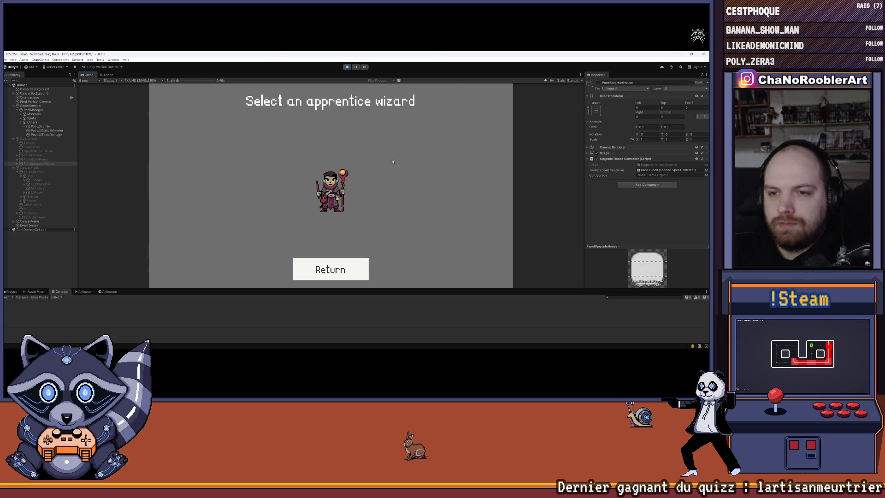
click(339, 186)
click(251, 185)
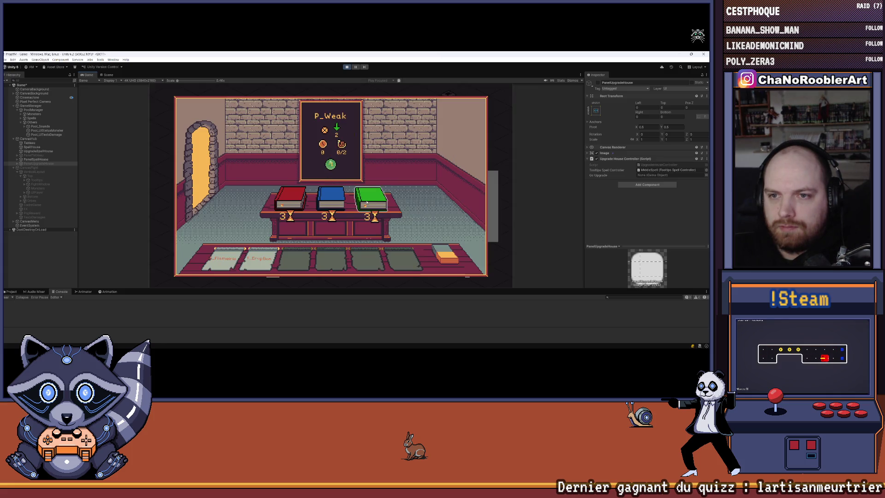
Learn F_Burn, check F_Eruption's stats, and open the mission board
click(302, 197)
click(207, 175)
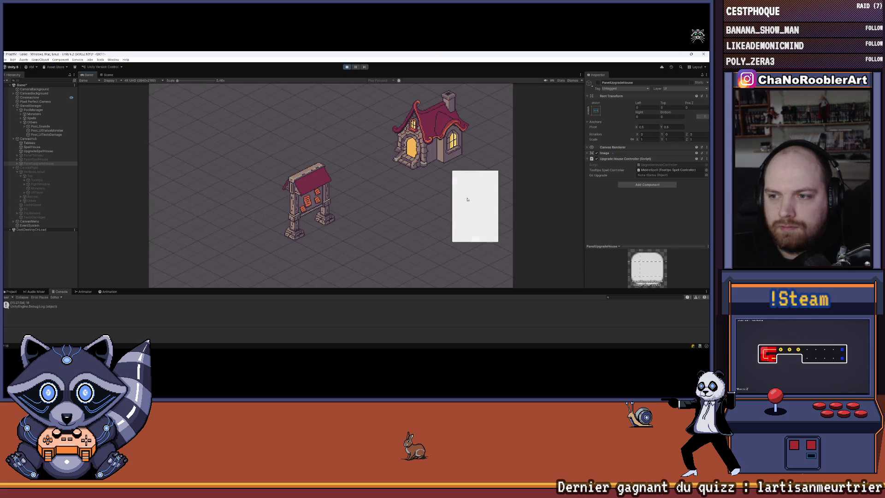
click(467, 199)
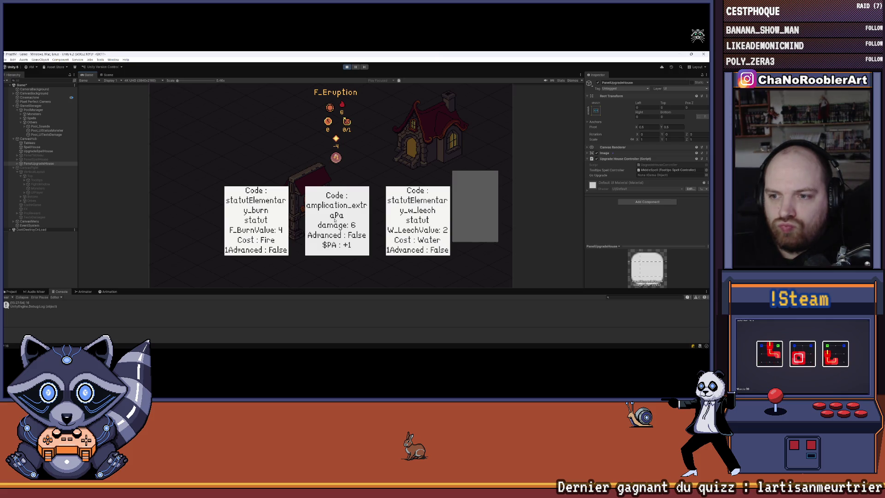
click(335, 220)
click(313, 198)
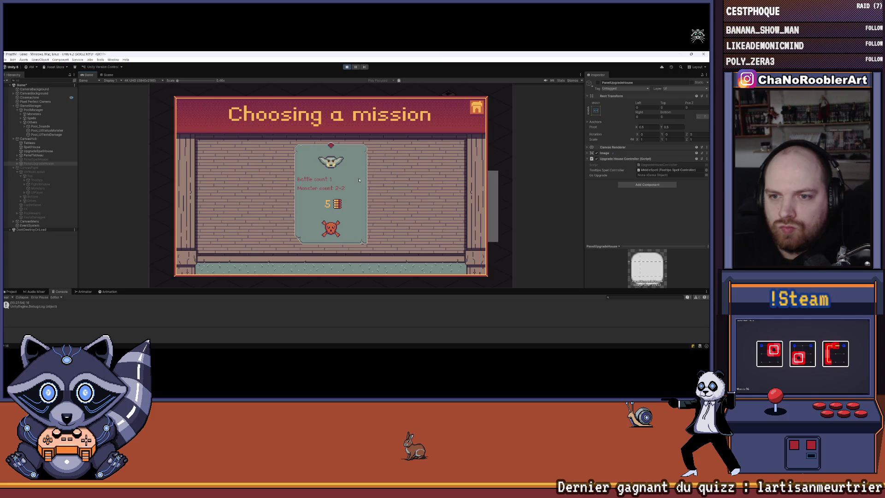
Fight the first goblin battle with F_Flameiris, F_Burn and F_Eruption
click(359, 180)
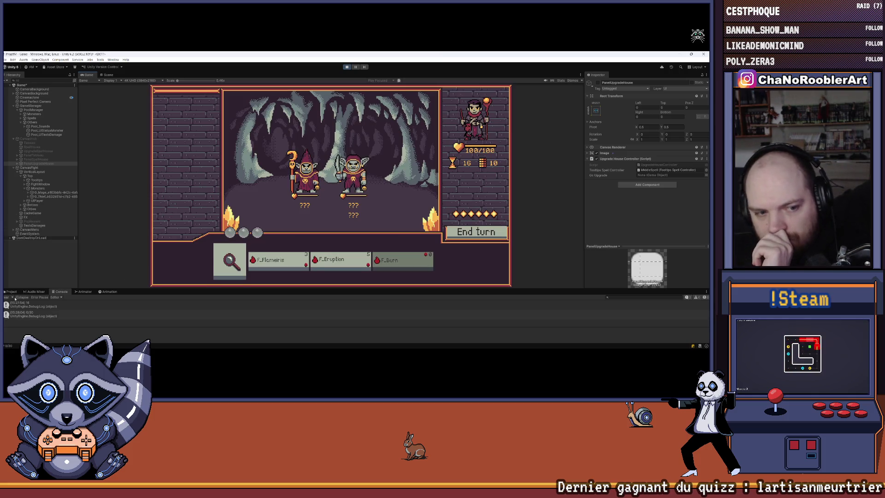
click(16, 298)
click(277, 261)
click(313, 212)
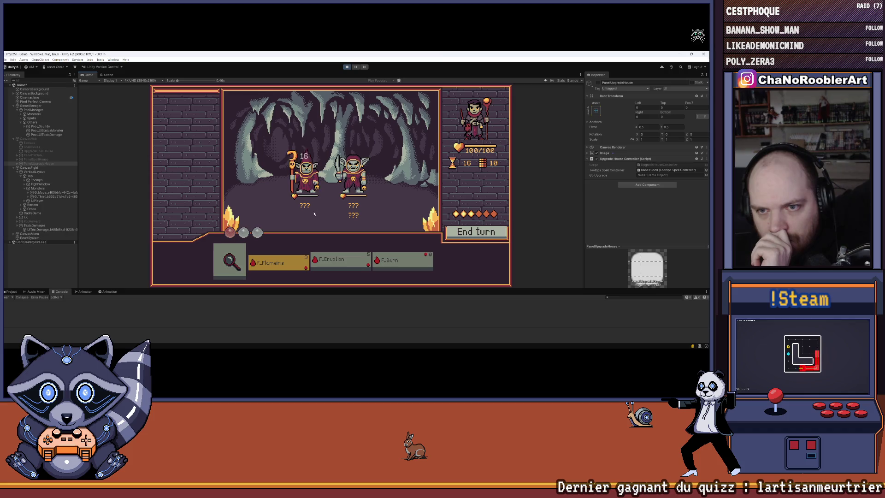
click(395, 263)
click(377, 195)
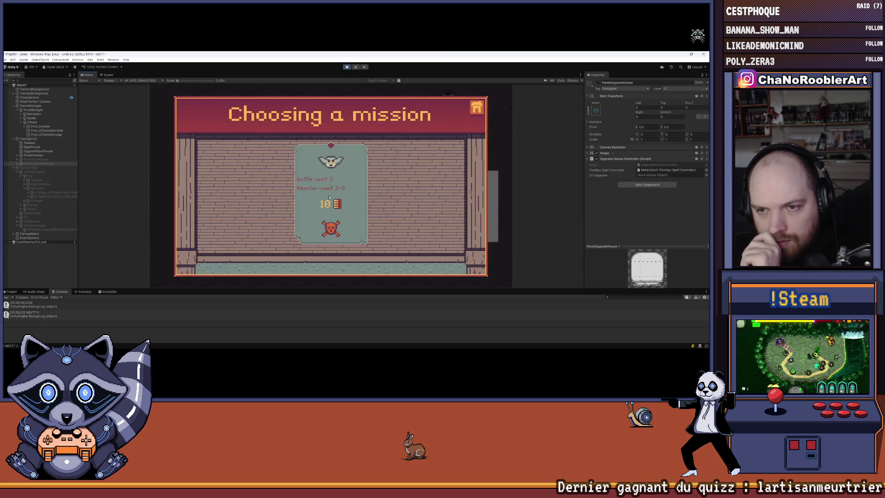
click(336, 260)
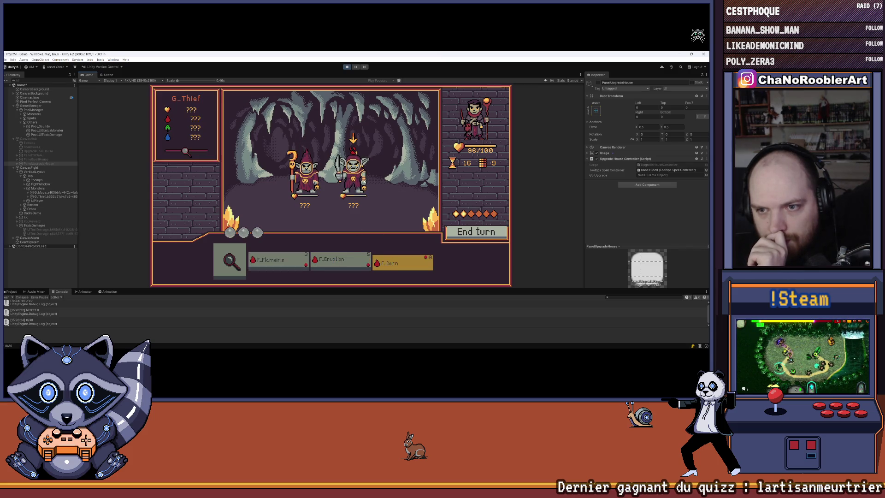
click(450, 229)
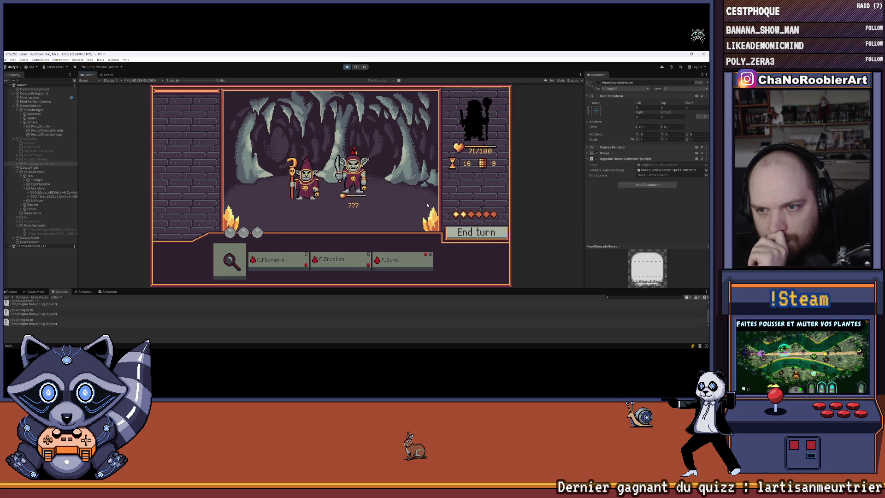
click(342, 261)
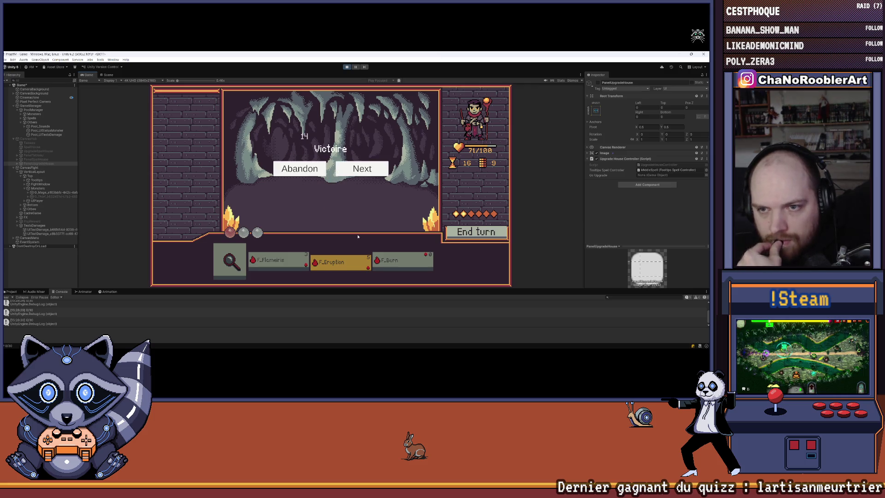
Finish the second fight with F_Burn and F_Eruption, then return to the hub
click(362, 169)
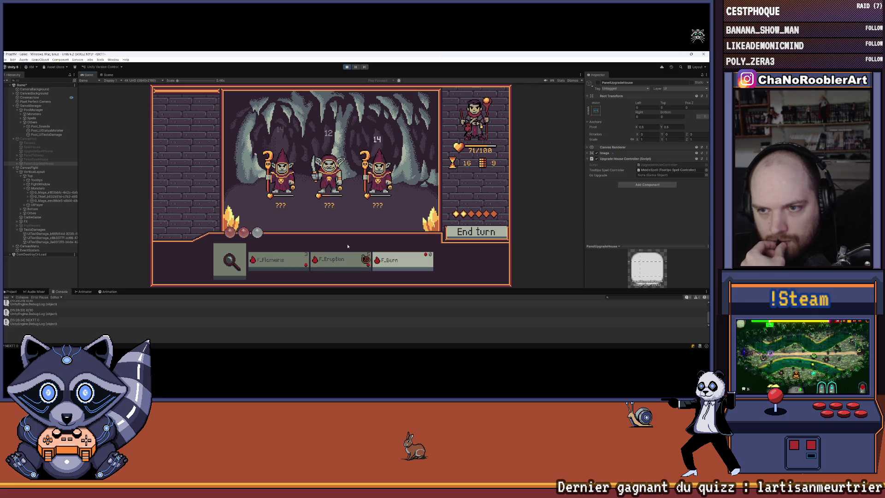
click(403, 261)
click(378, 171)
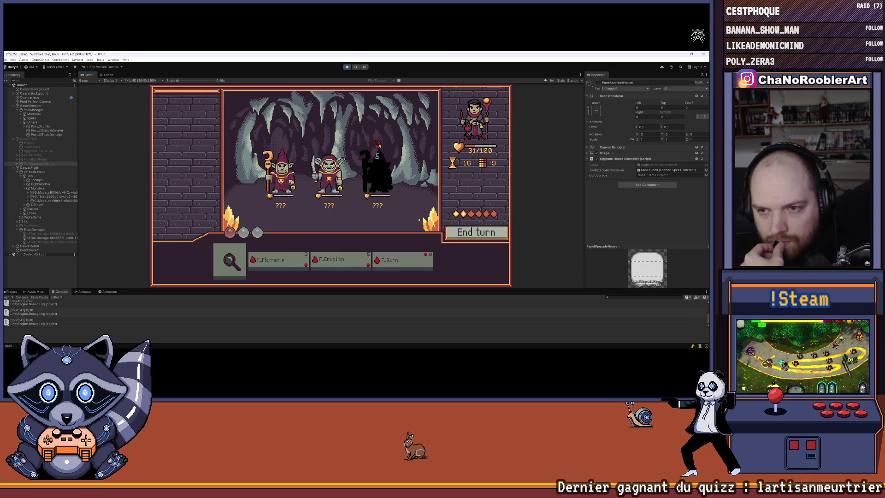
click(341, 261)
click(358, 244)
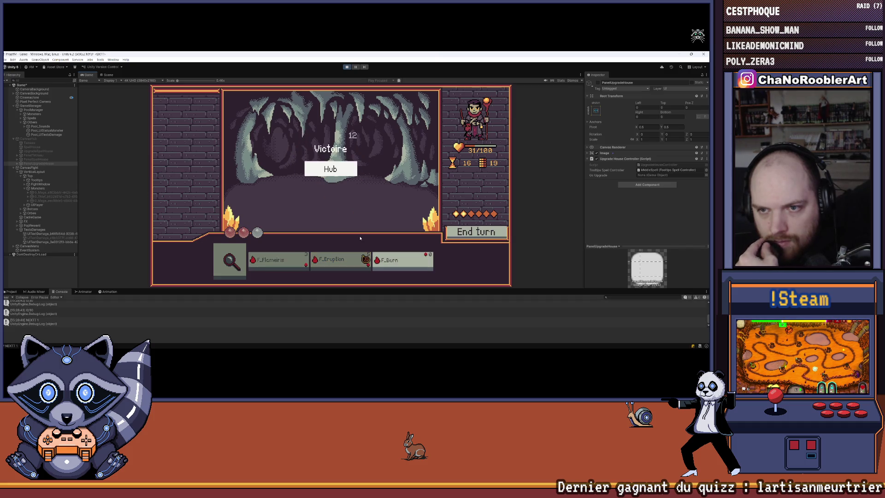
click(330, 168)
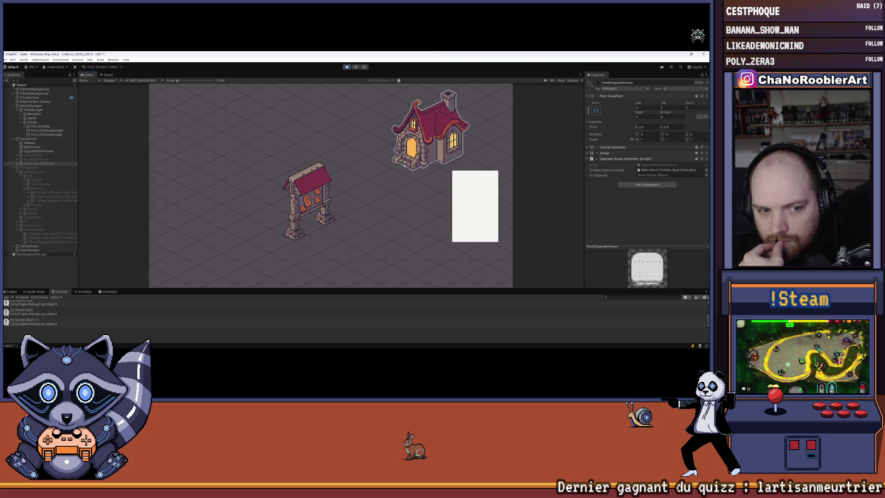
Learn WildThorn in the upgrade house and open the mission board
click(425, 136)
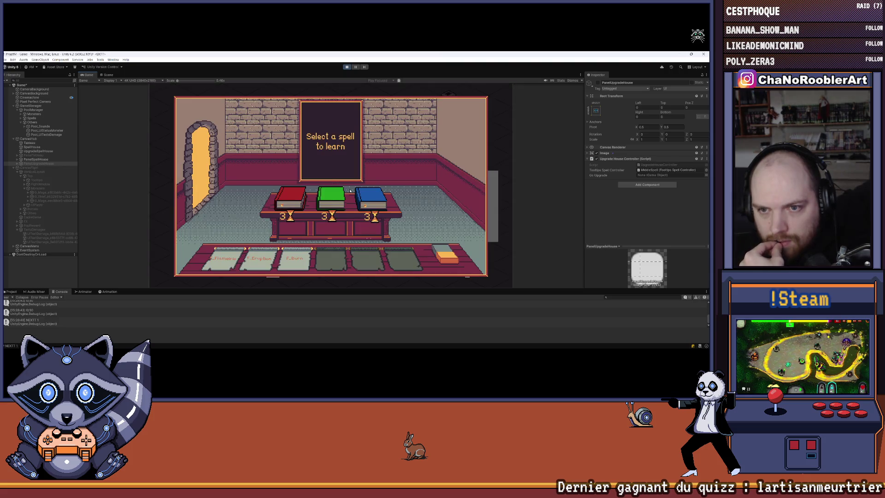
click(328, 200)
click(198, 167)
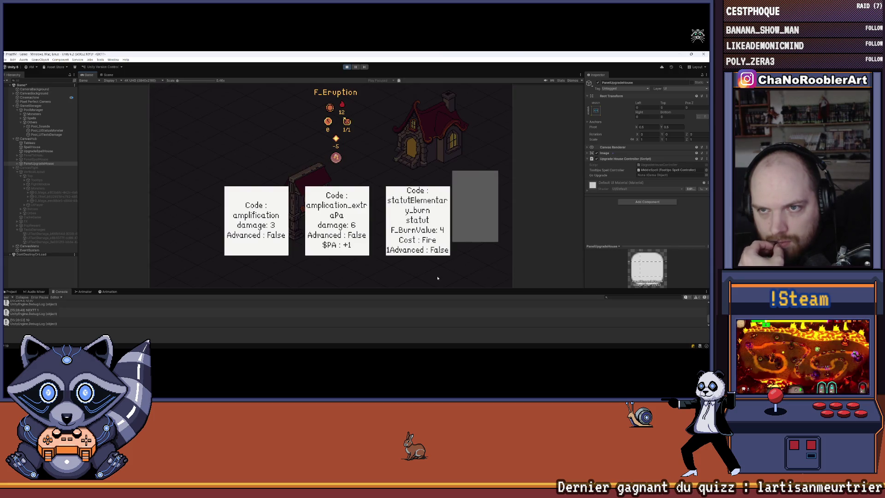
click(401, 275)
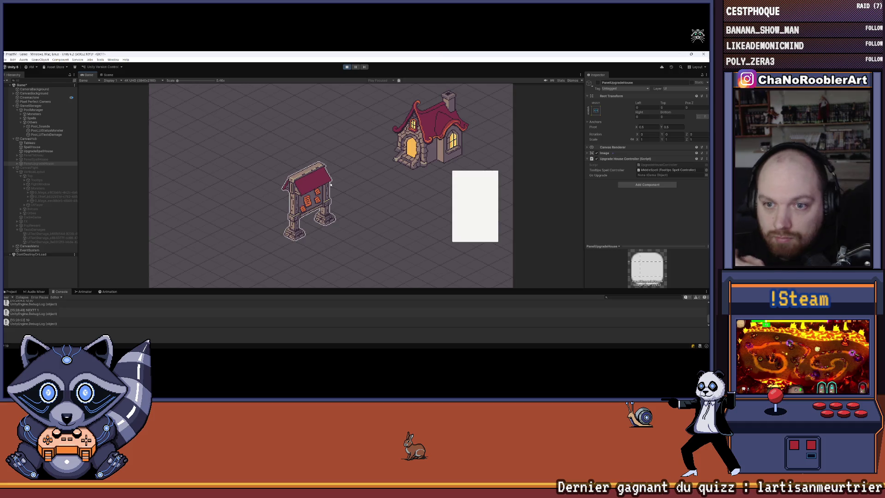
click(308, 203)
Clear the first mission fights using F_Eruption
click(287, 203)
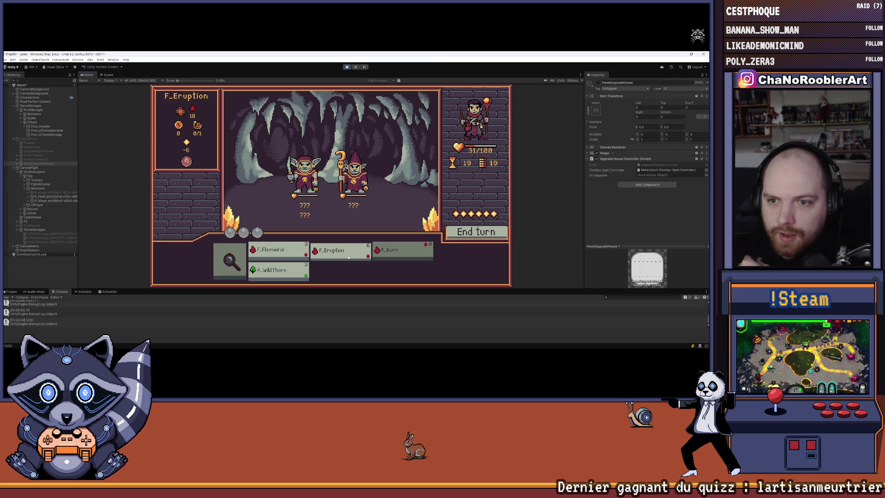
click(349, 256)
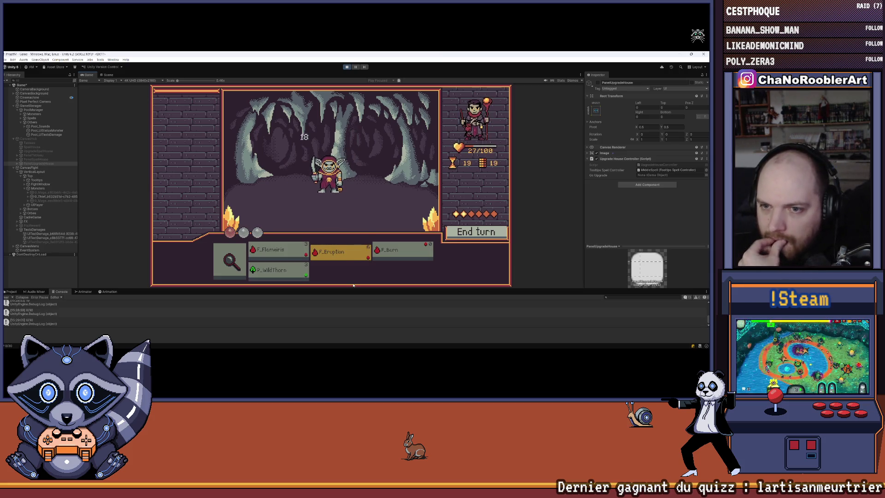
click(401, 253)
click(327, 184)
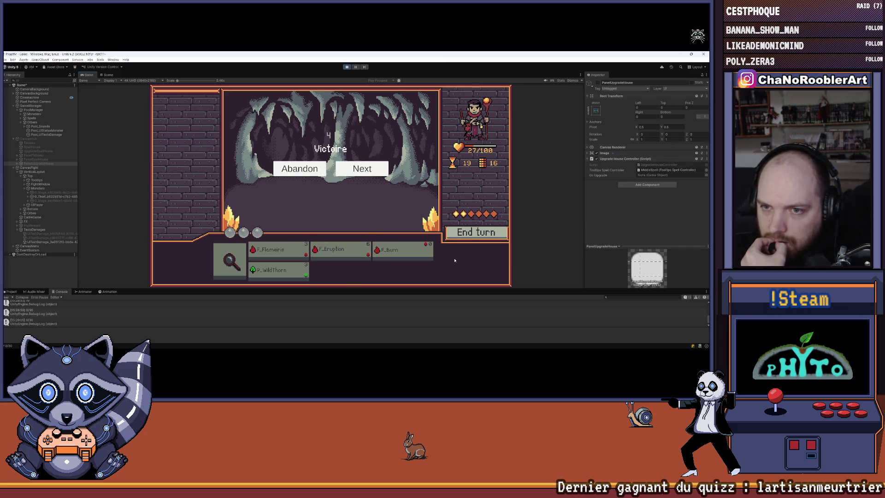
click(362, 168)
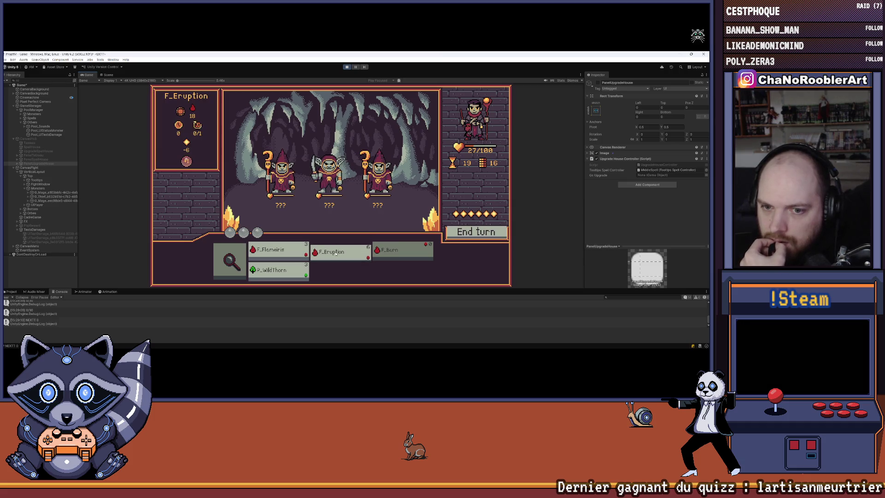
click(352, 258)
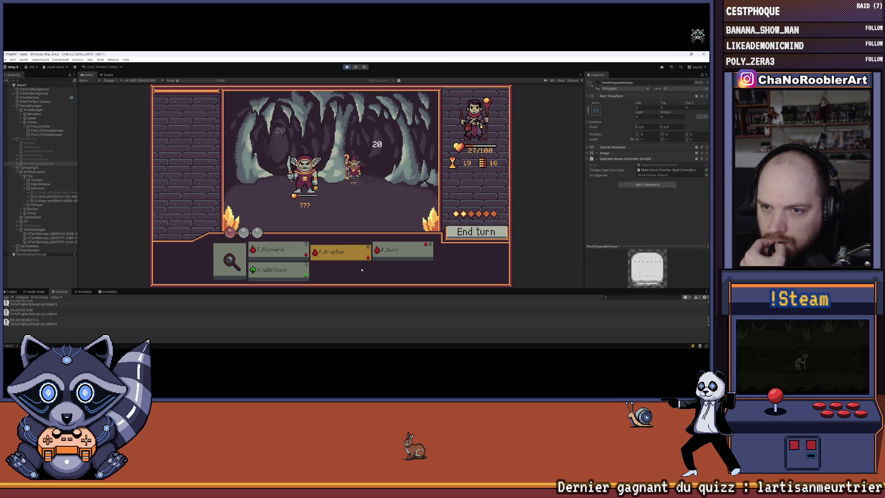
click(467, 229)
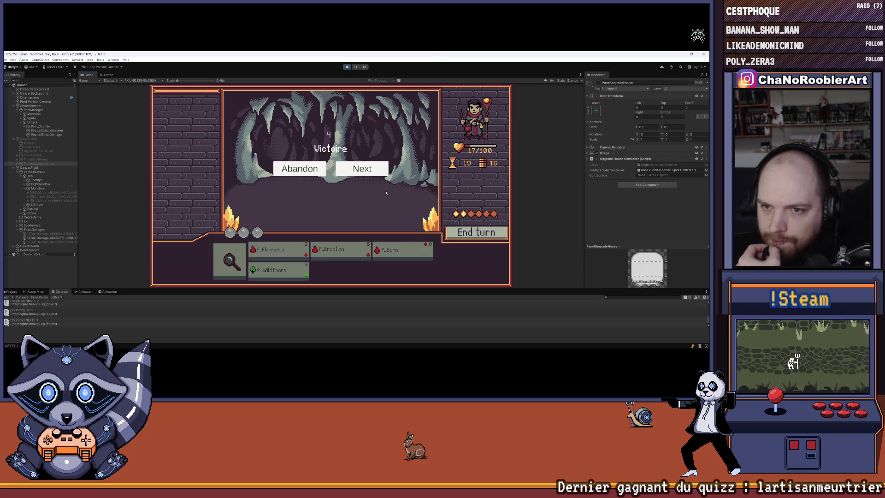
click(357, 168)
Win the final goblin fight with F_Eruption, F_Burn, F_Flameiris and P_WildThorn, then go to the hub
click(355, 256)
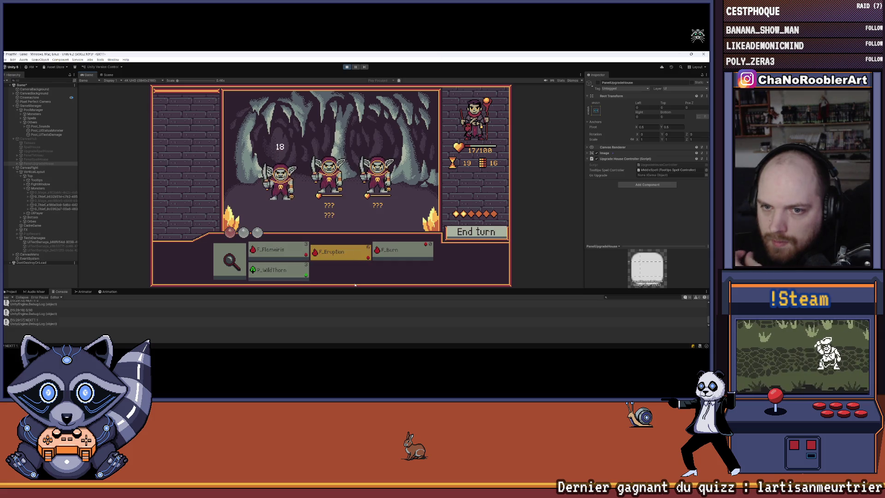
click(352, 197)
click(353, 196)
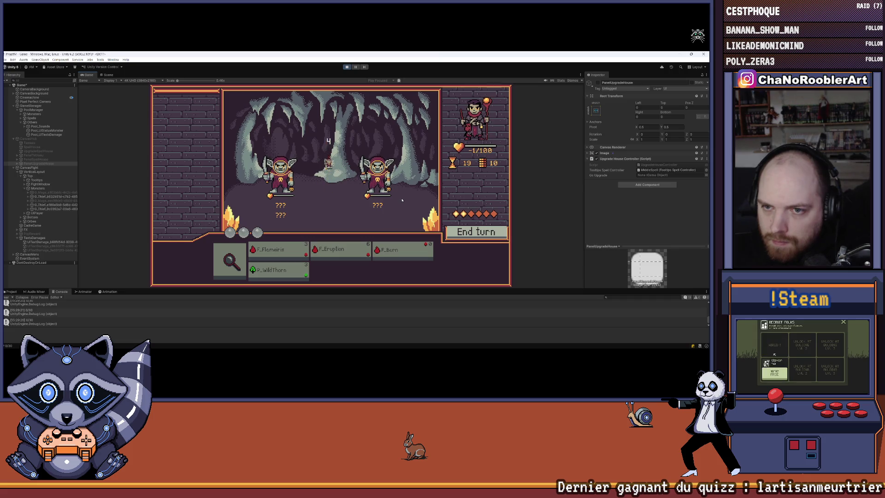
click(304, 184)
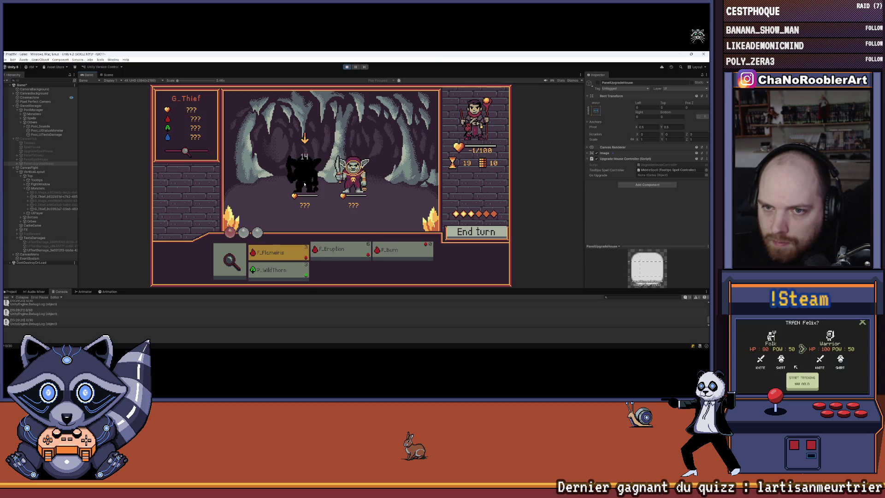
click(288, 277)
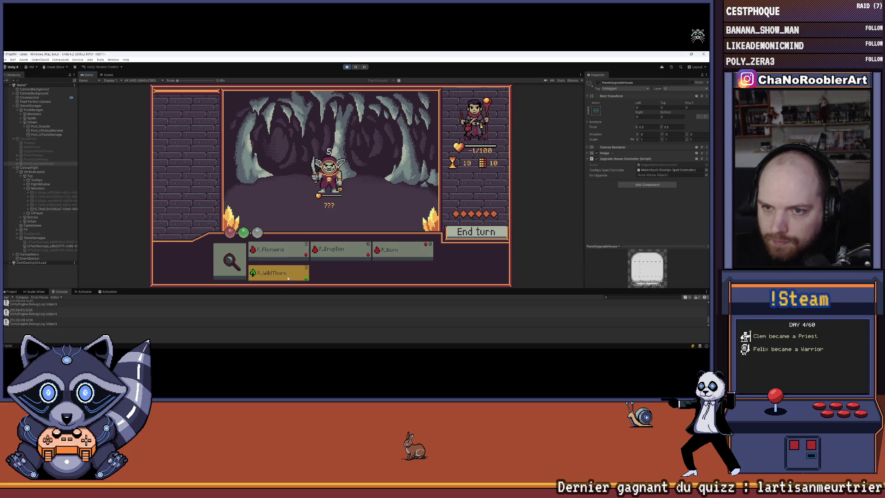
click(328, 178)
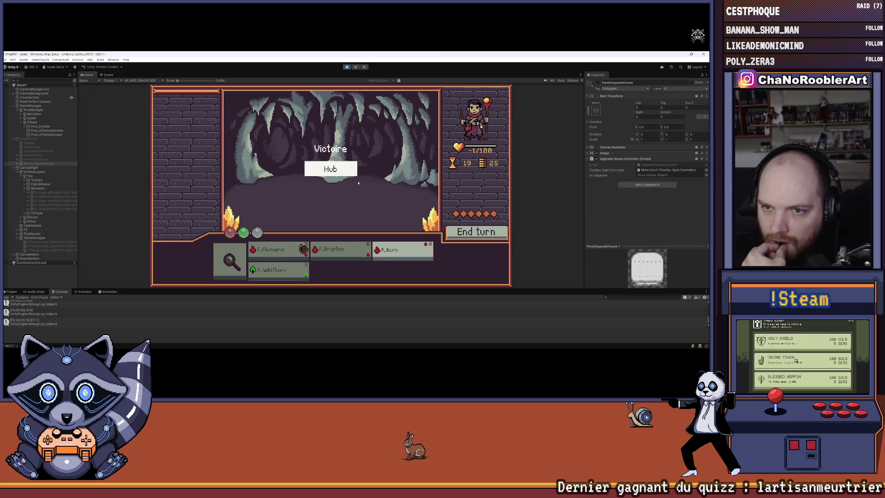
click(332, 167)
Stop play mode and bring Visual Studio back to the front
click(347, 67)
mouse_move(381, 348)
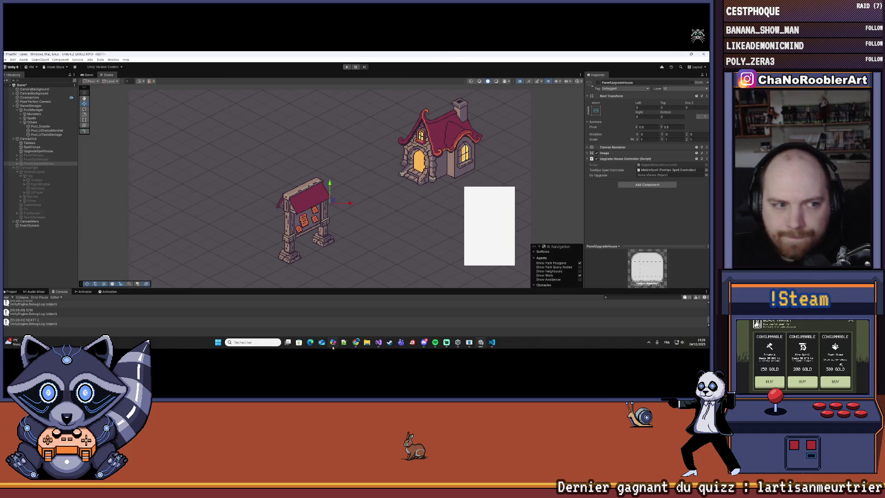
click(380, 348)
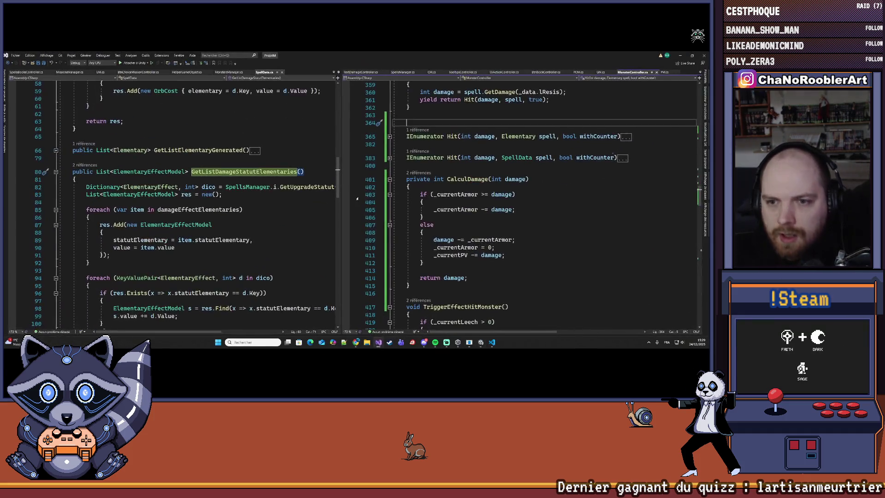
scroll(612, 153, down, 2)
drag(341, 166, 270, 167)
scroll(451, 185, down, 4)
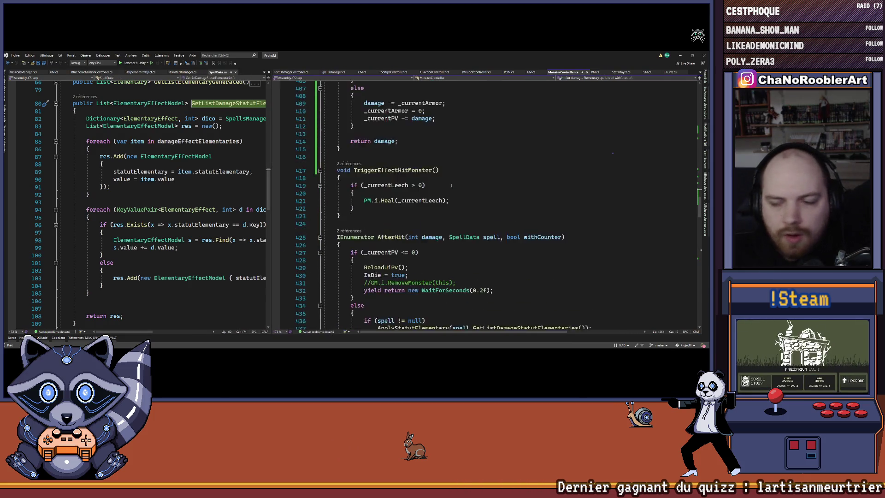
scroll(417, 212, down, 4)
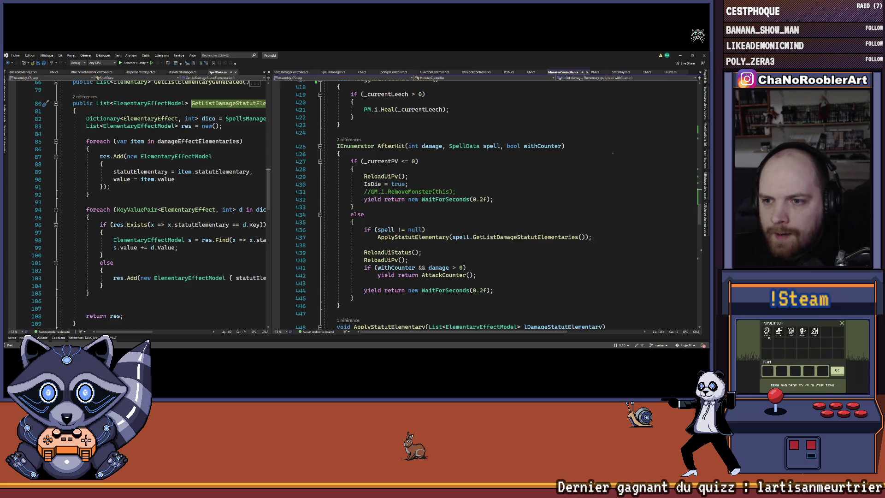
scroll(395, 189, down, 6)
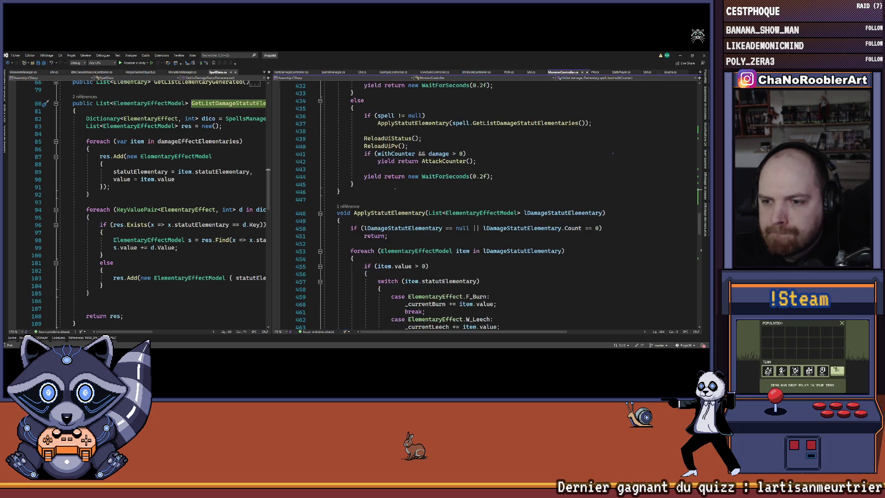
scroll(486, 203, down, 2)
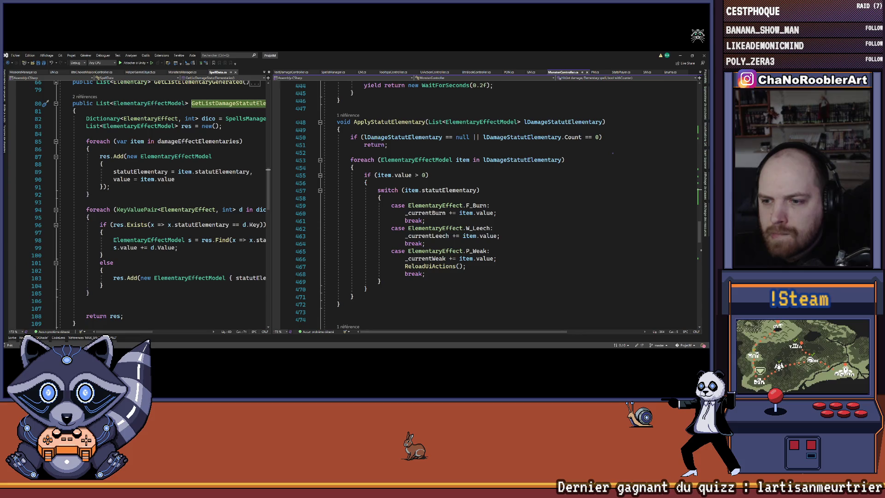
scroll(470, 201, up, 15)
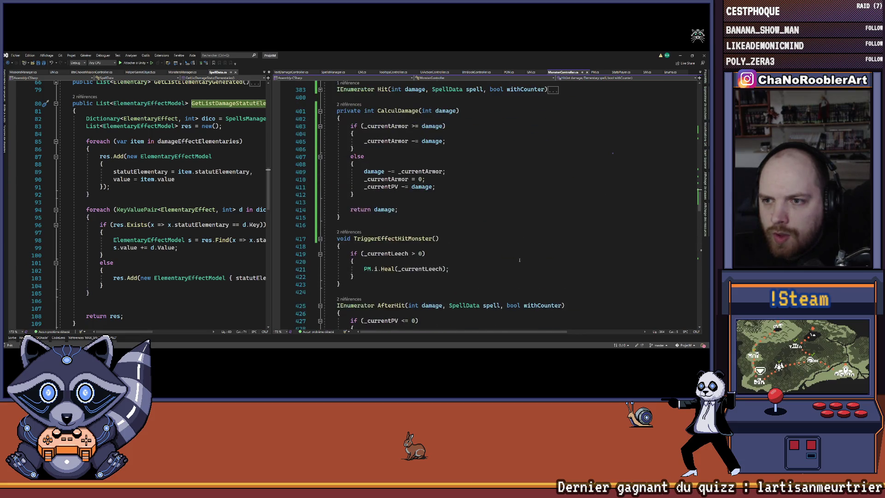
scroll(466, 247, up, 8)
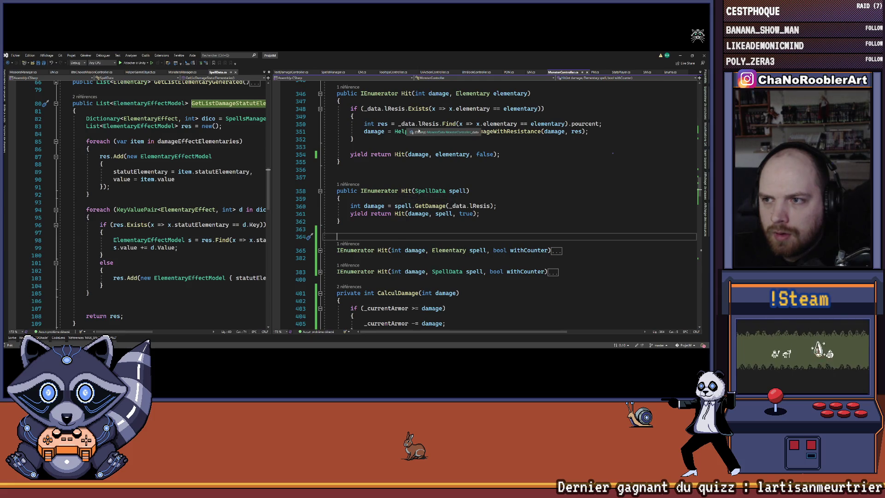
scroll(456, 167, up, 3)
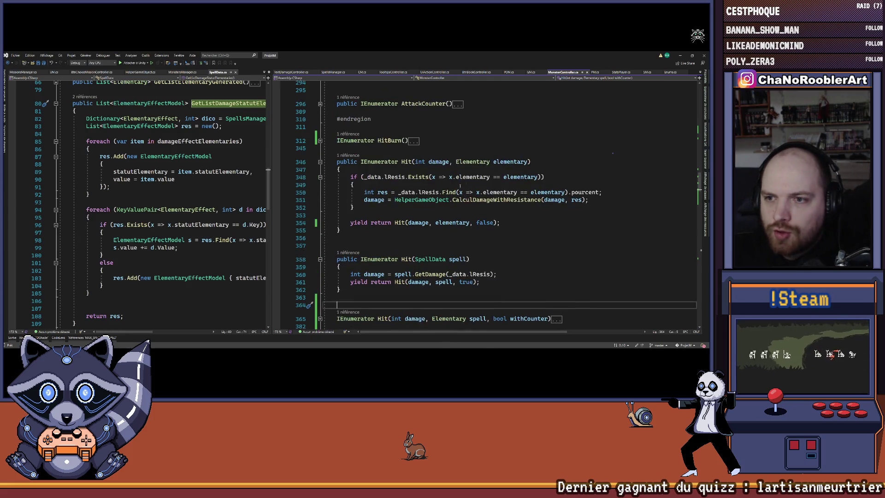
scroll(460, 186, down, 18)
scroll(440, 184, down, 12)
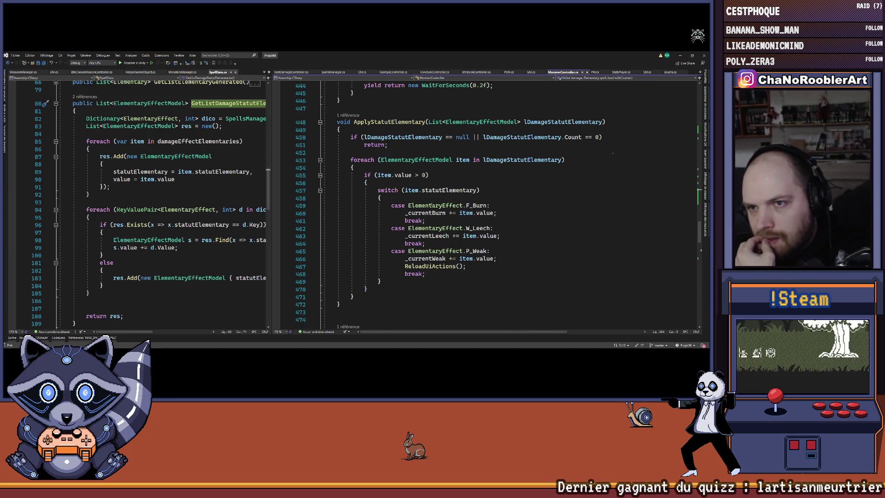
scroll(439, 201, down, 5)
scroll(428, 231, up, 20)
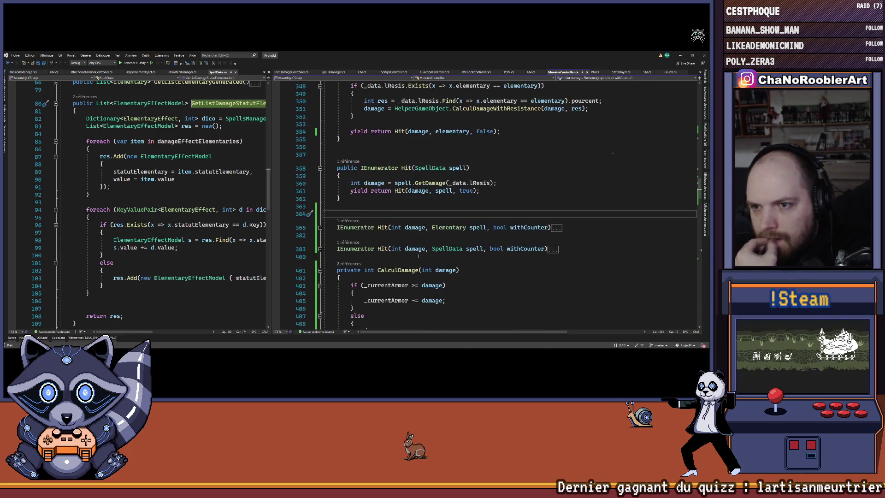
scroll(418, 256, up, 6)
drag(271, 131, 323, 131)
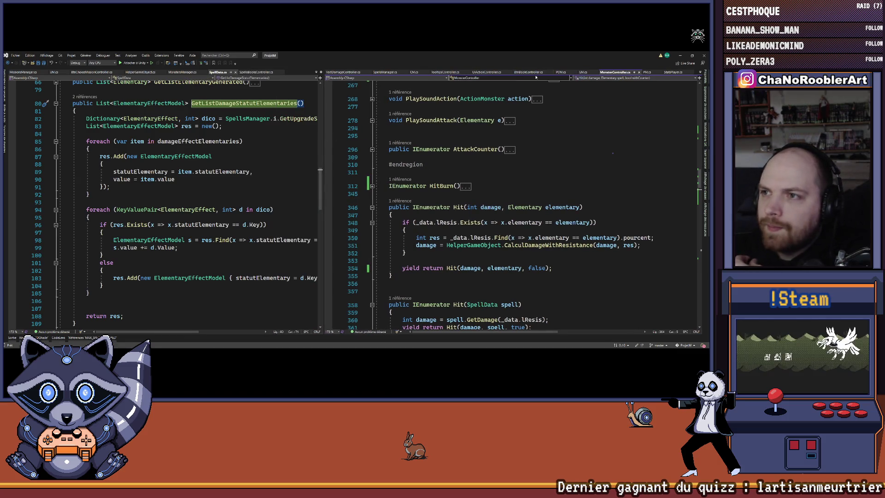
In TextDamageController.cs, insert a CM.i.GetColorElementary(elem) call at the top of ShowTextDamage
click(381, 73)
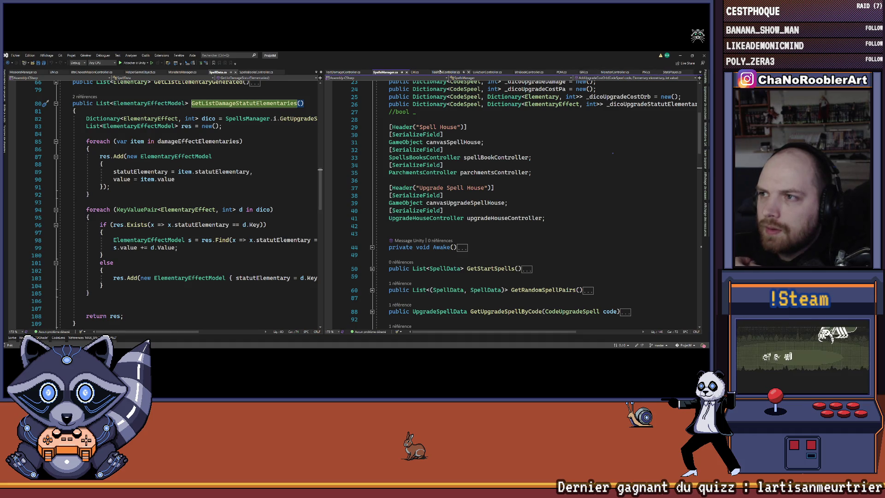
click(351, 72)
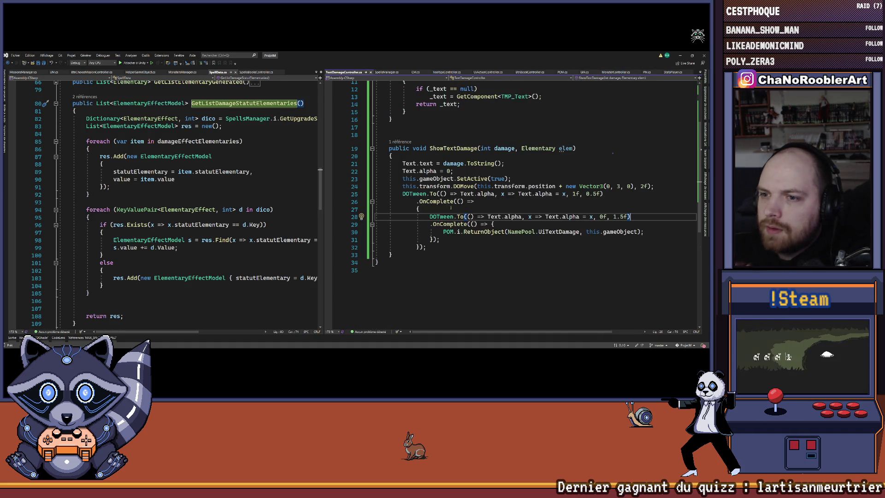
click(522, 166)
scroll(534, 194, up, 3)
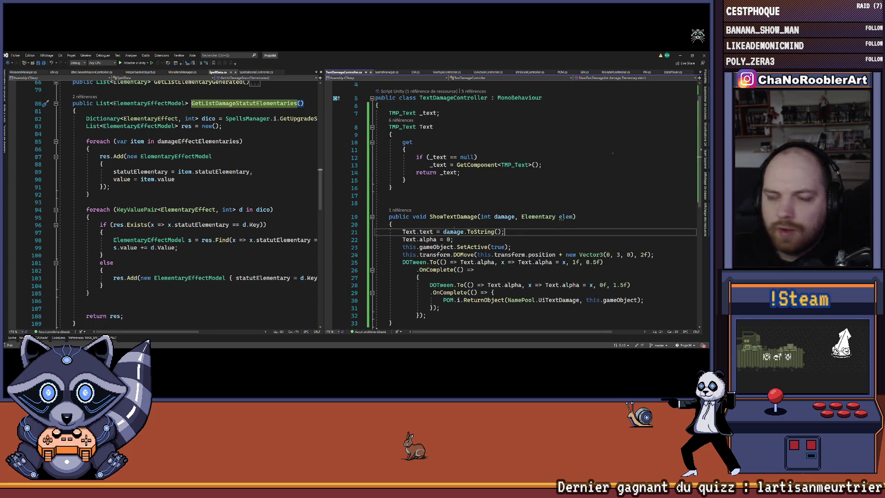
click(476, 224)
key(Return)
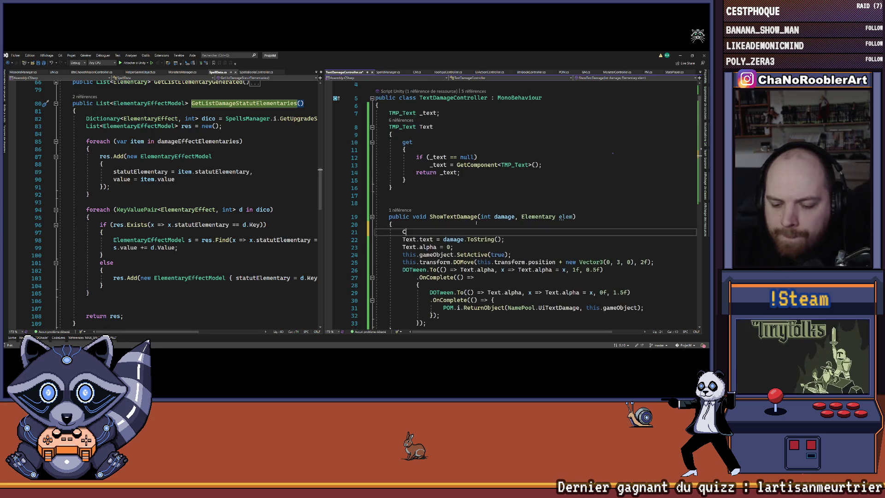
text(ol)
key(BackSpace)
text(M.i)
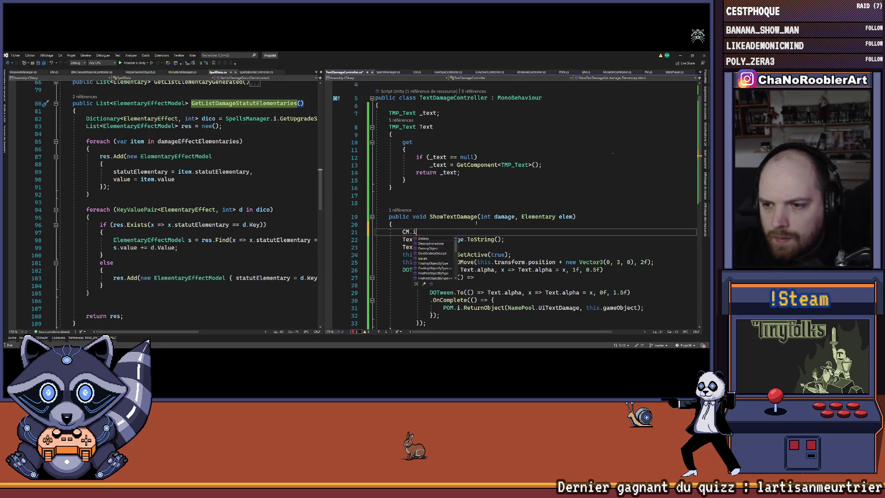
text(.Ge)
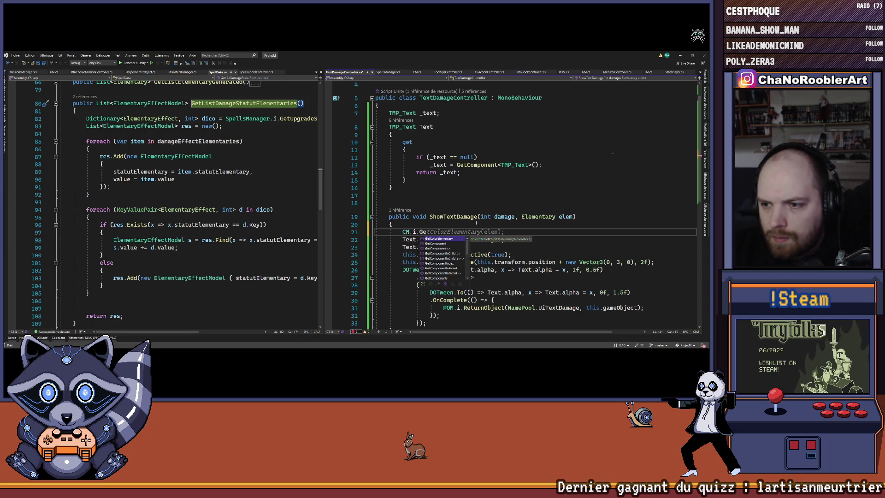
key(Tab)
key(Tab)
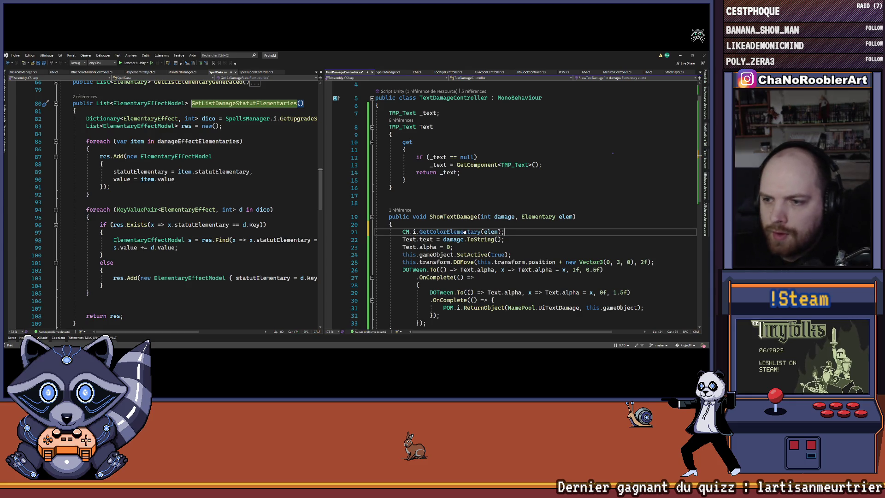
Check the GetColorElementary definition in CM.cs, then return to TextDamageController.cs
click(464, 232)
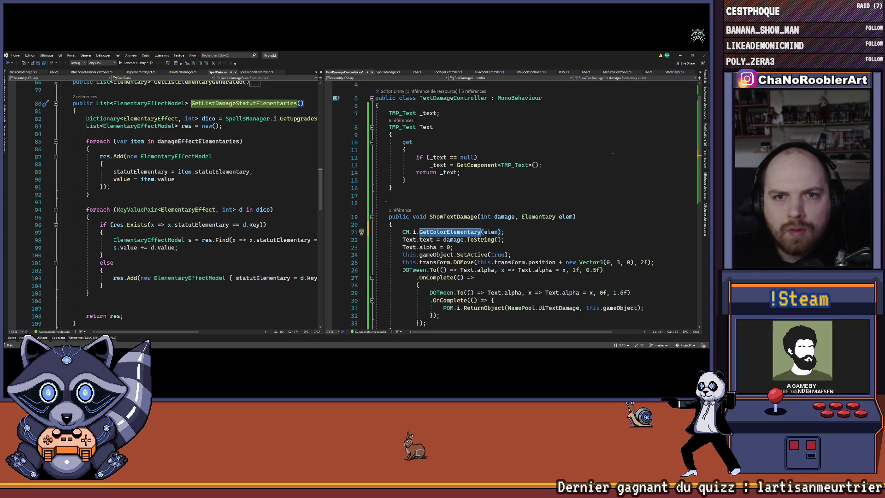
key(F12)
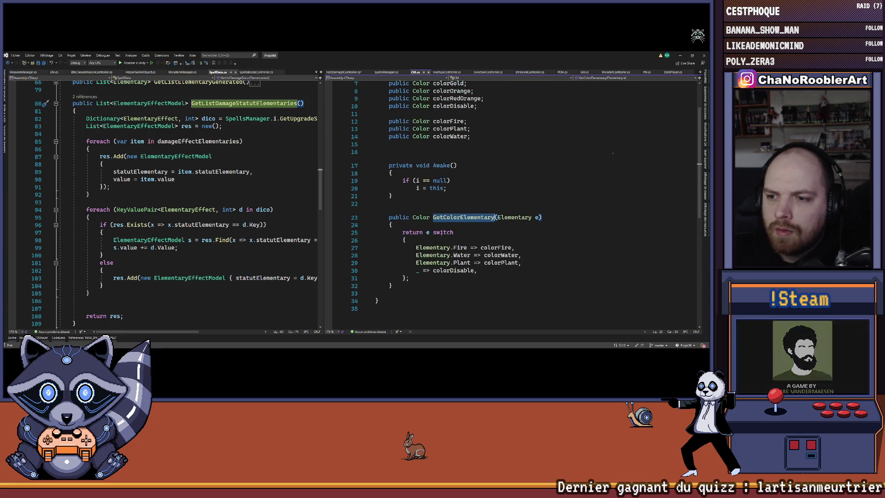
key(ctrl+minus)
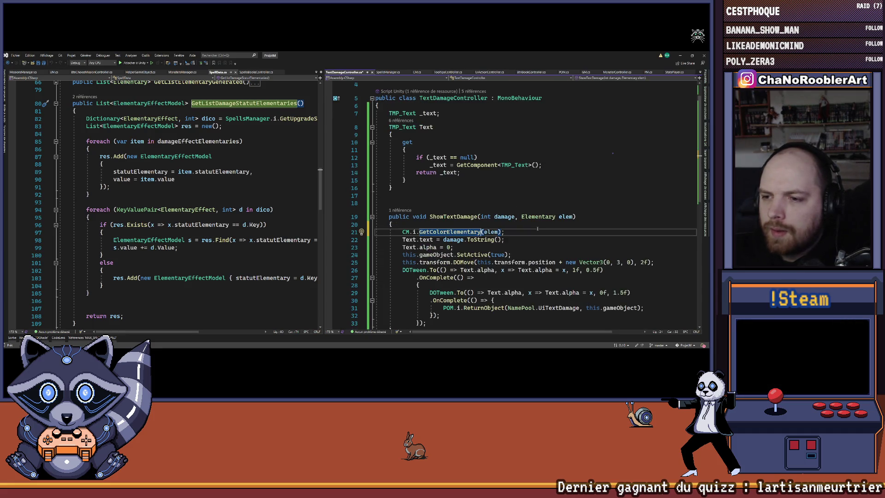
Start a new Text.color line below the damage text assignment
click(548, 171)
key(Return)
text(Text.color)
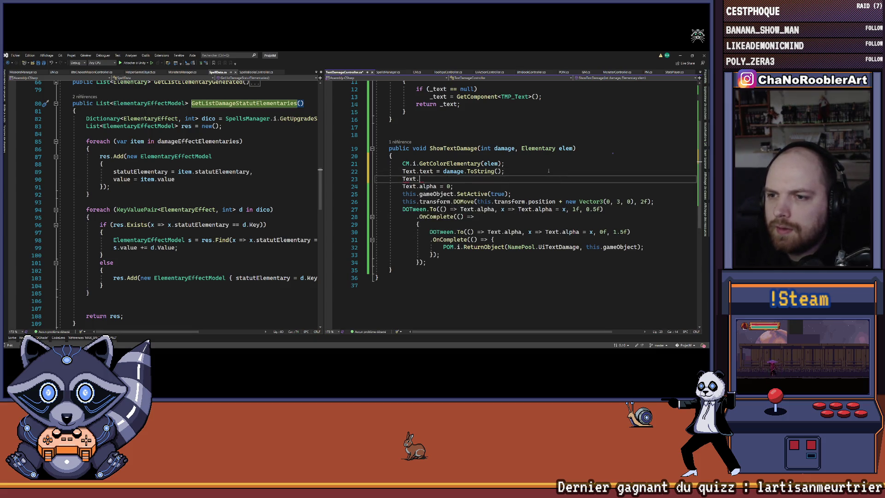
Move the GetColorElementary(elem) call into the Text.color assignment, delete the empty line, and return to Unity
key(Up)
key(Up)
key(Home)
key(shift+End)
key(ctrl+x)
key(Down)
key(Down)
key(End)
key(ctrl+v)
key(Up)
key(Up)
key(BackSpace)
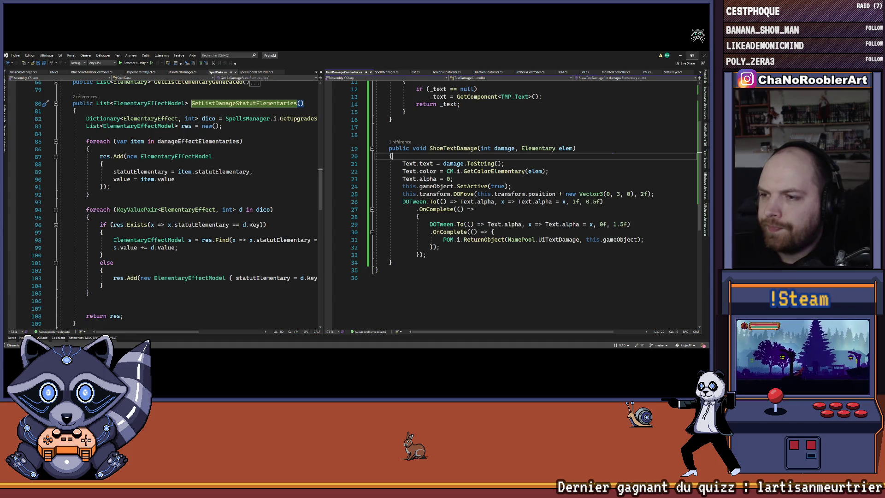
key(alt+Tab)
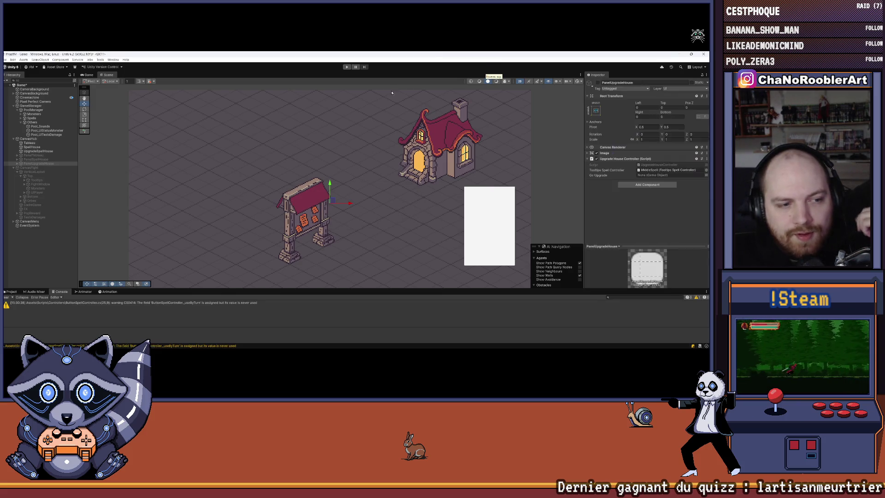
Clear the Console, enter Play mode, start a New Game as the apprentice wizard, and enter the spell room
scroll(195, 219, up, 1)
click(6, 297)
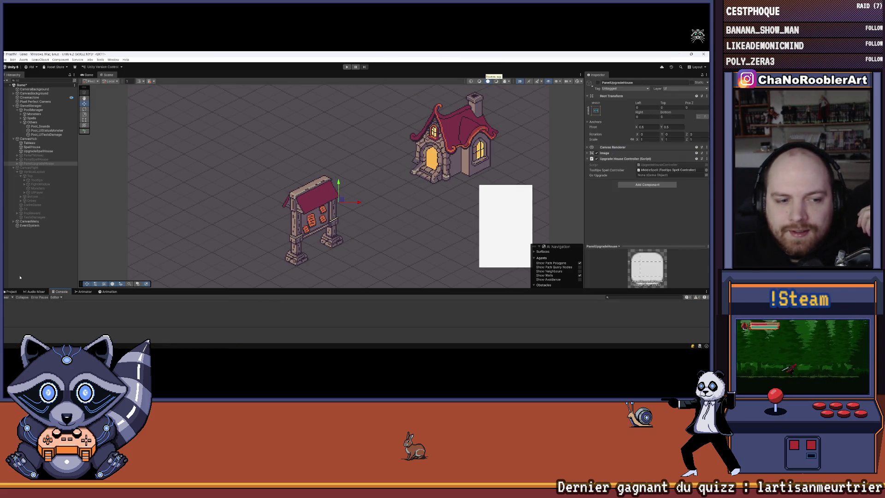
click(346, 67)
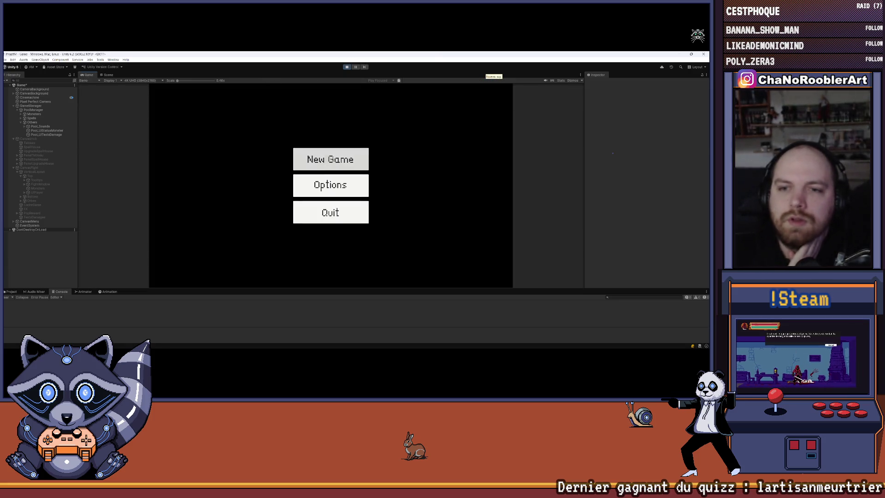
click(330, 159)
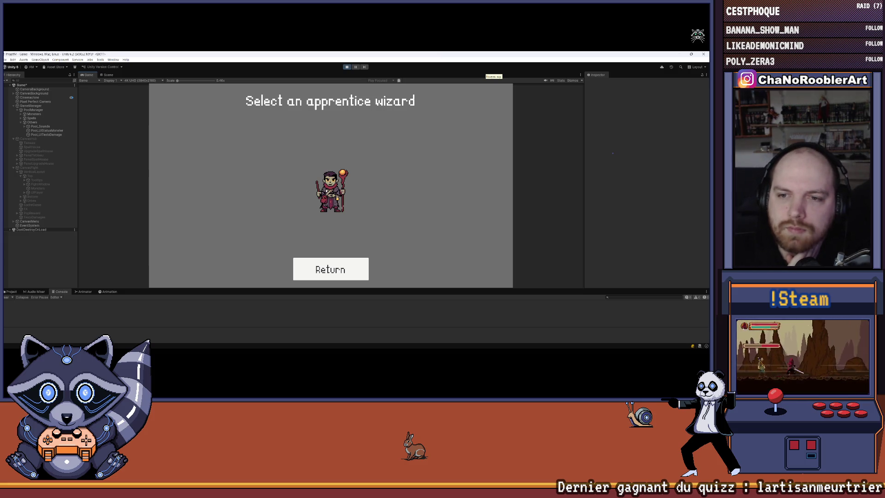
click(331, 191)
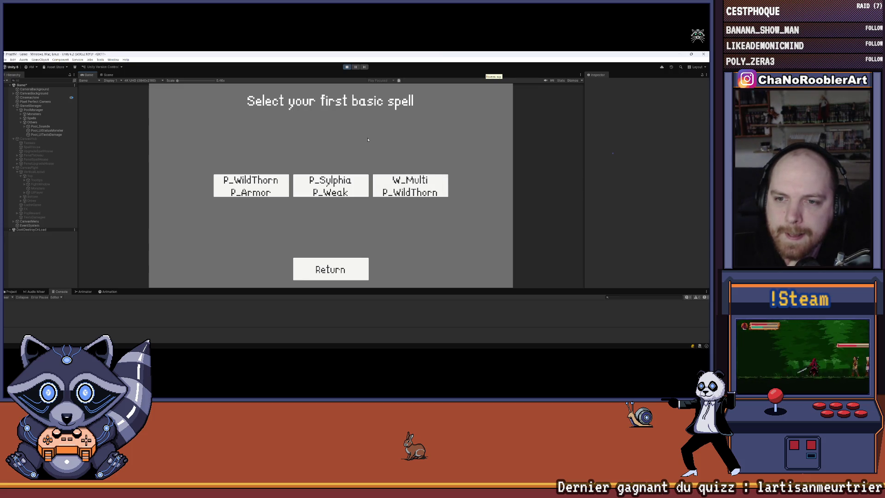
click(398, 186)
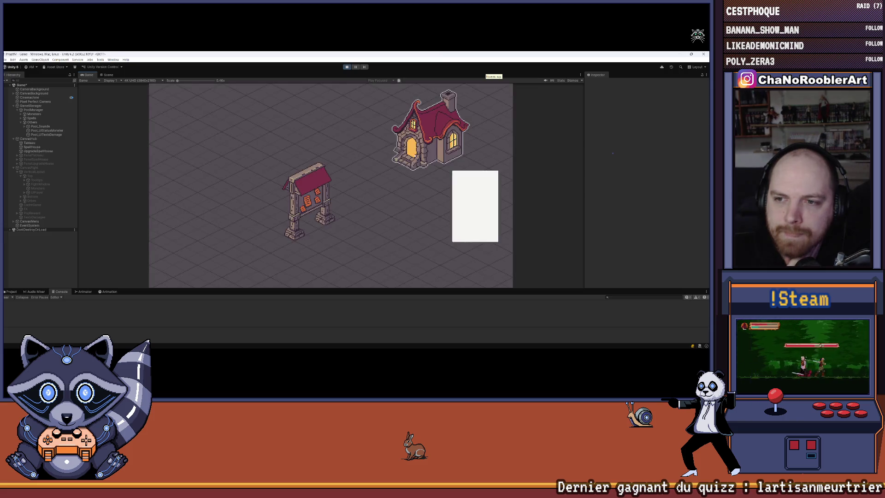
Look over the spell books and learn F_Flameiris
mouse_move(263, 267)
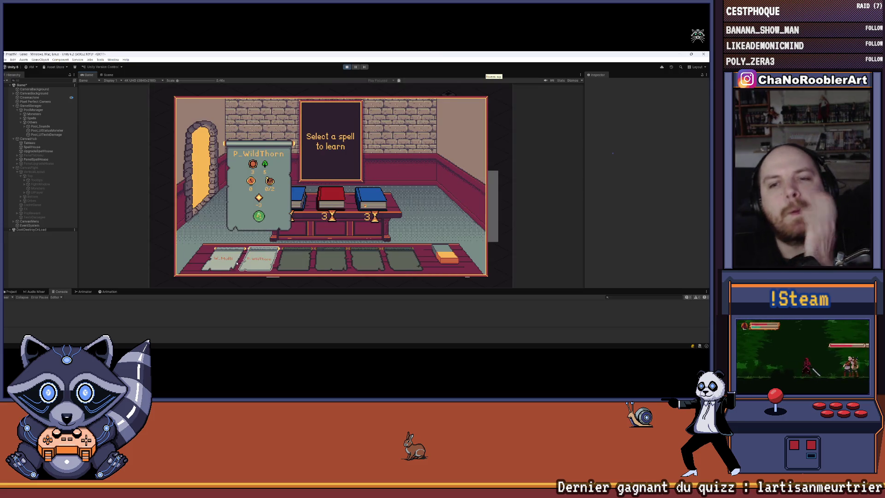
mouse_move(368, 202)
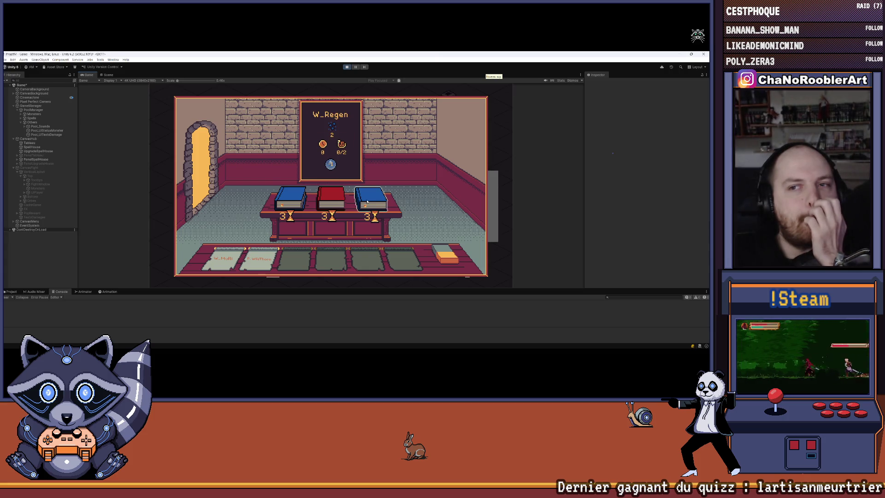
mouse_move(335, 204)
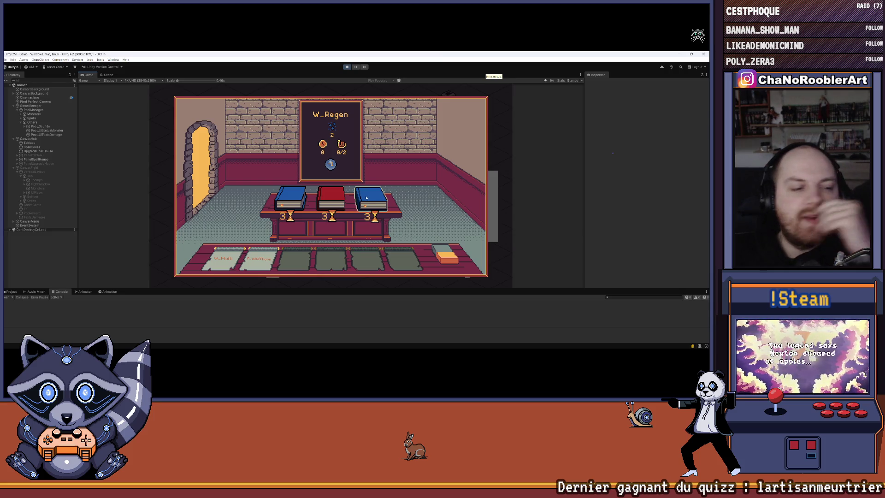
mouse_move(221, 258)
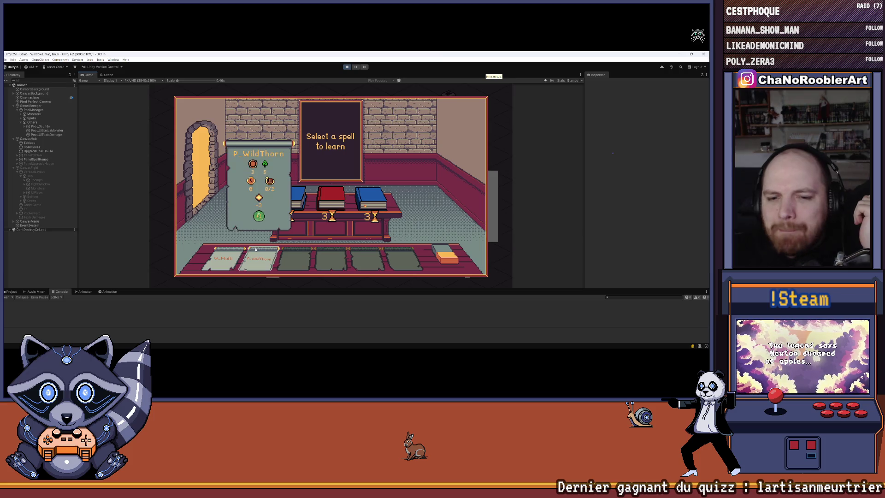
mouse_move(280, 205)
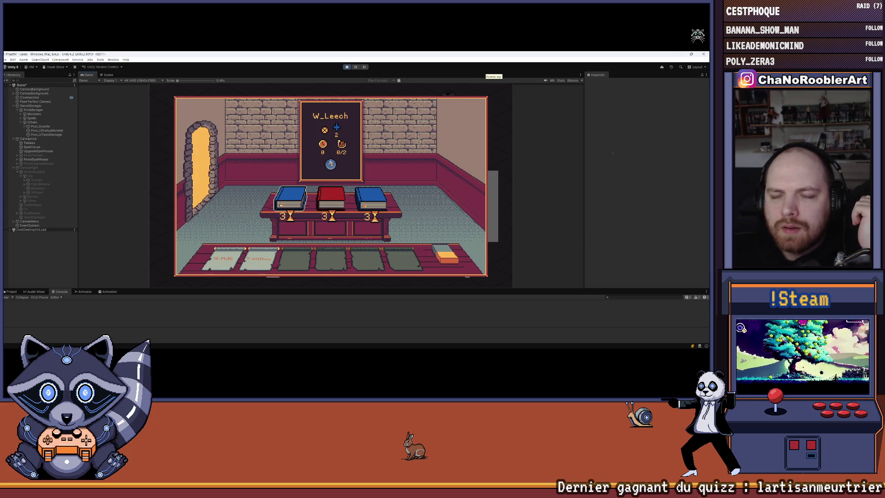
click(336, 204)
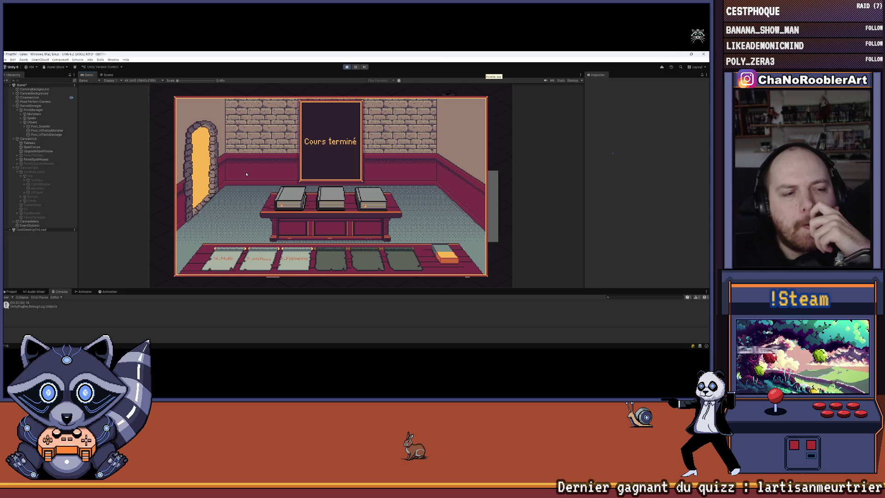
Return to the hub, view W_Multi's code cards, and start a mission from the notice board
click(202, 168)
click(462, 193)
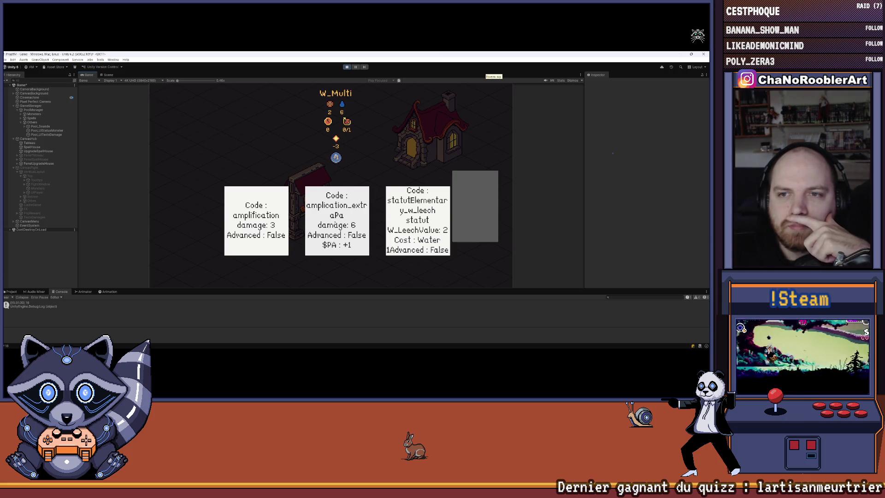
click(271, 220)
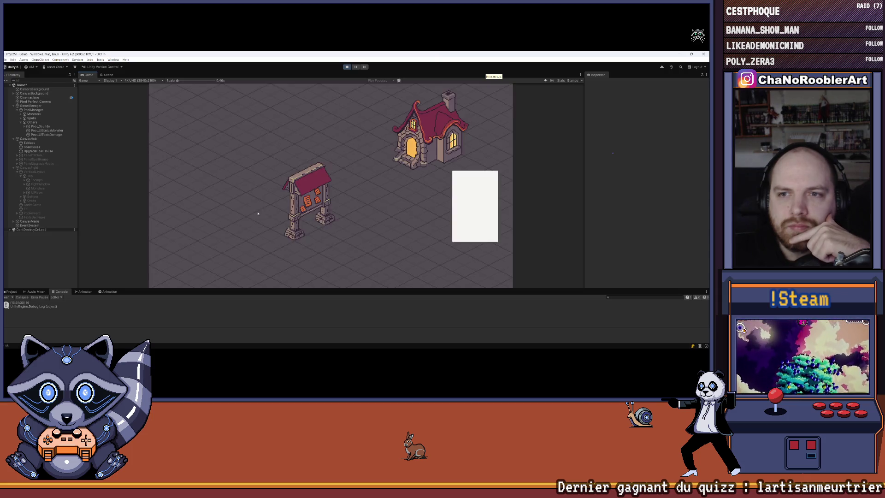
click(321, 201)
click(332, 198)
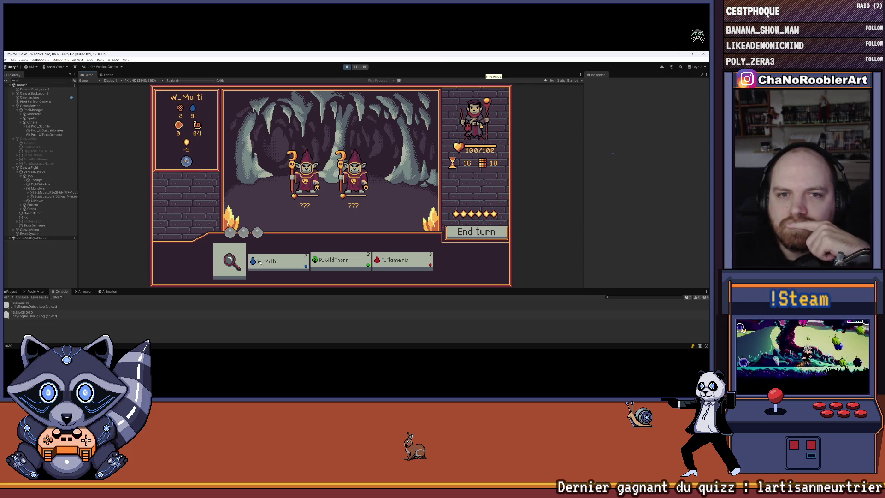
Win the two-goblin-mage fight with W_Multi and P_WildThorn, then return to the hub
click(230, 261)
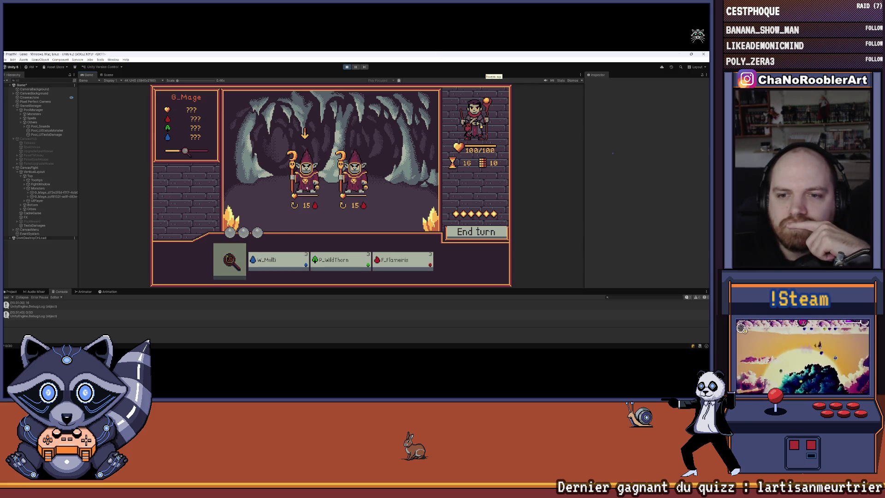
click(289, 261)
mouse_move(311, 181)
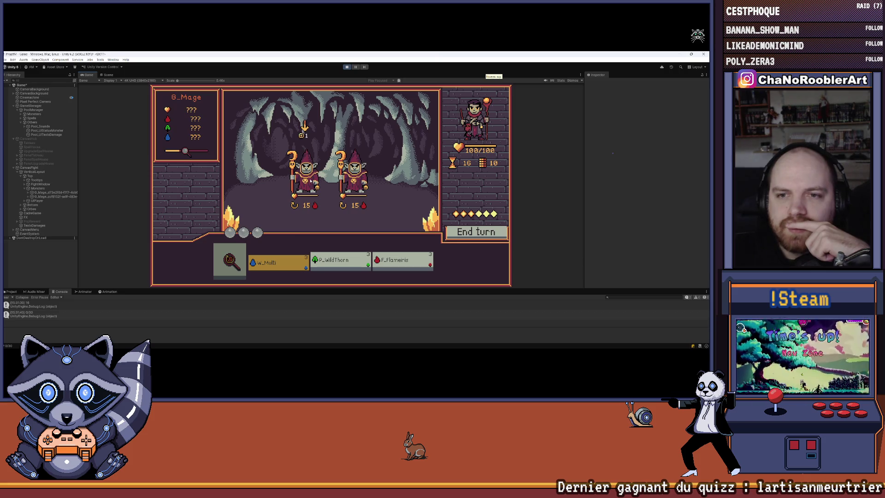
click(311, 181)
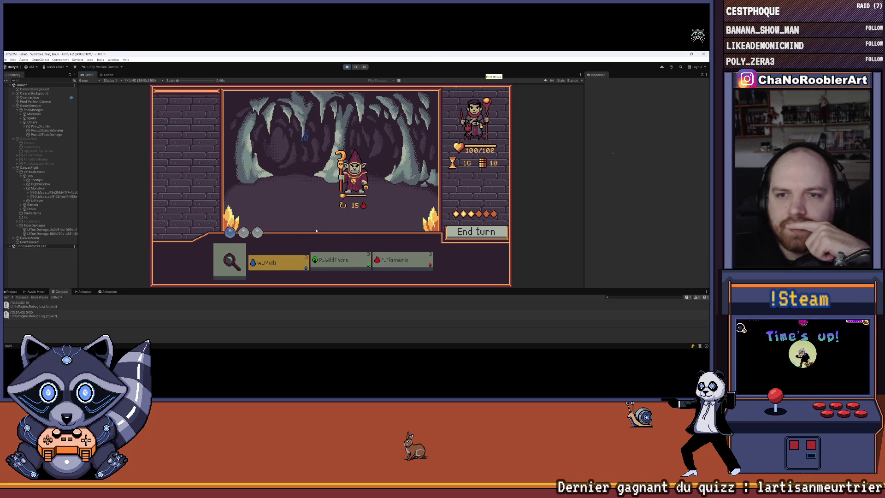
click(348, 262)
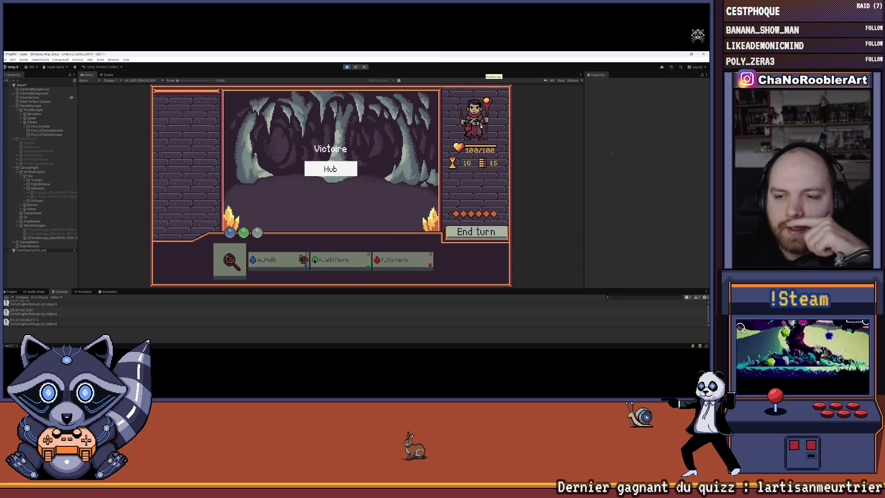
click(347, 172)
Start another mission, defeat the goblin and mage with F_Flameiris and W_Multi, and advance to the next wave
click(431, 143)
click(330, 226)
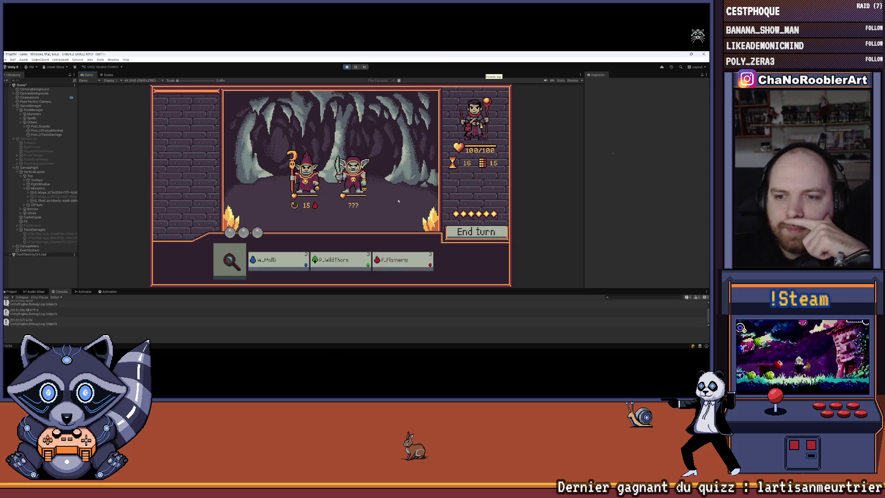
click(408, 260)
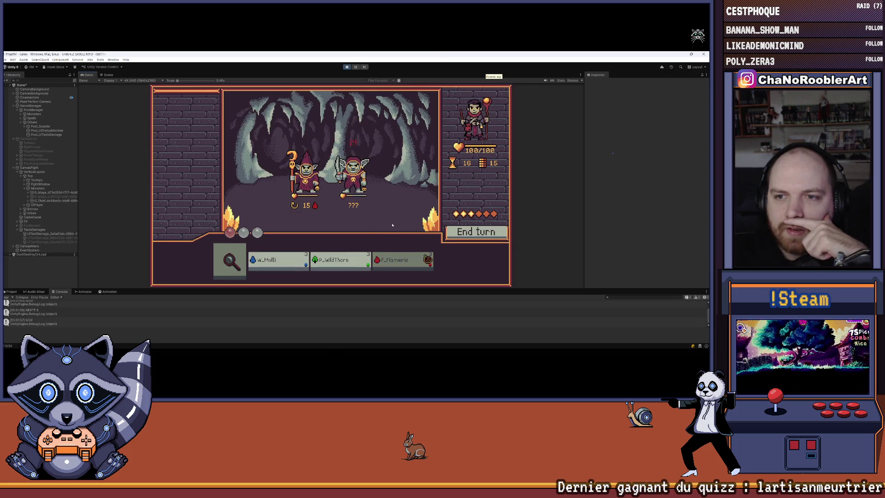
mouse_move(302, 181)
click(276, 260)
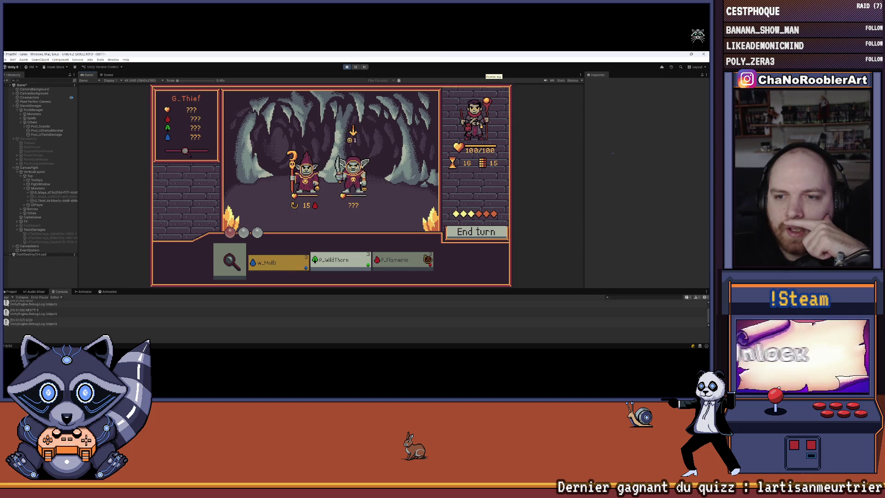
click(302, 181)
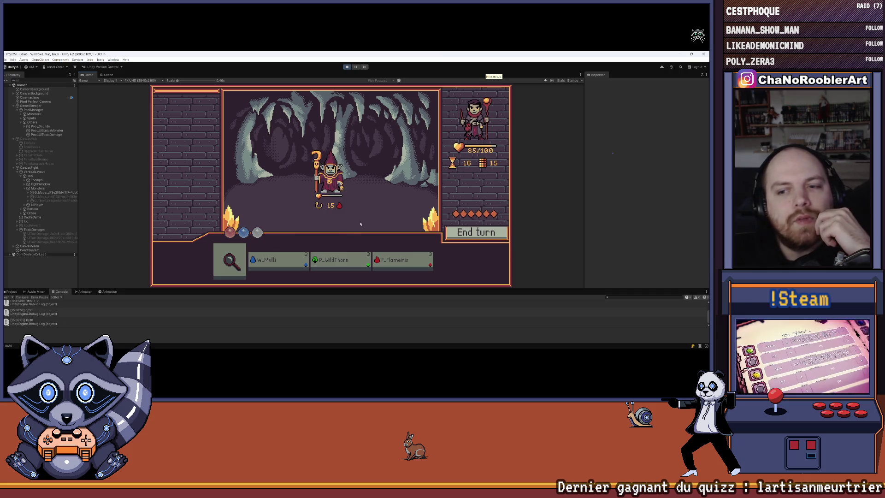
click(277, 261)
mouse_move(339, 201)
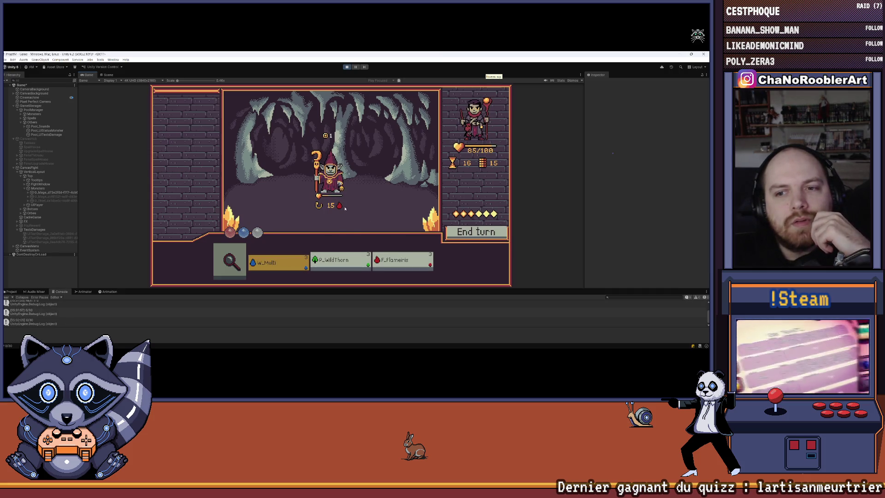
click(354, 210)
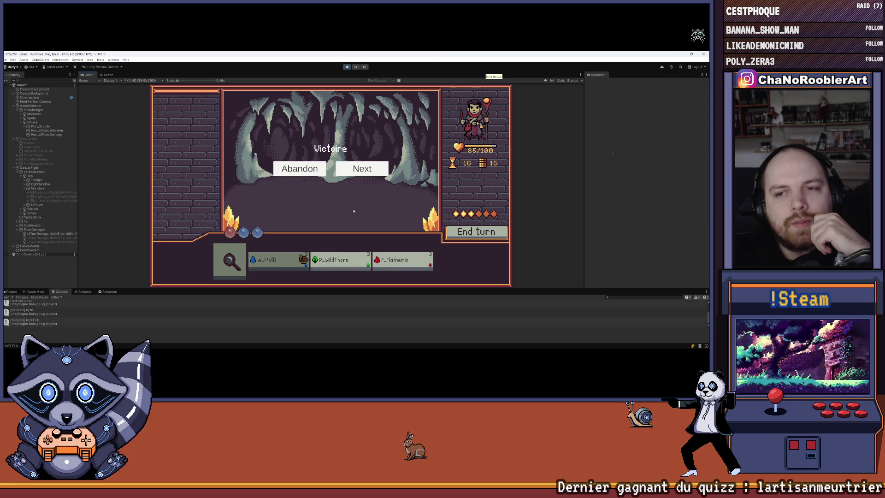
click(355, 170)
click(340, 261)
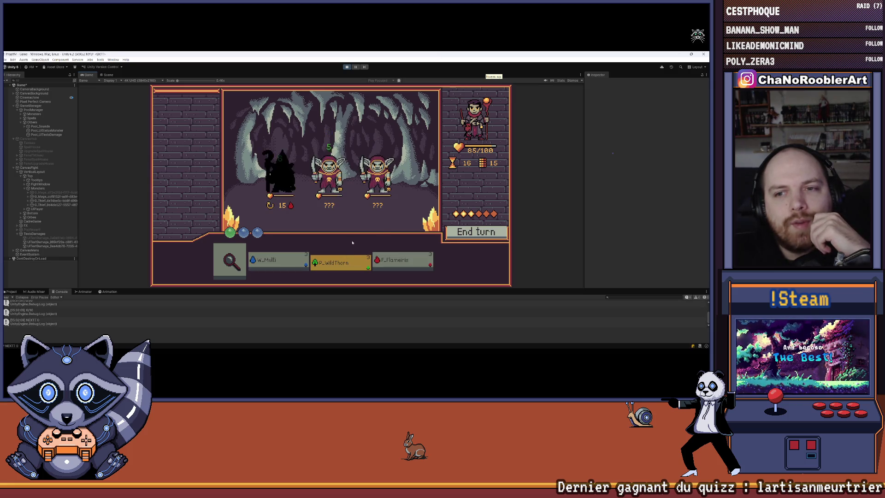
Cast P_WildThorn and maximize the Game view to fill the editor
key(2)
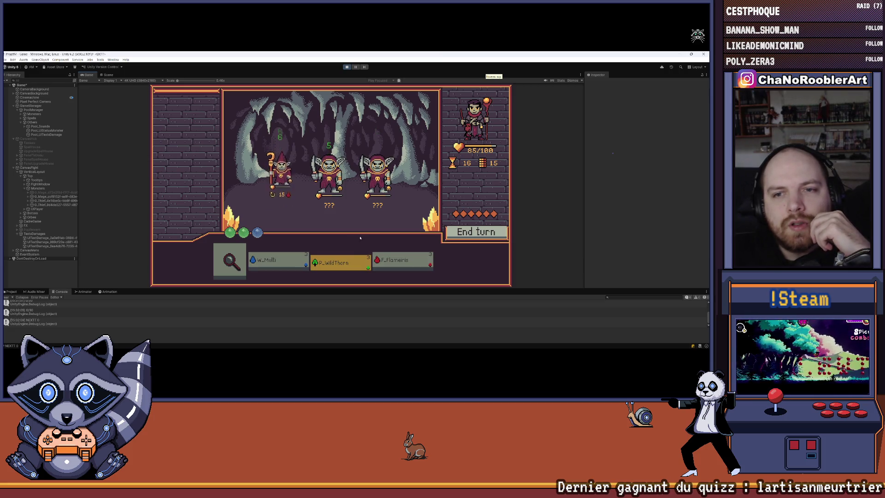
click(581, 75)
click(613, 93)
End the turn, finish the goblins with F_Flameiris and P_WildThorn, and leave the victory screen
click(520, 268)
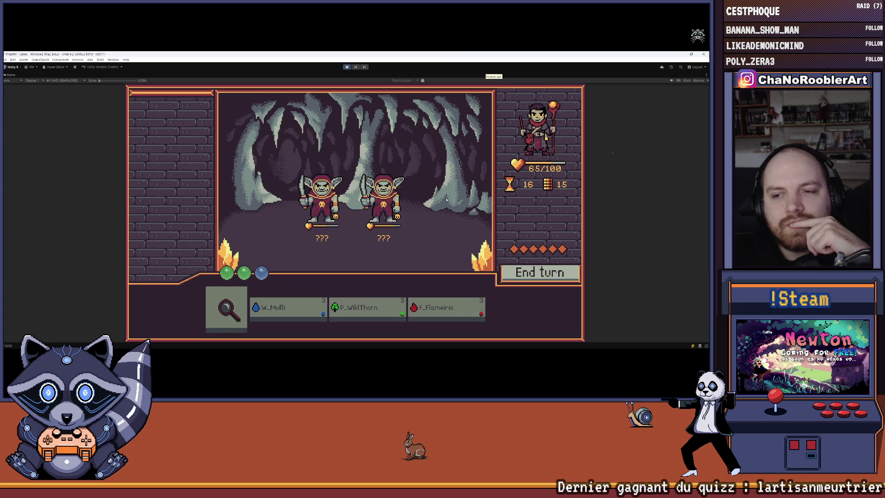
click(446, 311)
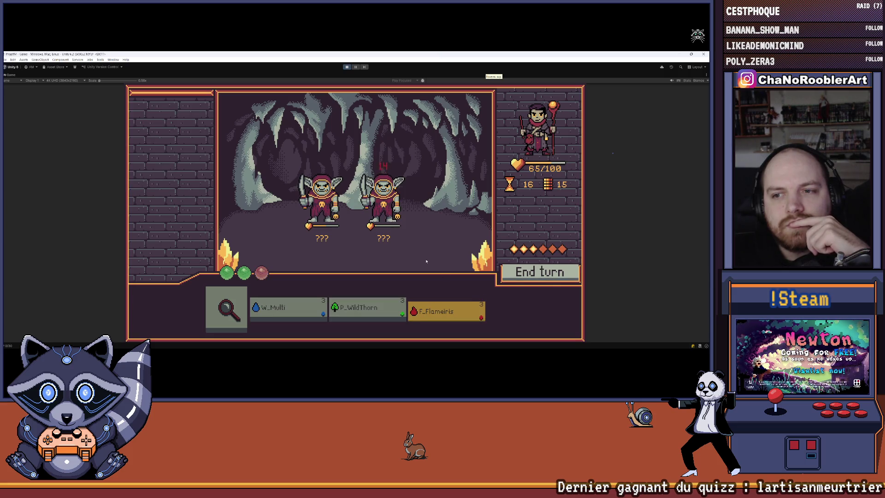
click(380, 302)
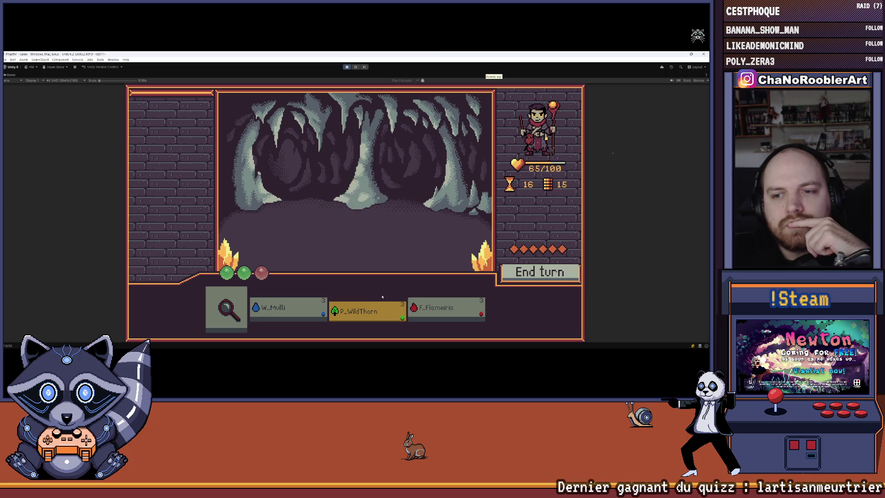
click(376, 196)
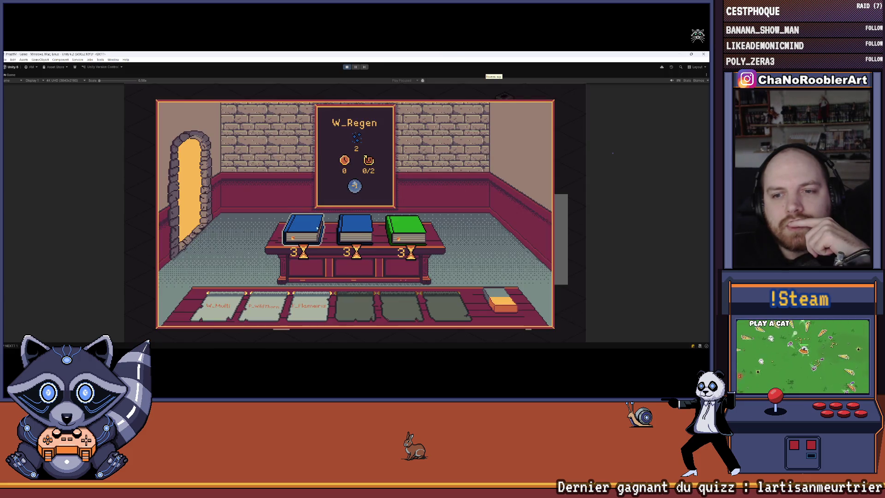
Learn W_Wave from the middle book, then pick a mission from the notice board
click(363, 230)
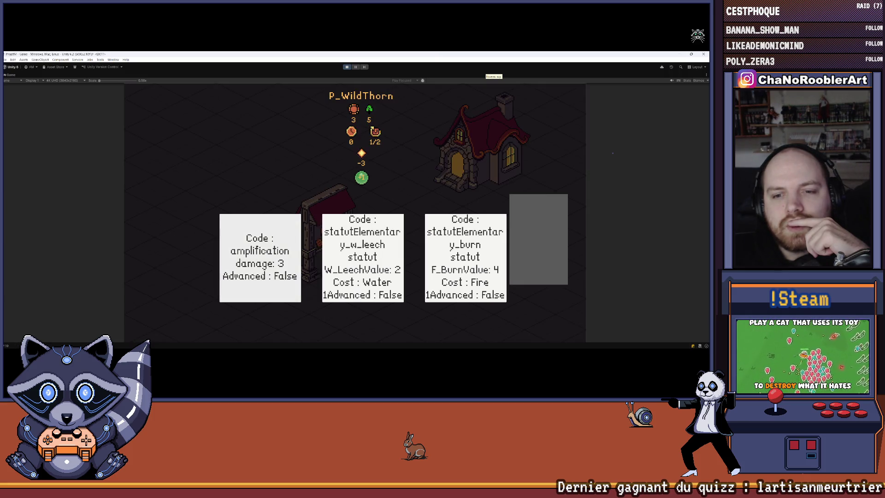
click(295, 248)
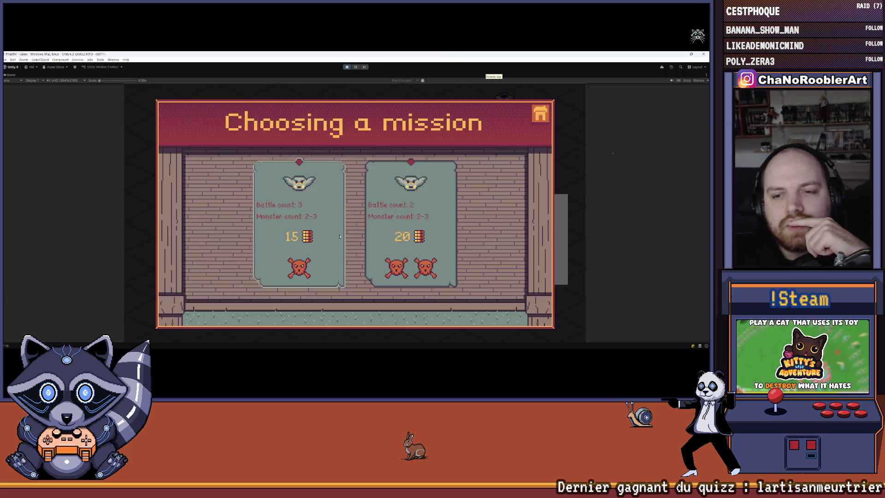
click(411, 223)
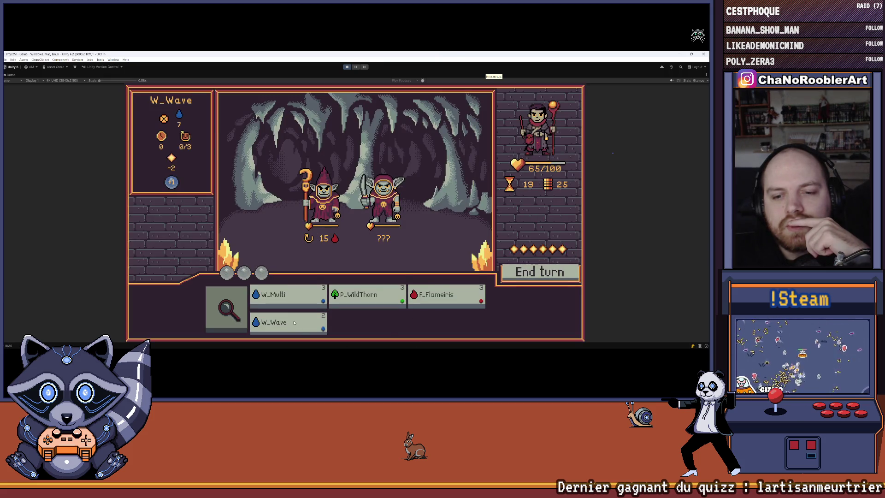
Analyse the goblins, defeat the thief and last goblin with P_WildThorn and W_Multi, and move on
mouse_move(285, 329)
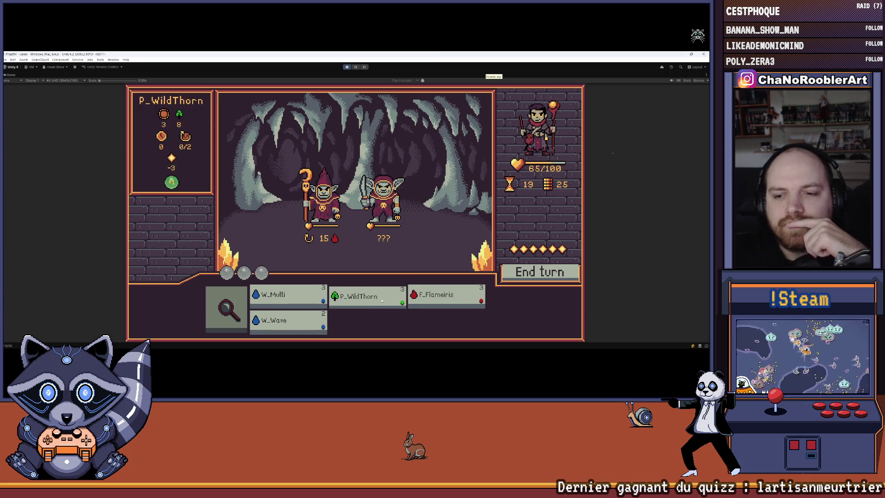
click(226, 308)
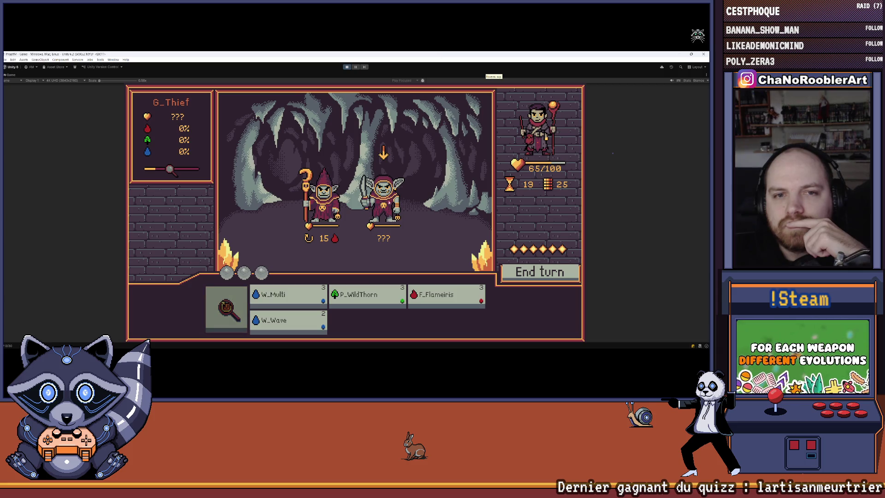
click(370, 295)
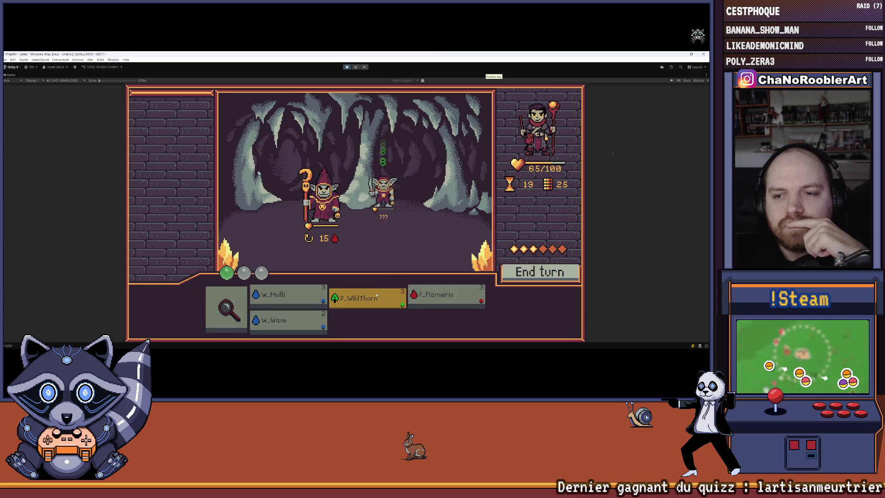
click(286, 297)
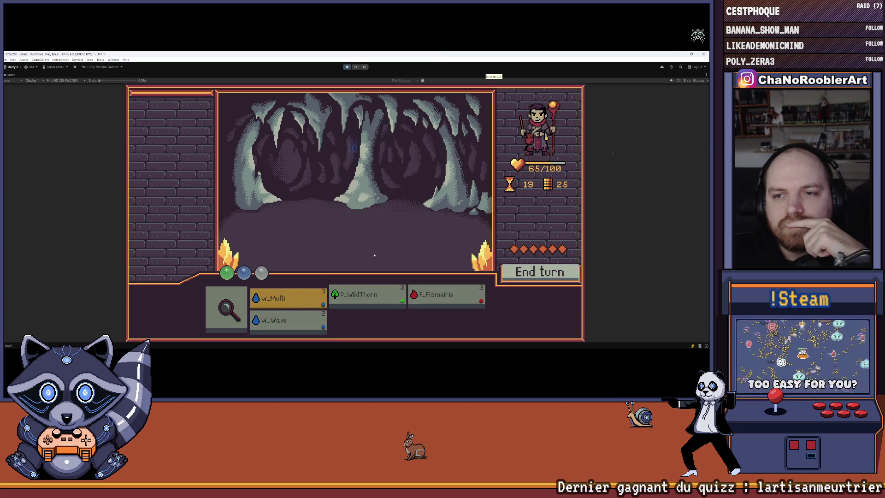
click(395, 191)
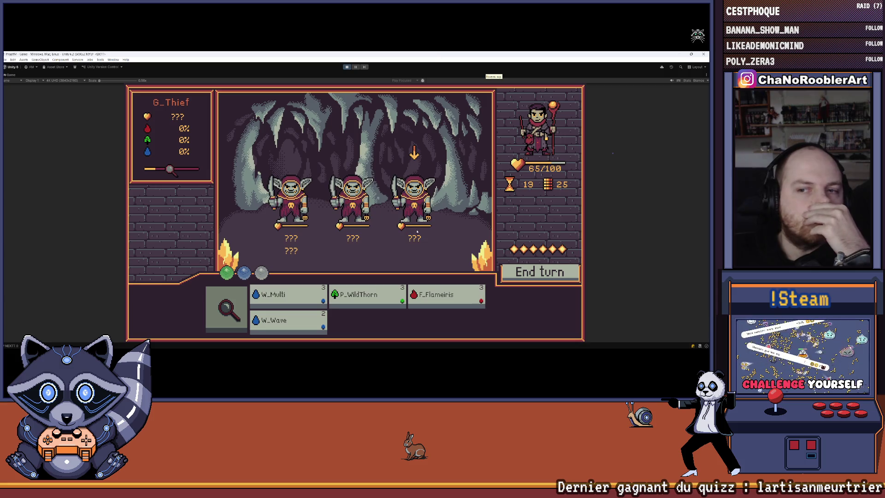
Clear the next battle using F_Flameiris, W_Multi and P_WildThorn, finishing the last goblin with W_Multi
click(461, 306)
click(420, 230)
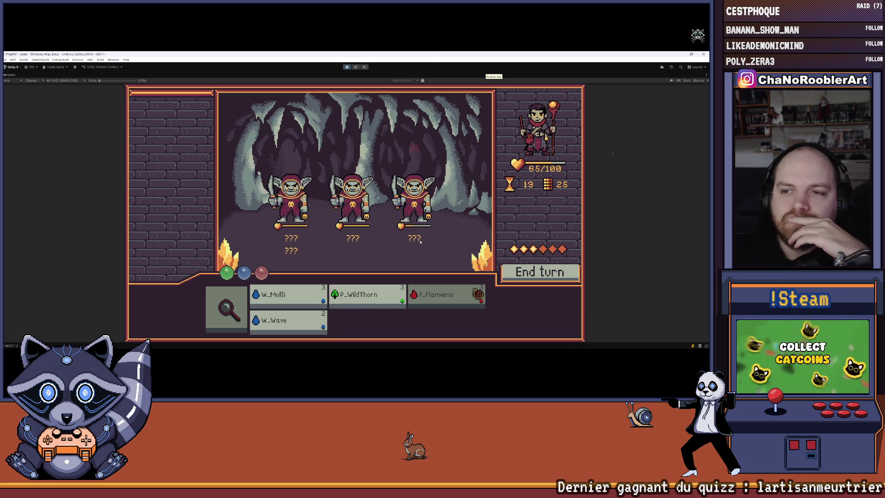
click(286, 297)
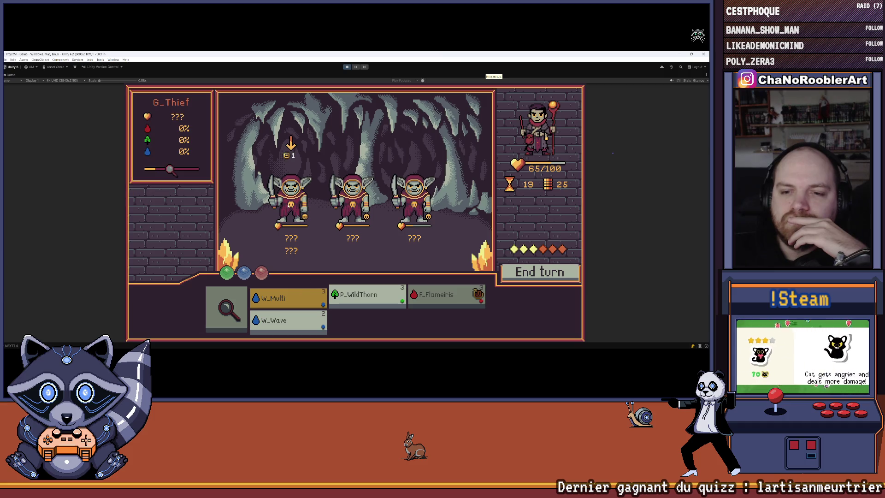
click(290, 203)
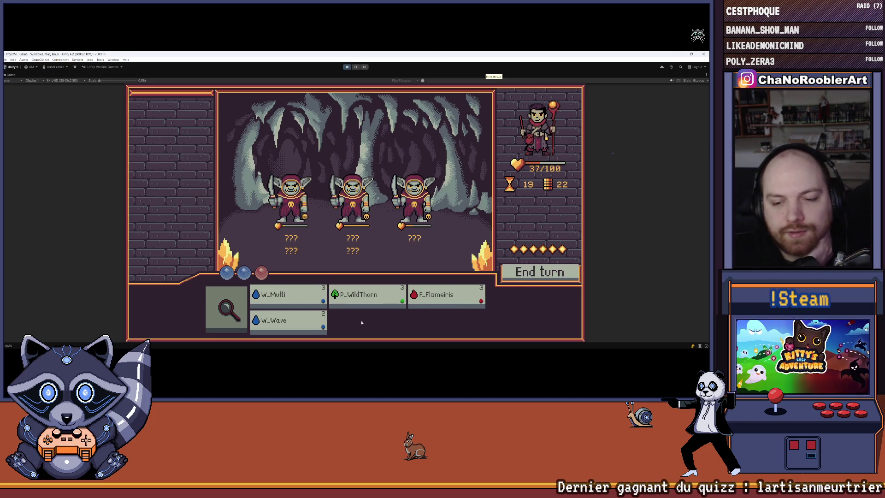
click(372, 302)
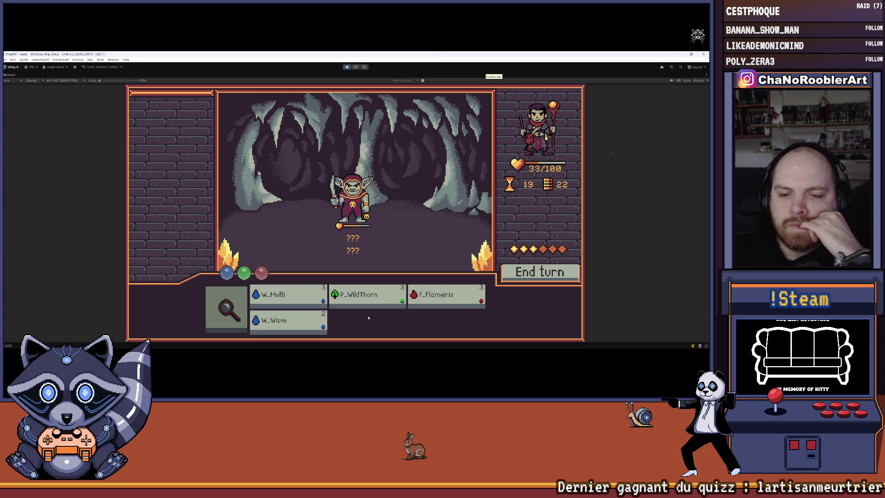
mouse_move(352, 198)
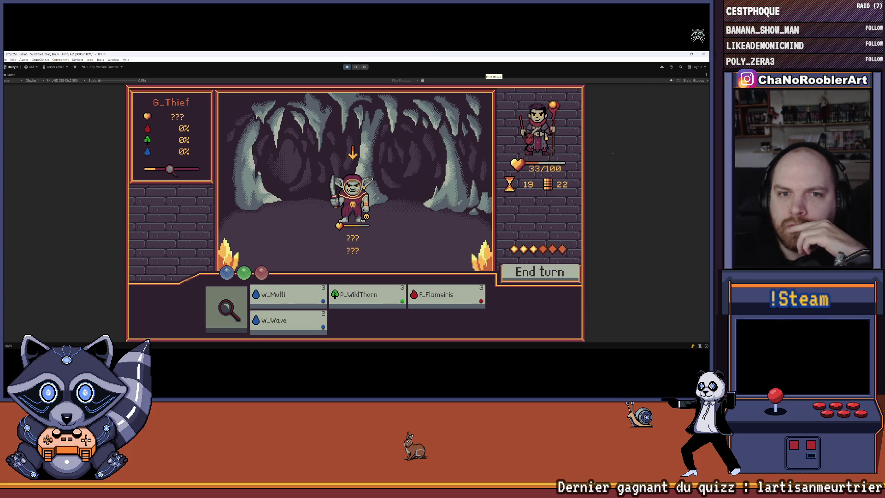
click(226, 309)
click(346, 204)
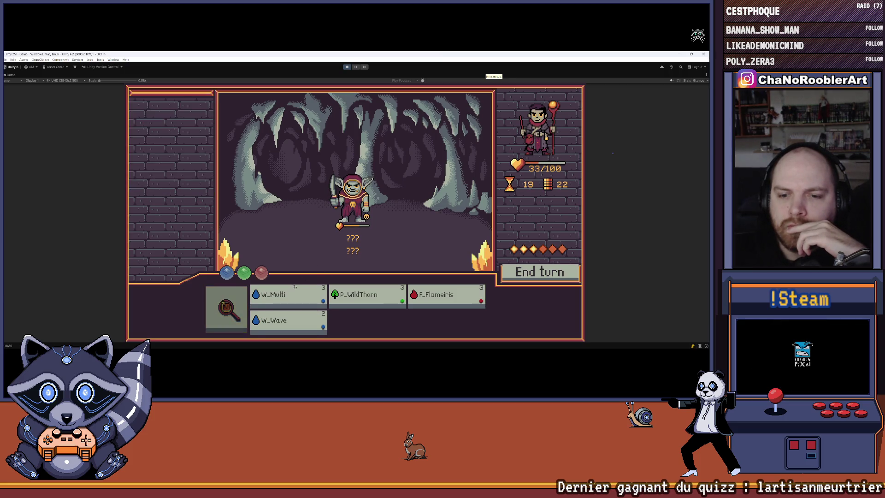
click(352, 203)
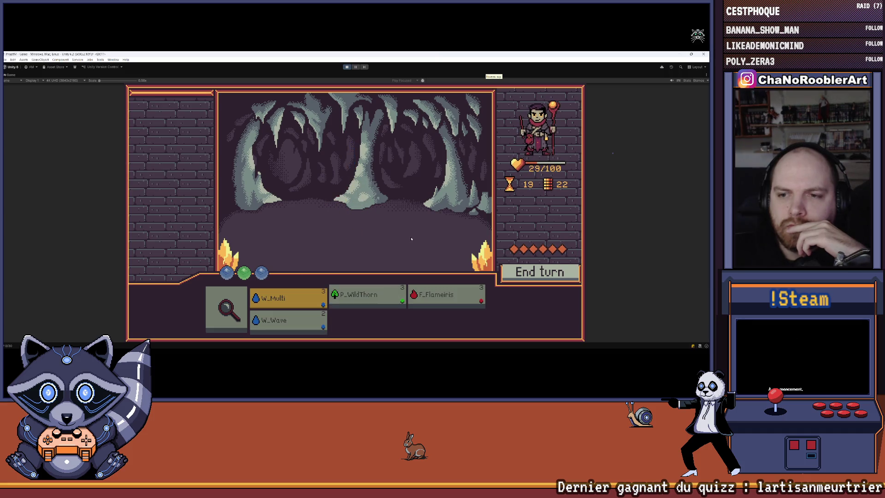
Defeat three goblins with W_Multi, two P_WildThorn casts and F_Flameiris, then return to the hub
click(397, 192)
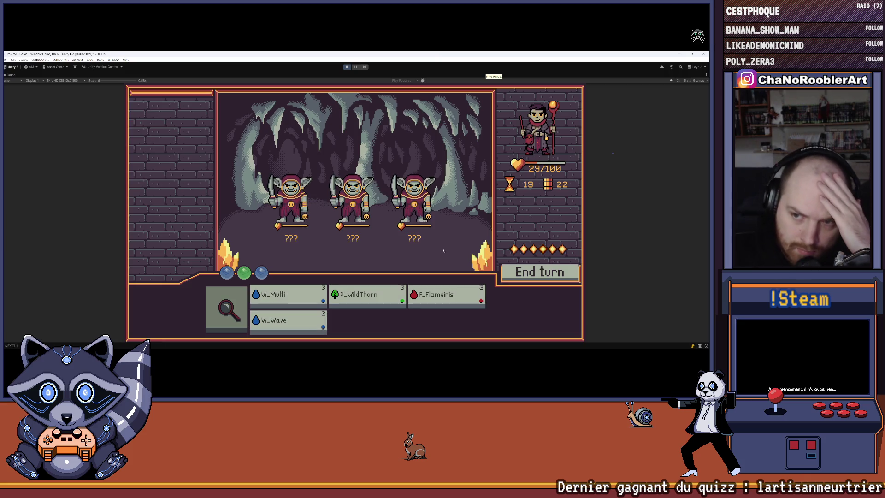
mouse_move(288, 333)
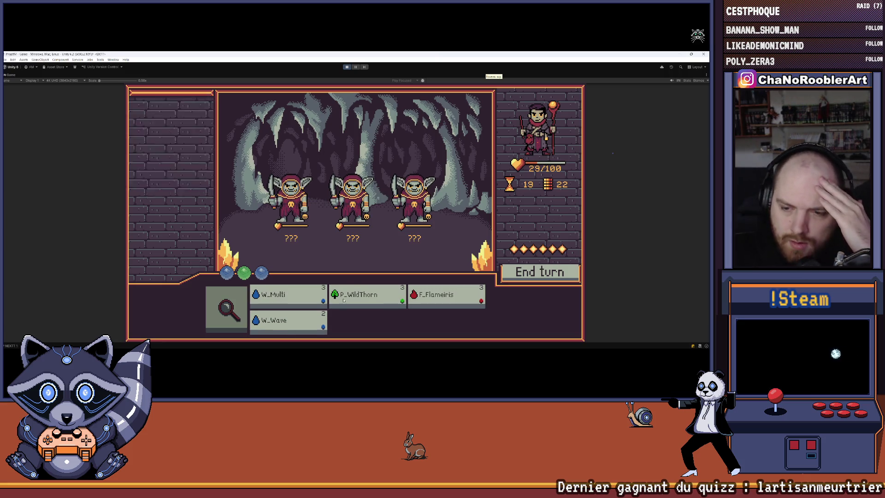
mouse_move(291, 302)
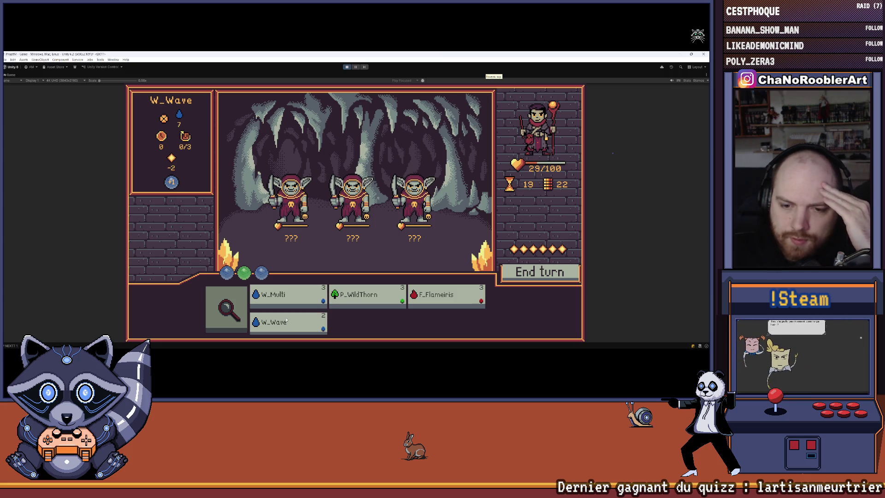
click(285, 298)
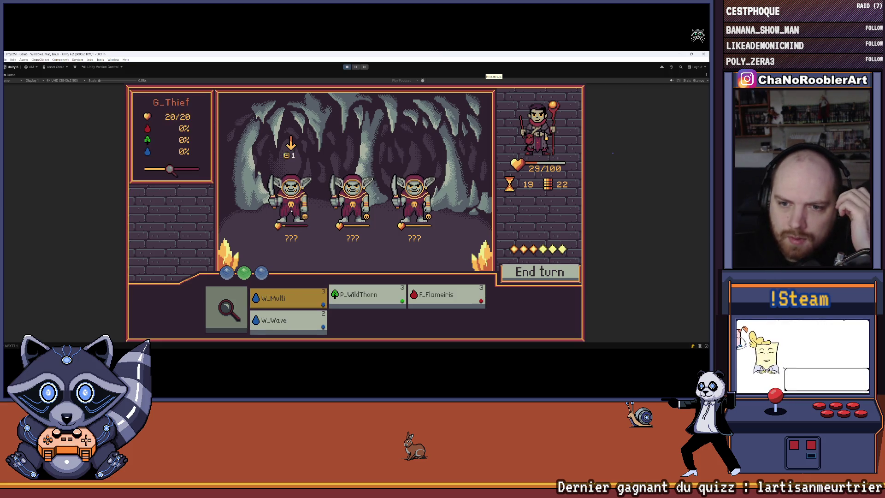
click(322, 218)
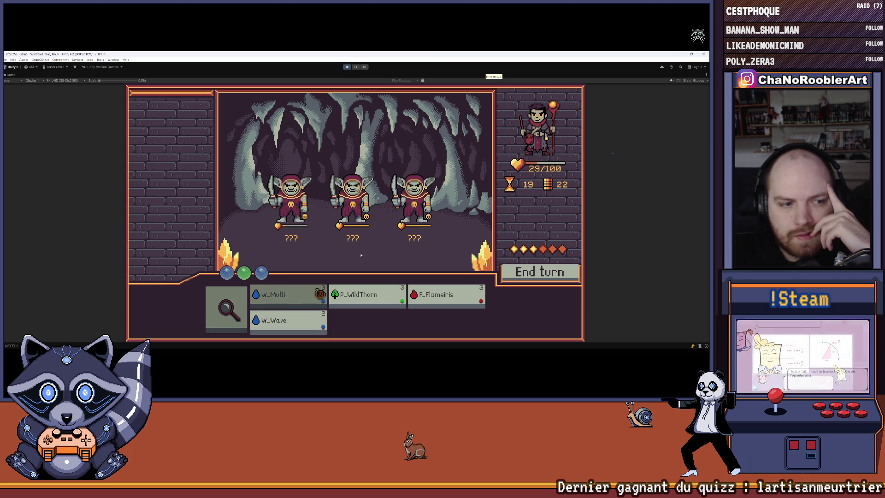
click(373, 302)
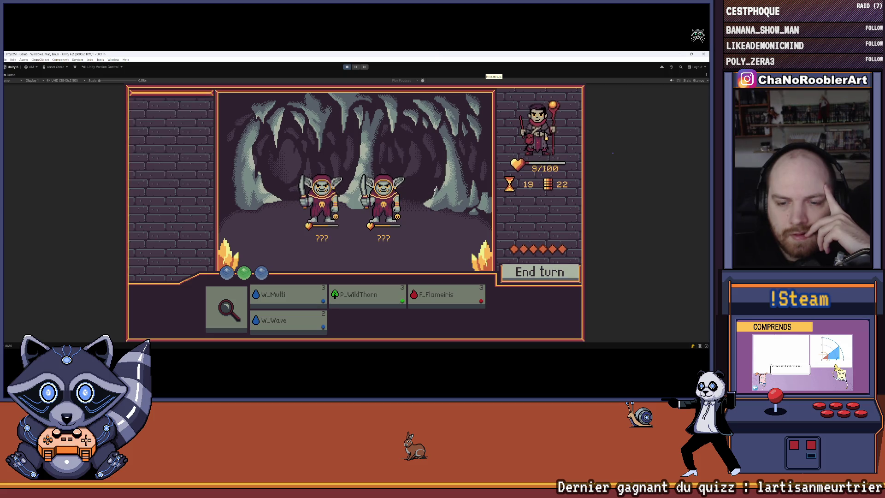
click(356, 297)
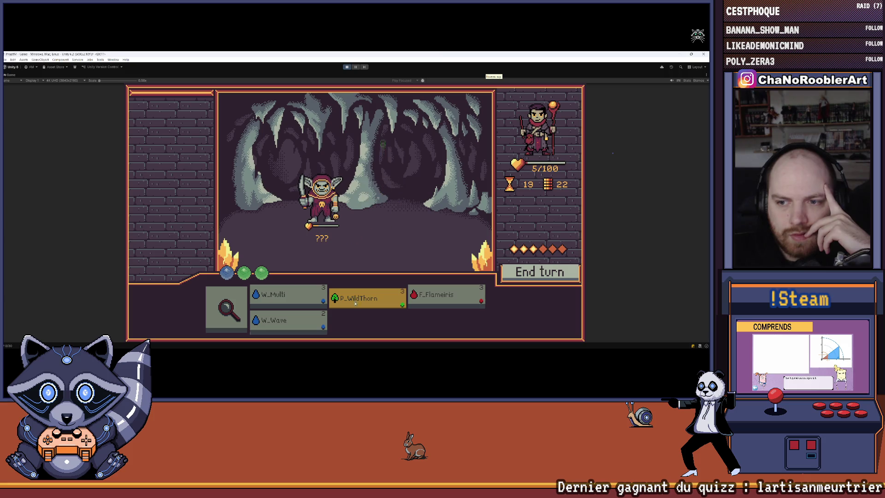
click(445, 298)
click(364, 198)
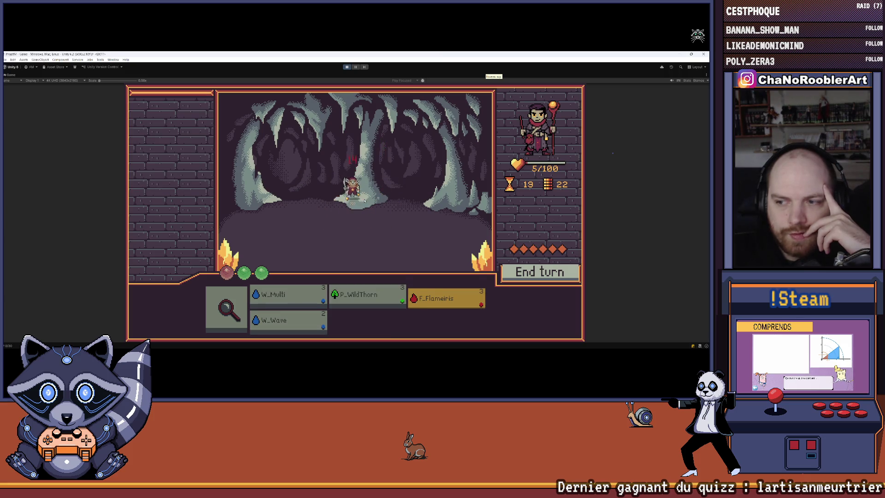
click(365, 194)
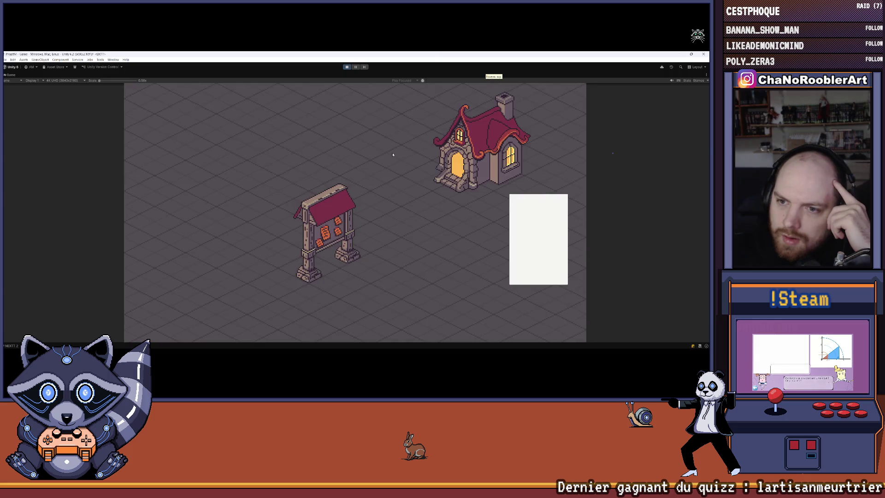
Learn W_Leech in the spell room, then choose a mission to start the G_Tank battle
click(364, 221)
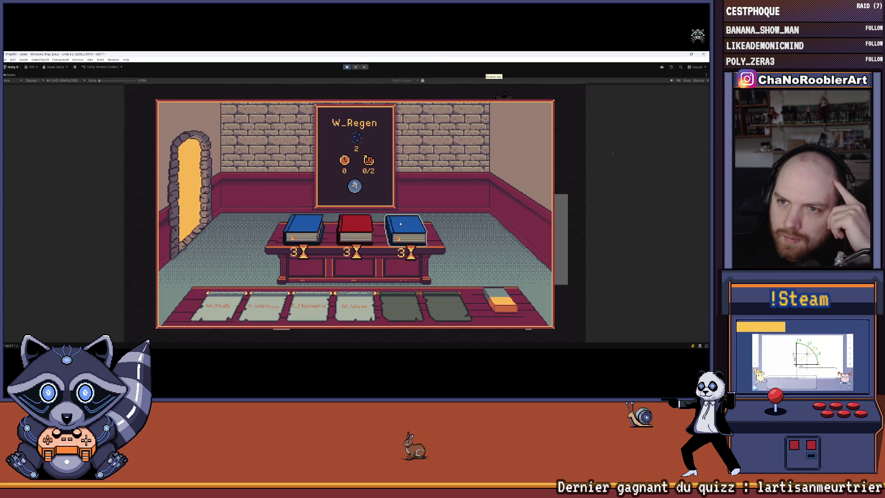
click(312, 235)
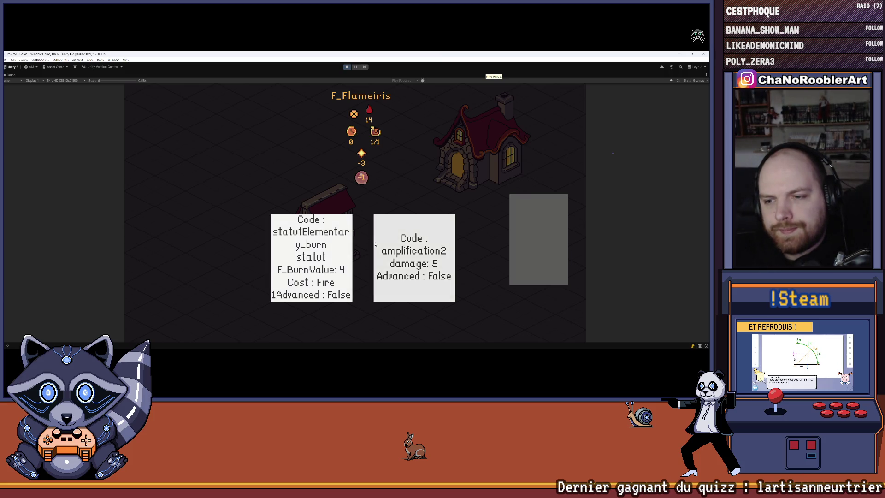
click(331, 269)
click(356, 208)
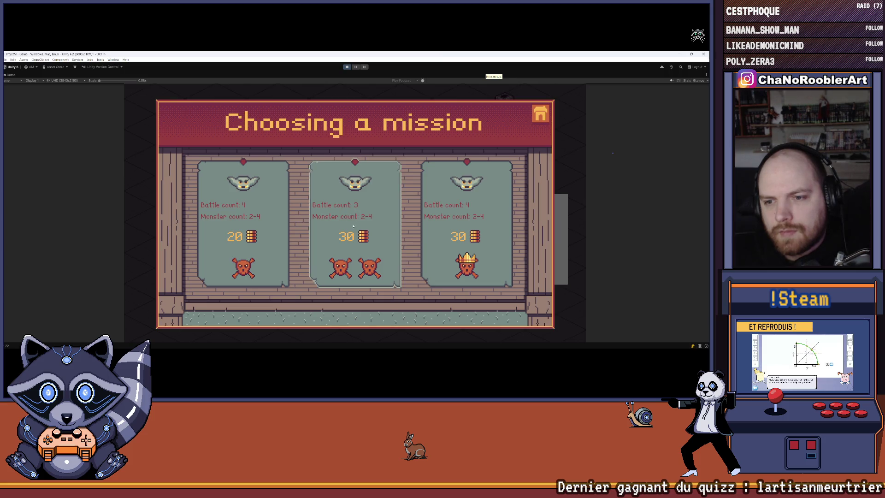
click(350, 228)
mouse_move(391, 194)
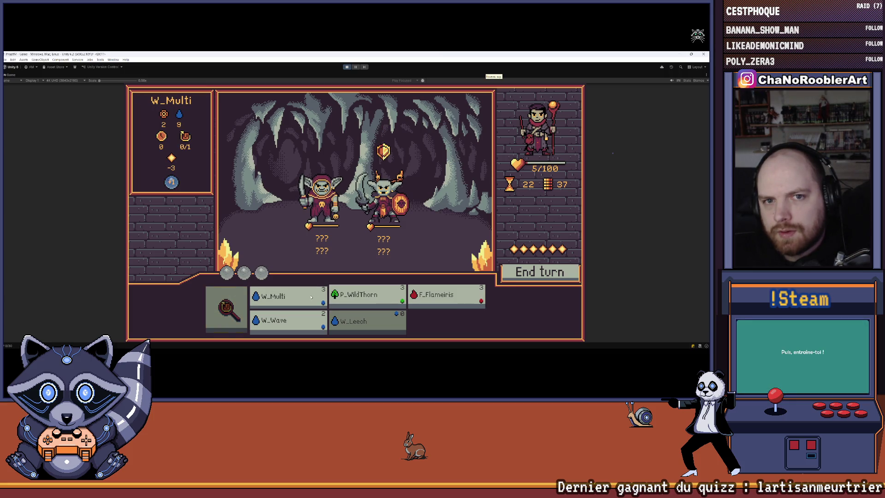
Defeat the G_Tank with F_Flameiris and W_Multi
click(440, 298)
click(395, 219)
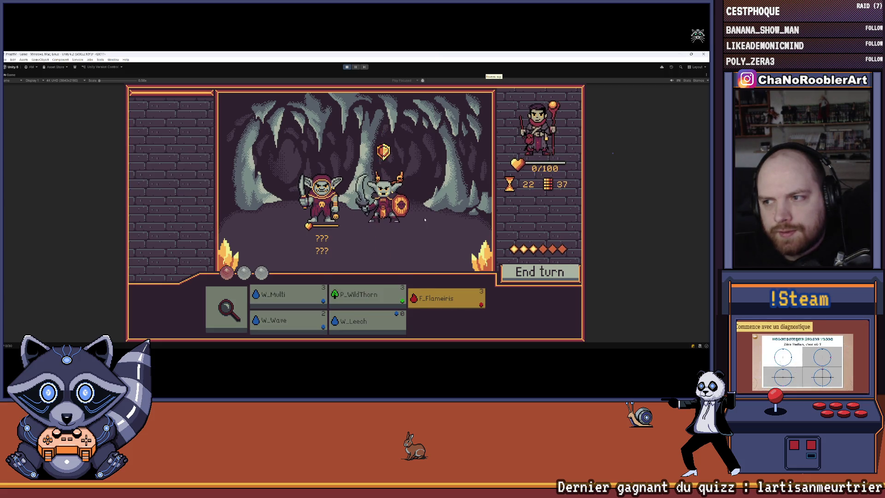
click(279, 297)
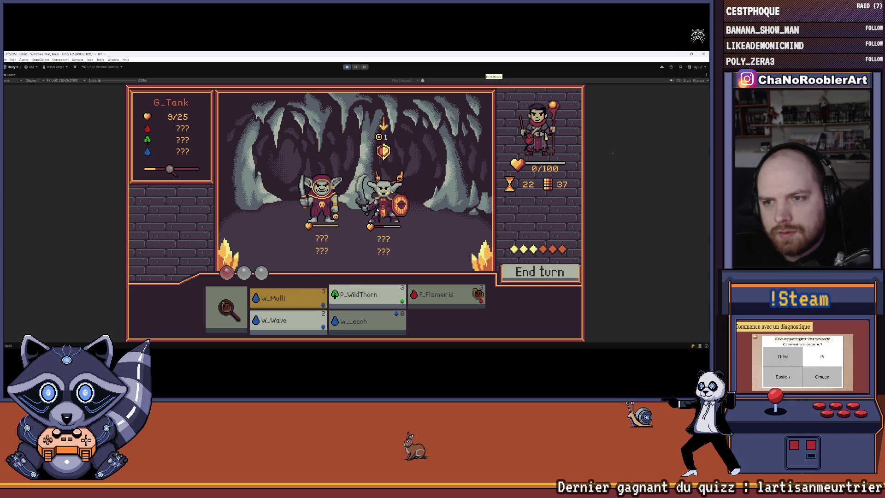
click(377, 210)
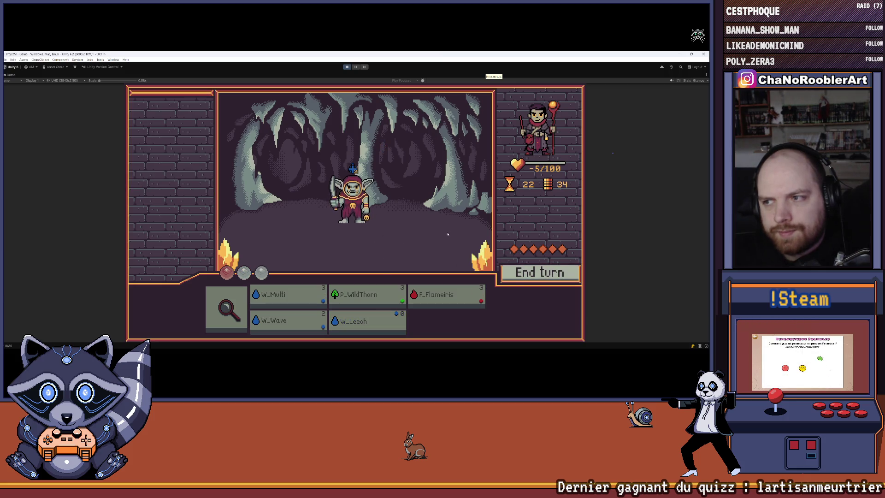
Finish off the G_Thief with three W_Wave casts
click(286, 323)
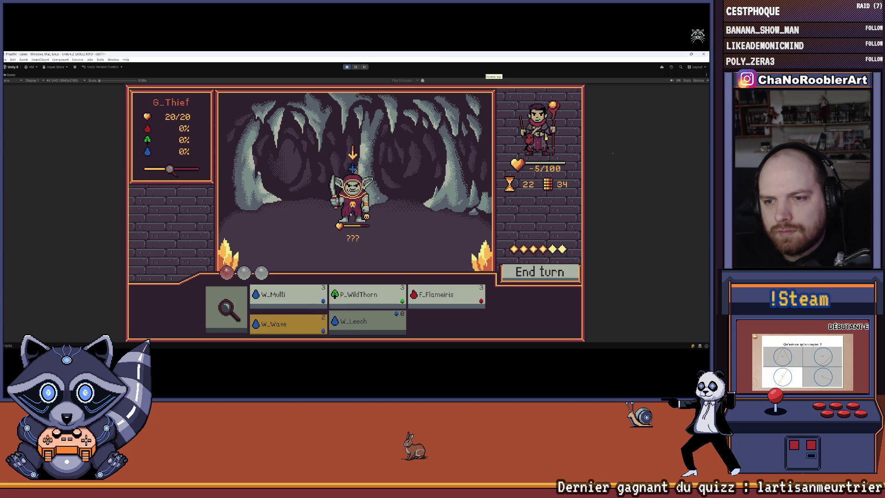
click(351, 213)
click(367, 321)
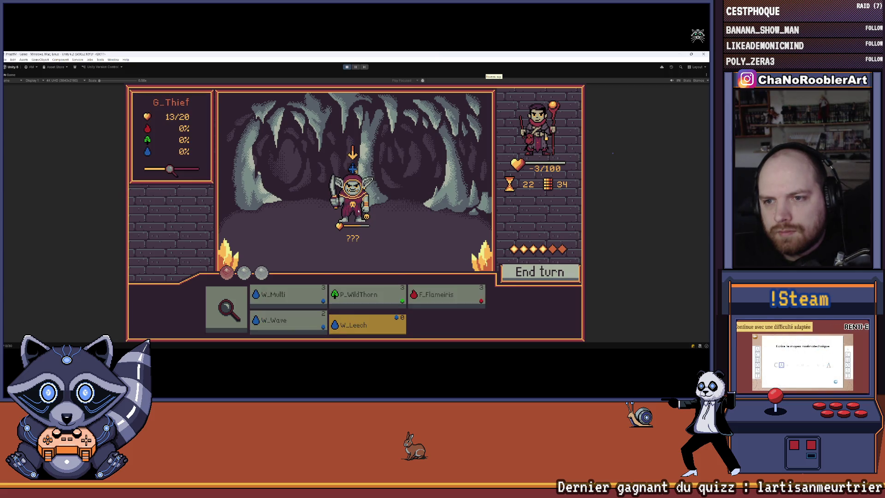
click(286, 322)
click(356, 211)
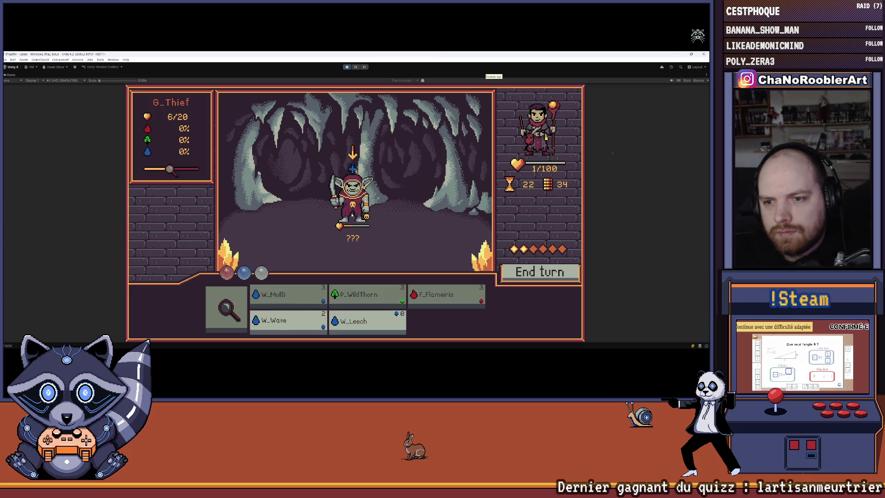
click(285, 323)
click(356, 209)
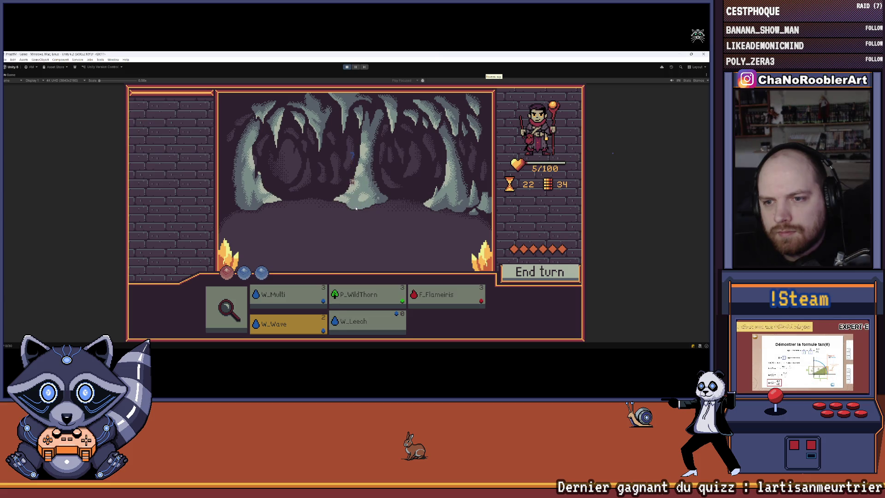
Start the next battle and cast W_Leech twice on the right goblin, G_Tank
click(395, 191)
click(358, 317)
click(415, 199)
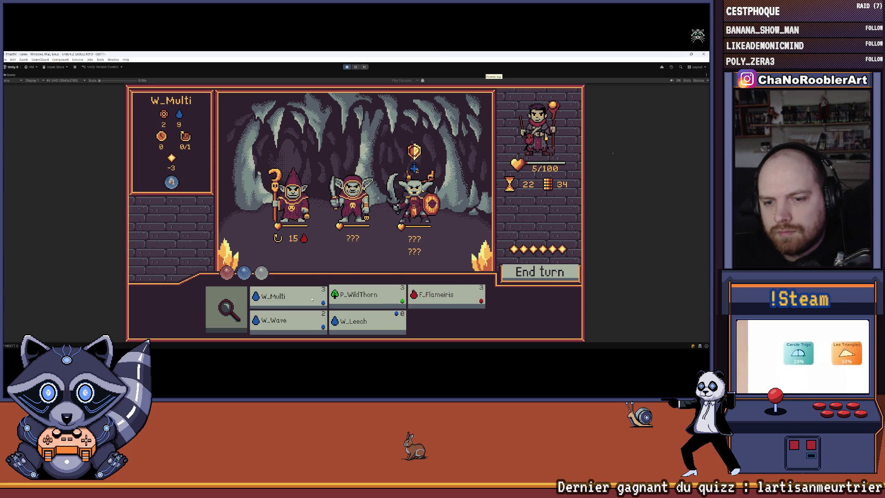
click(364, 321)
click(414, 204)
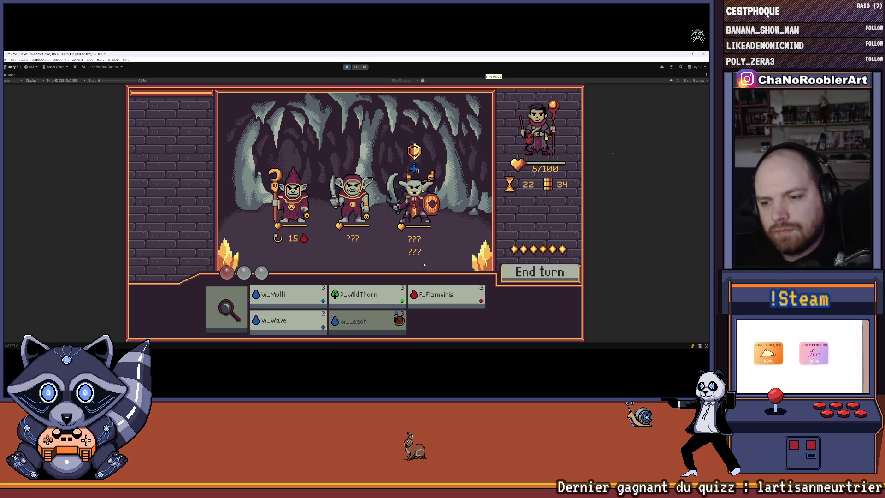
Hit the shielded goblin with W_Multi and then W_Wave
mouse_move(421, 208)
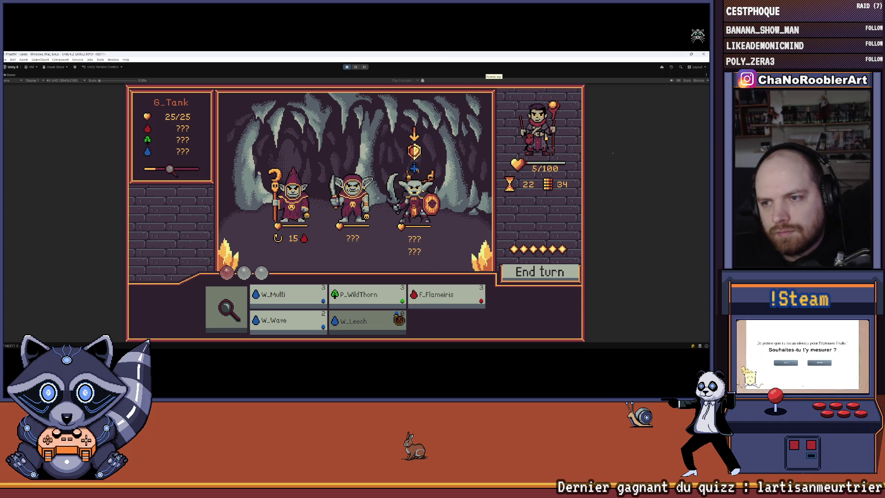
mouse_move(354, 324)
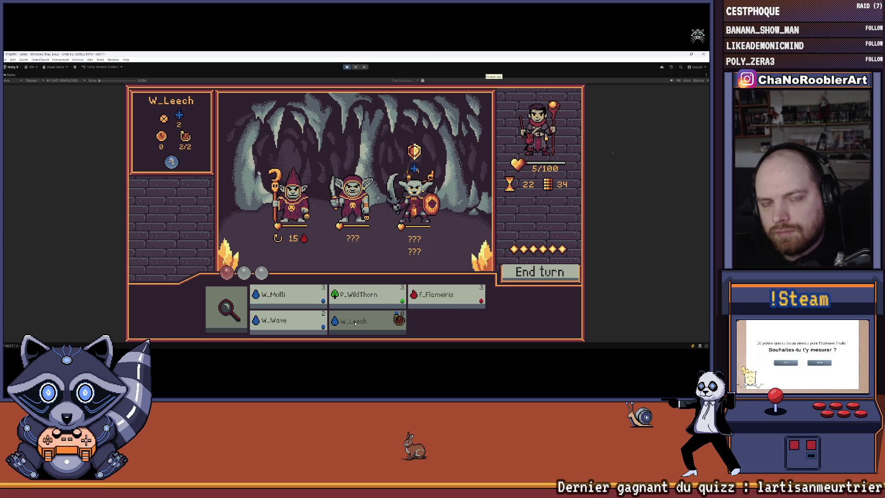
click(285, 297)
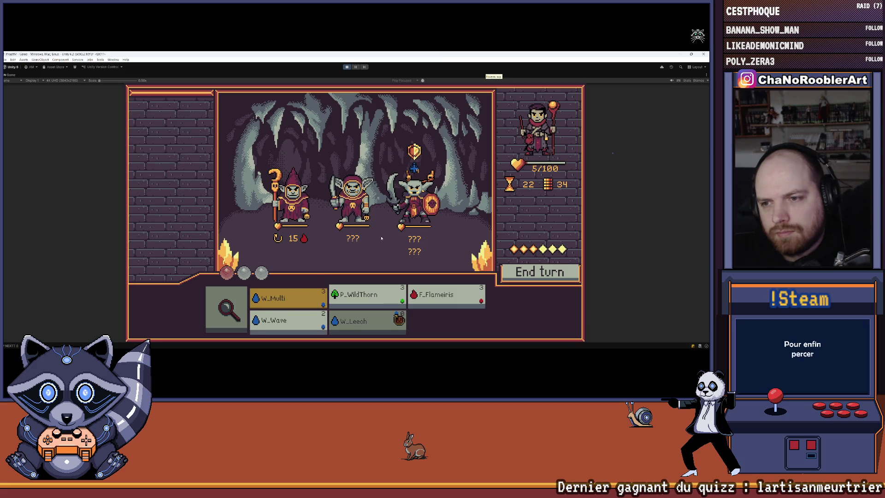
click(409, 213)
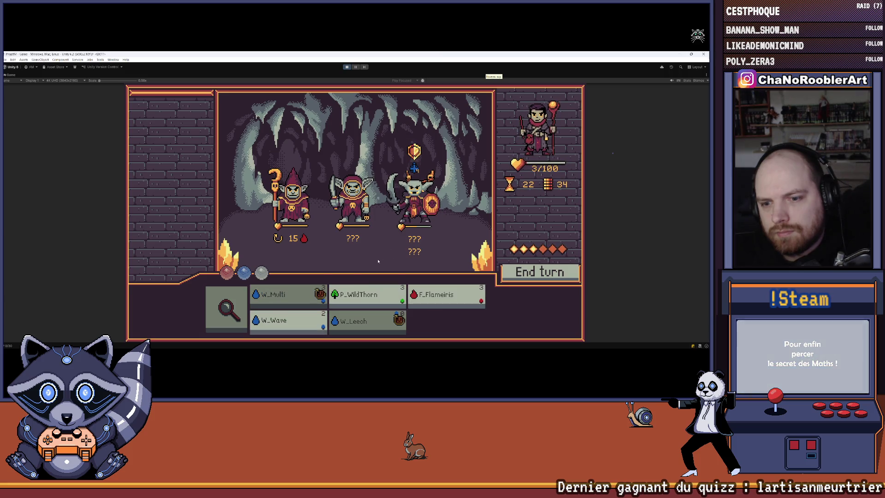
click(305, 314)
click(410, 216)
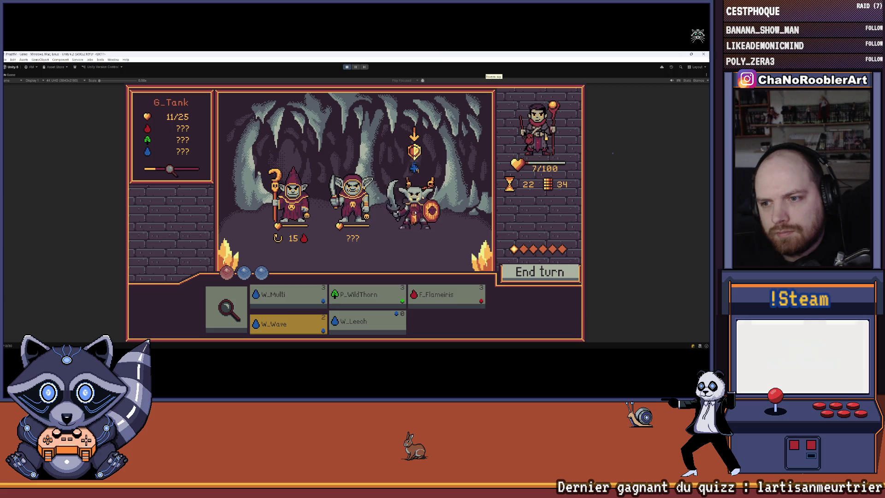
Analyze an enemy, then defeat G_Tank with F_Flameiris
click(235, 320)
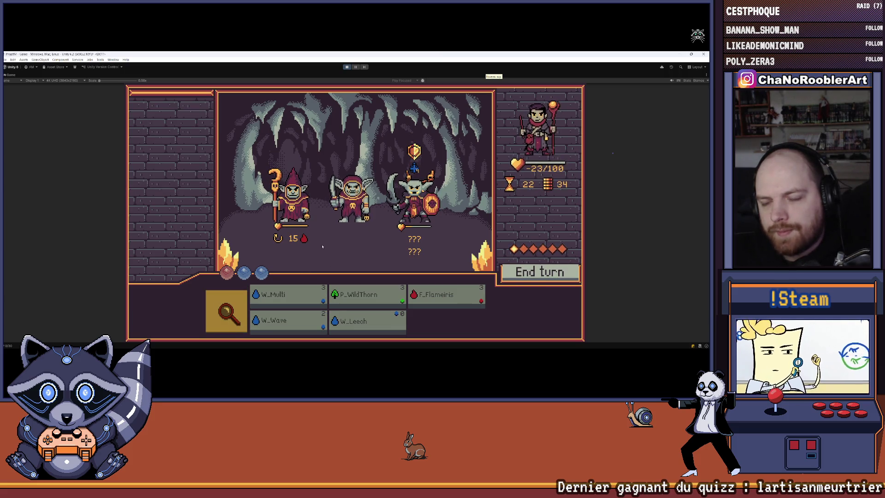
mouse_move(424, 199)
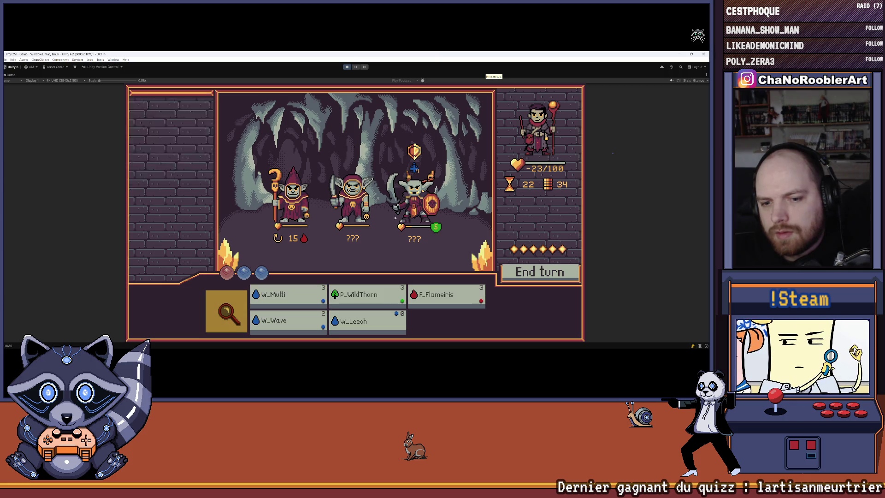
mouse_move(291, 294)
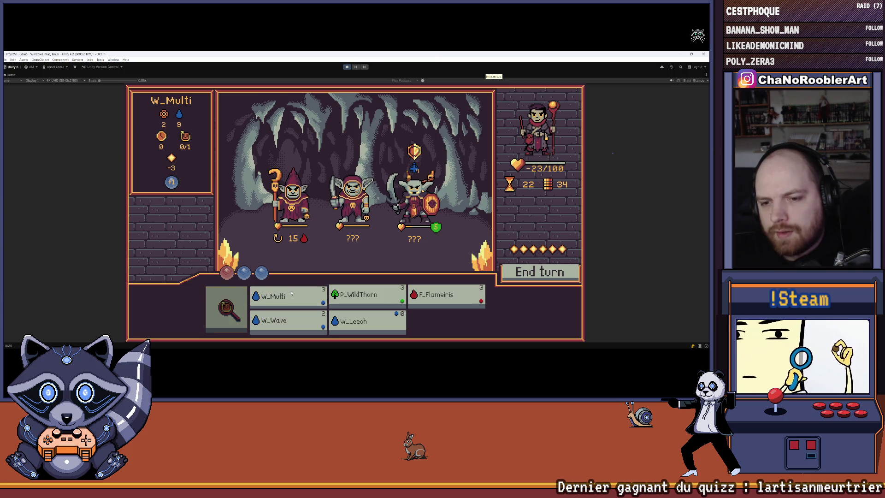
mouse_move(375, 303)
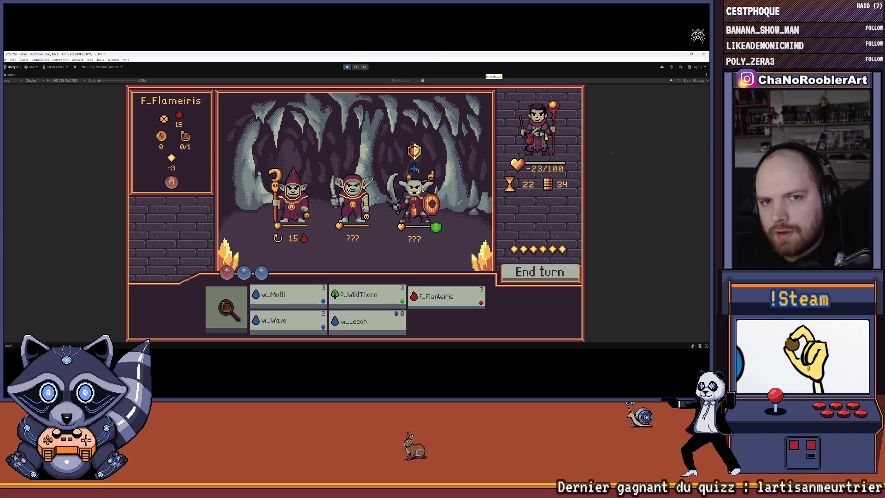
click(439, 297)
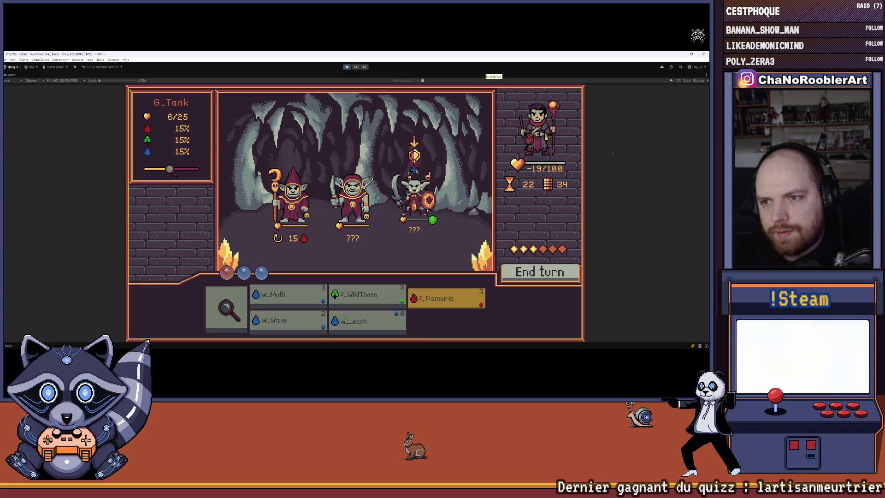
click(428, 214)
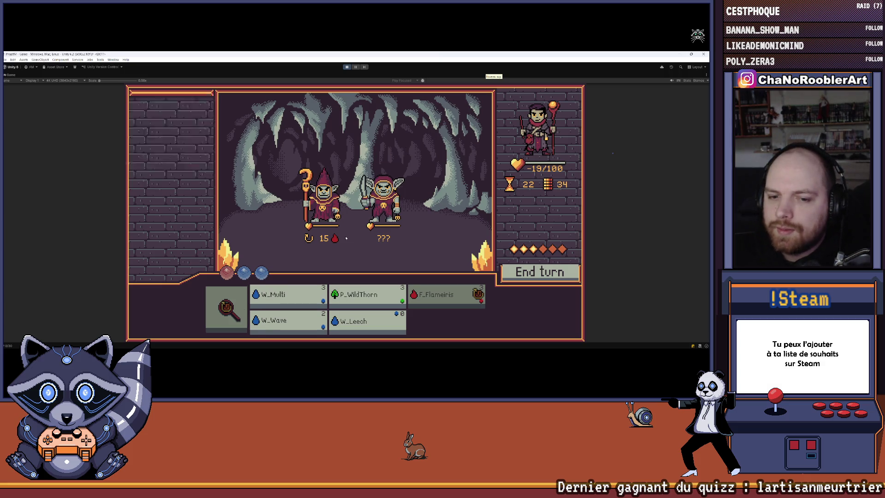
Cast W_Multi and W_Leech on the remaining G_Thief and ready P_WildThorn against it
click(289, 296)
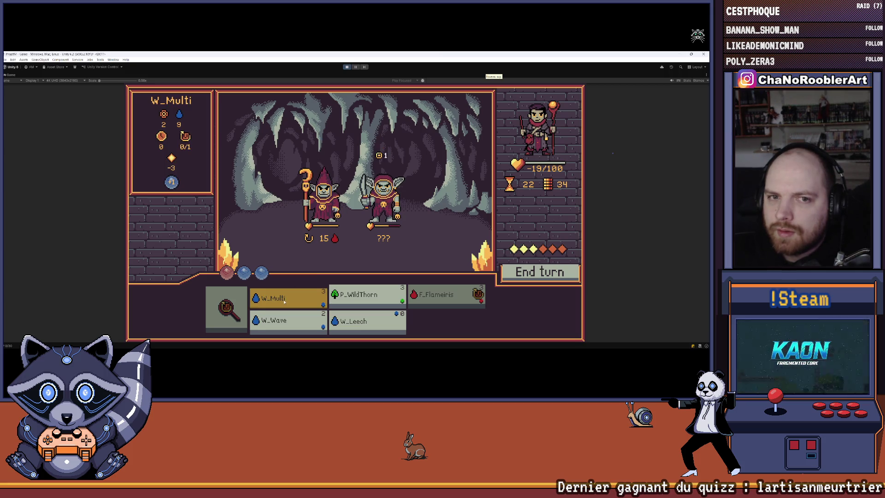
click(385, 216)
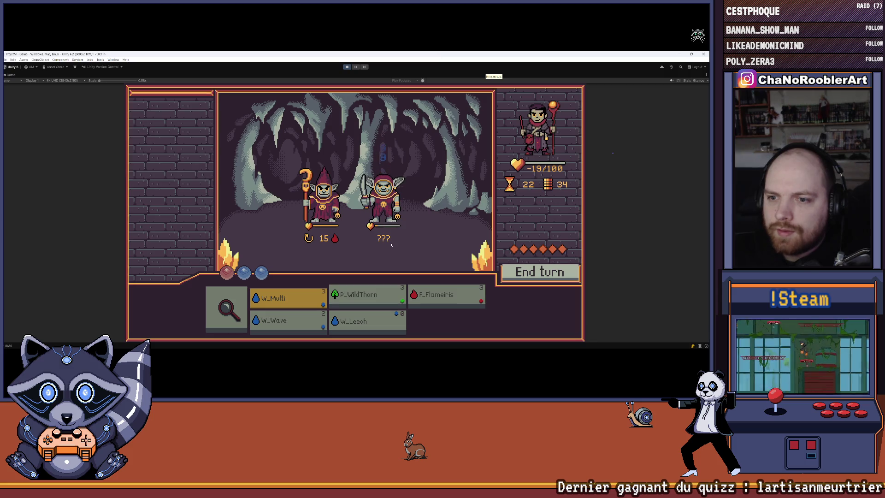
click(368, 321)
click(383, 198)
click(367, 321)
click(322, 198)
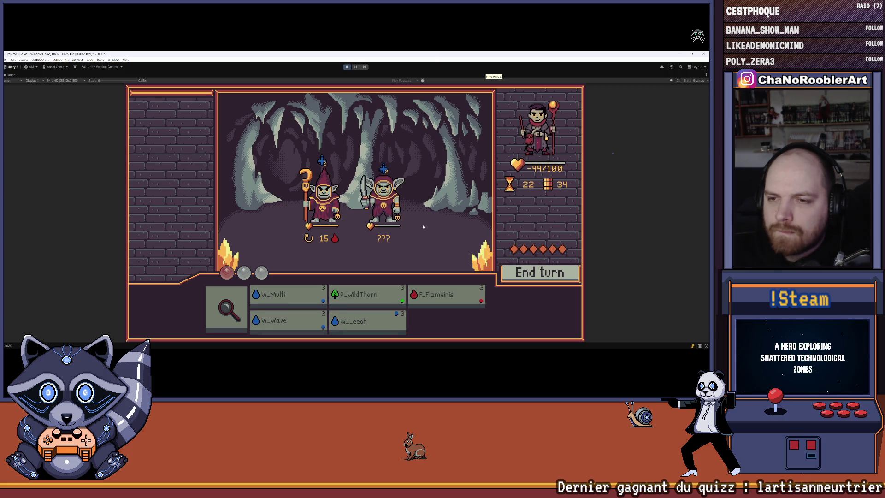
mouse_move(295, 293)
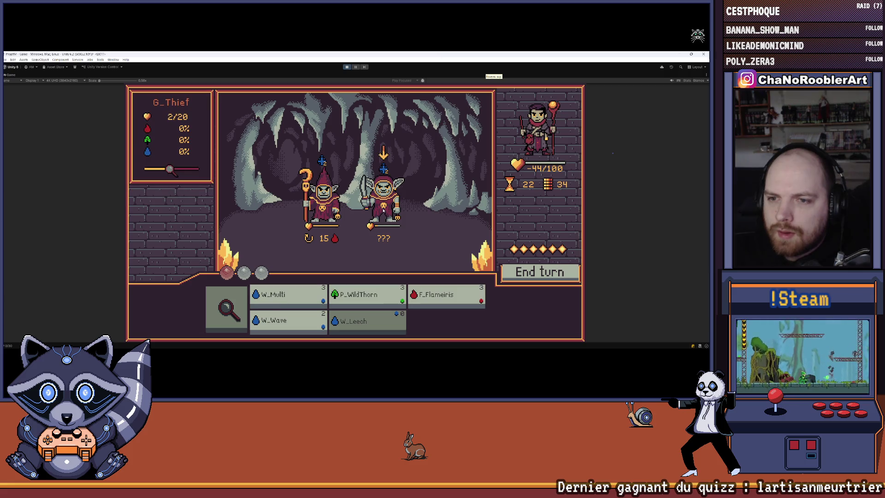
click(364, 296)
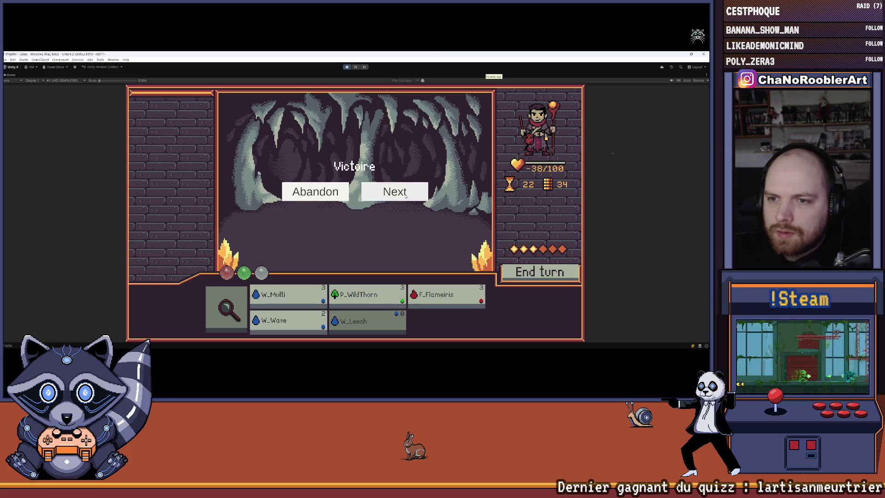
Finish the last goblin, then analyze the third goblin and cast F_Flameiris on it
click(391, 191)
click(229, 319)
click(397, 201)
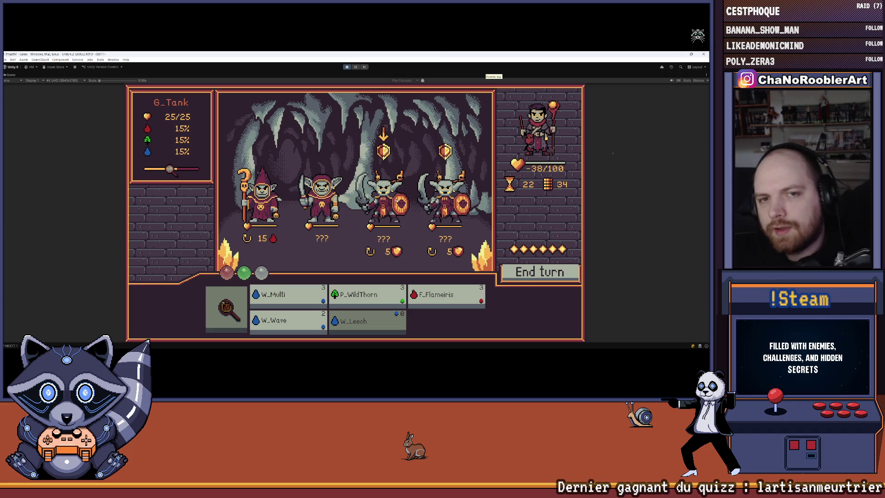
mouse_move(433, 295)
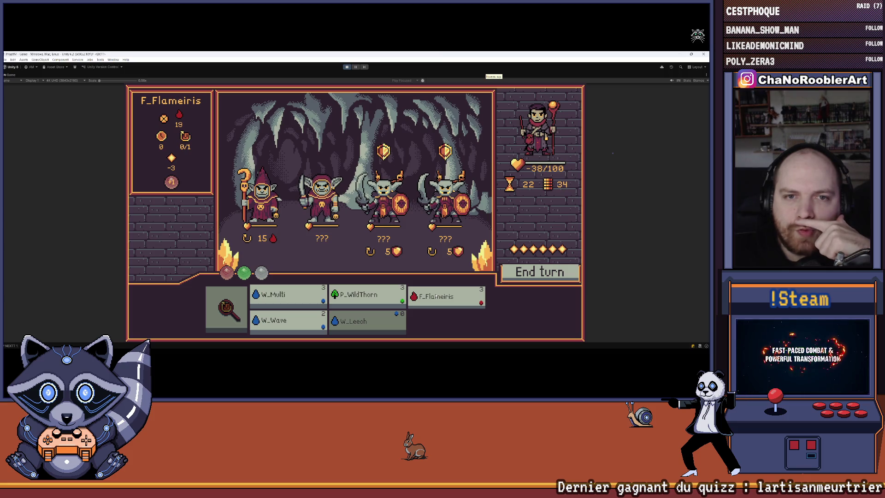
click(435, 297)
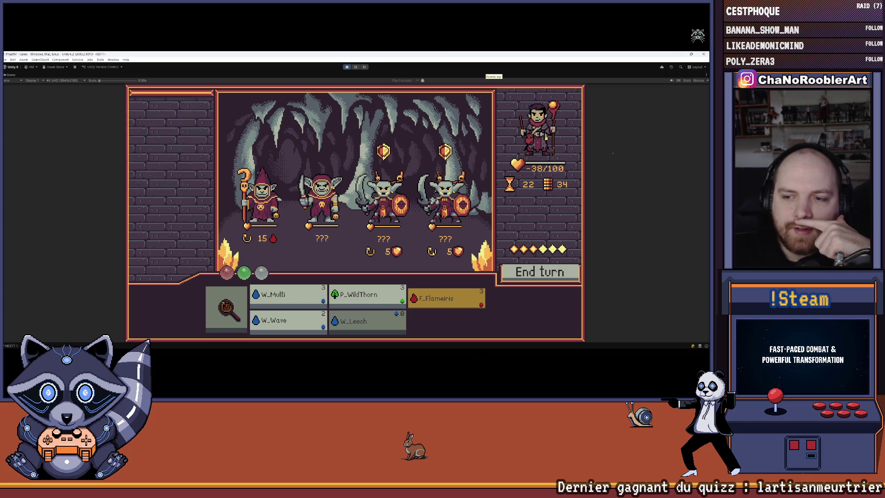
click(388, 159)
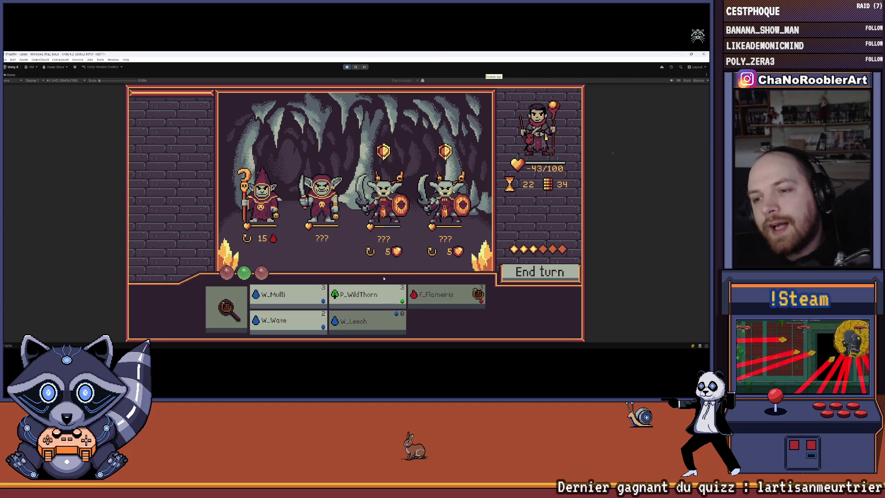
Cast W_Multi on G_Tank and W_Leech on the shield goblin, then end the turn
mouse_move(295, 315)
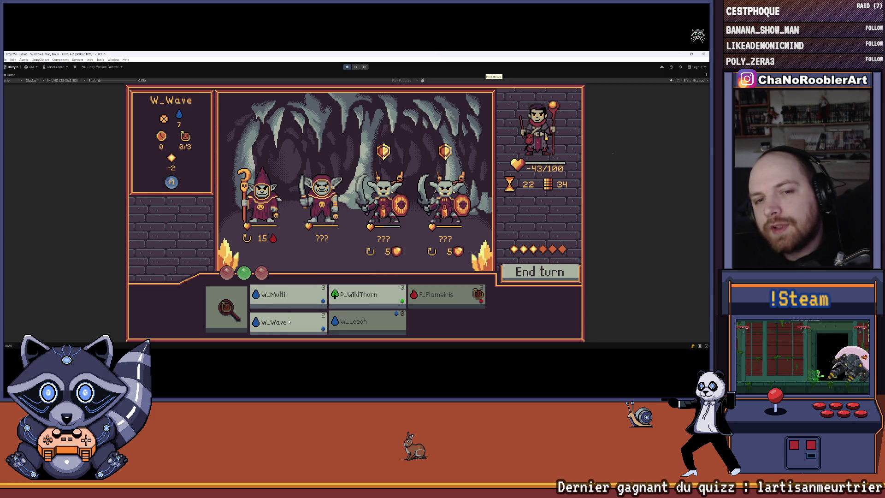
click(291, 302)
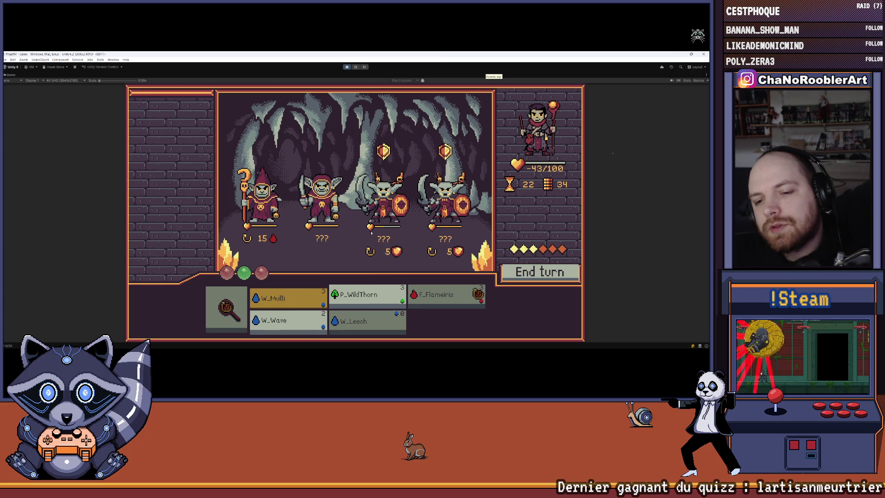
click(388, 209)
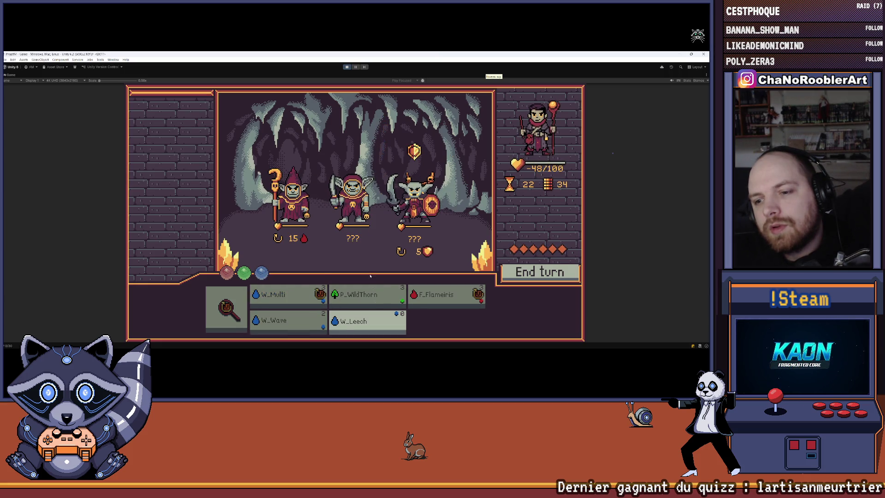
click(367, 321)
click(413, 203)
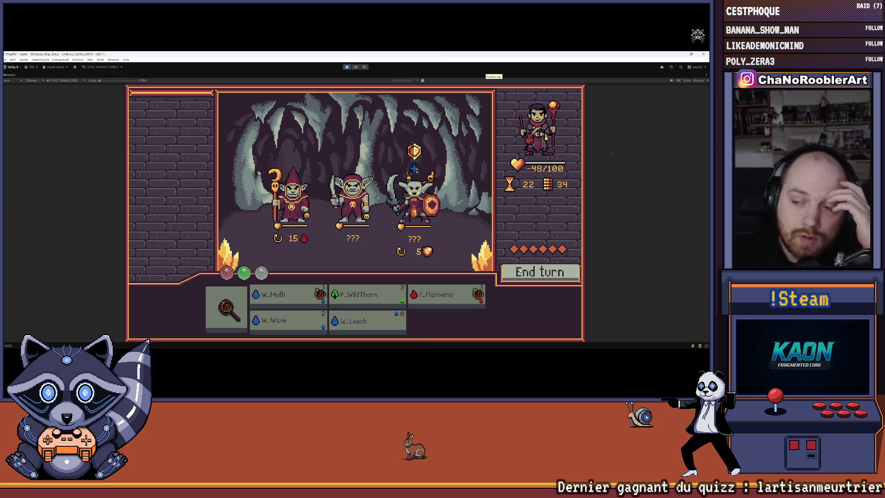
click(519, 271)
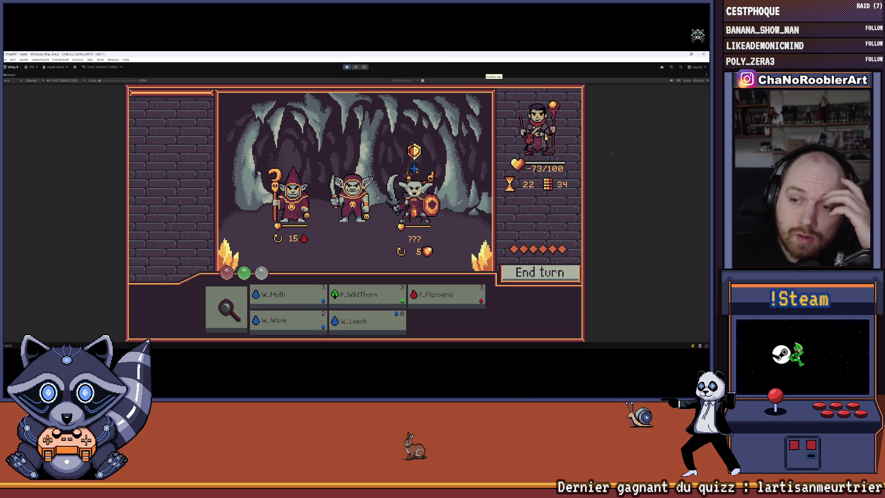
Analyze the shield goblin's stats and intent
mouse_move(306, 217)
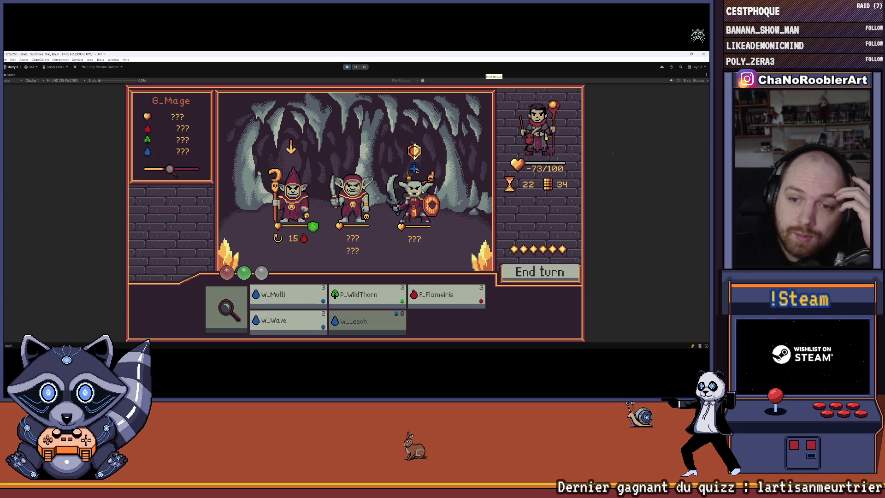
click(226, 308)
click(413, 201)
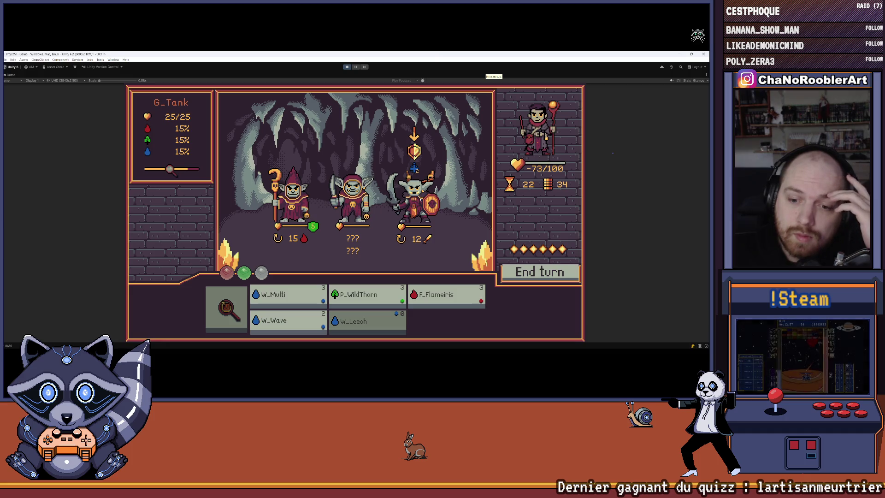
mouse_move(292, 332)
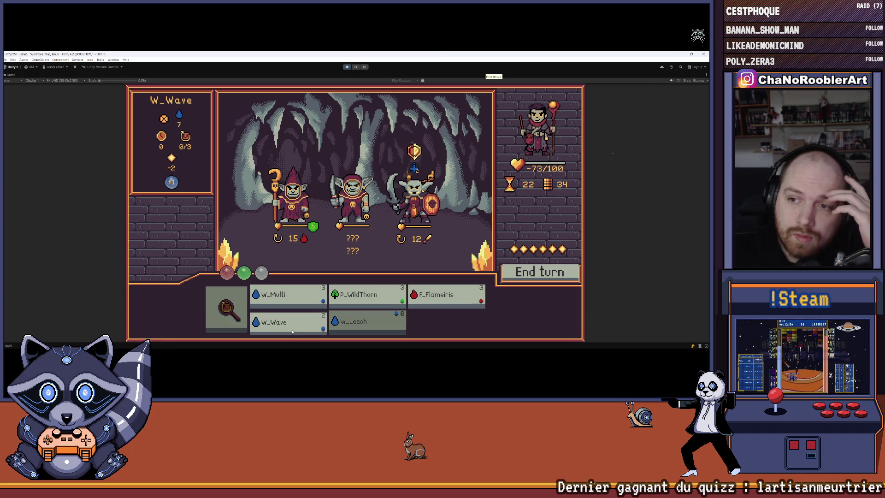
mouse_move(410, 210)
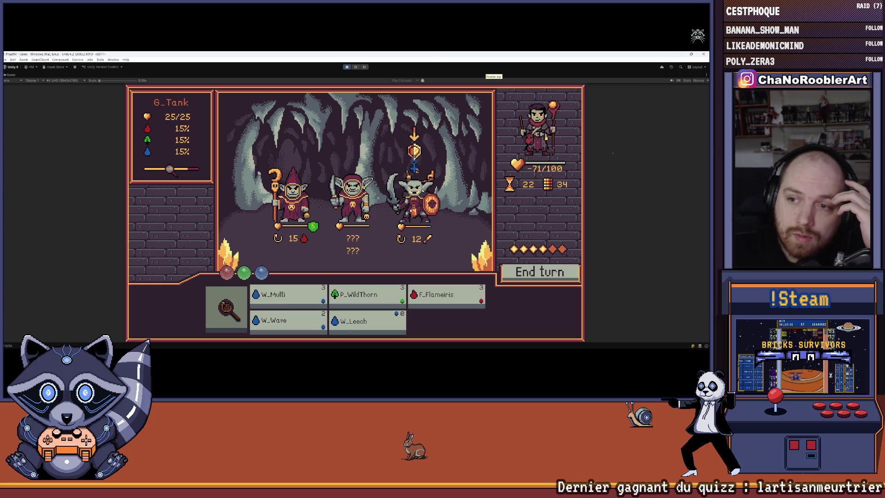
Finish the shield goblin with two W_Wave casts and return to the hub after Victoire
click(367, 321)
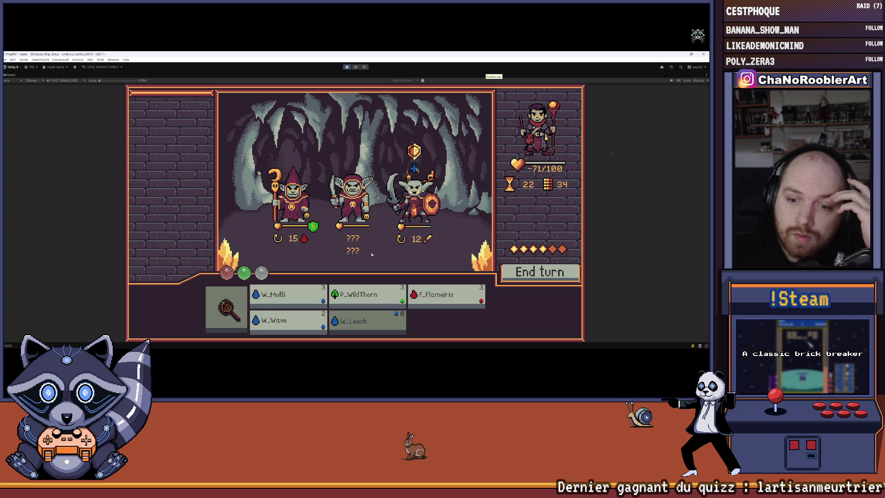
click(288, 321)
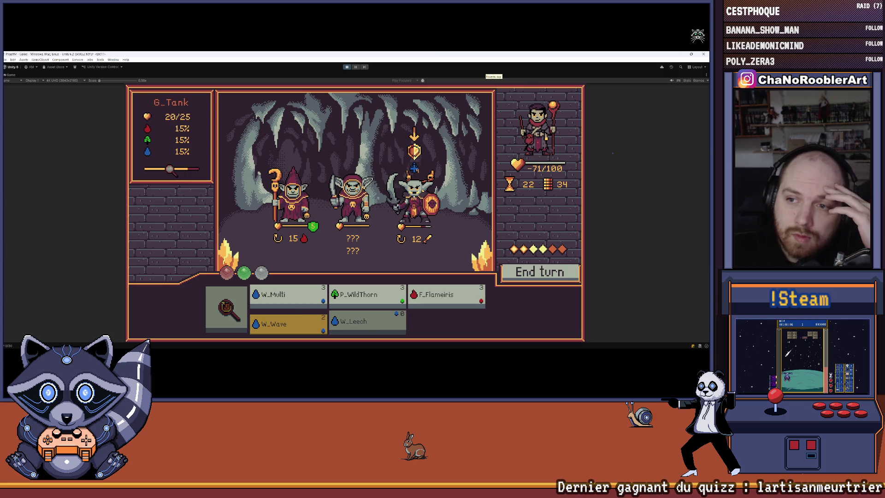
click(413, 212)
click(368, 323)
click(288, 323)
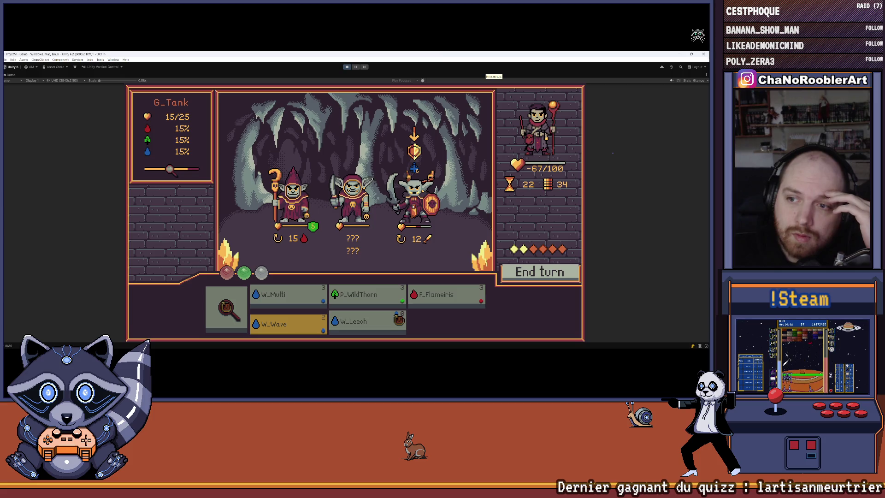
click(414, 202)
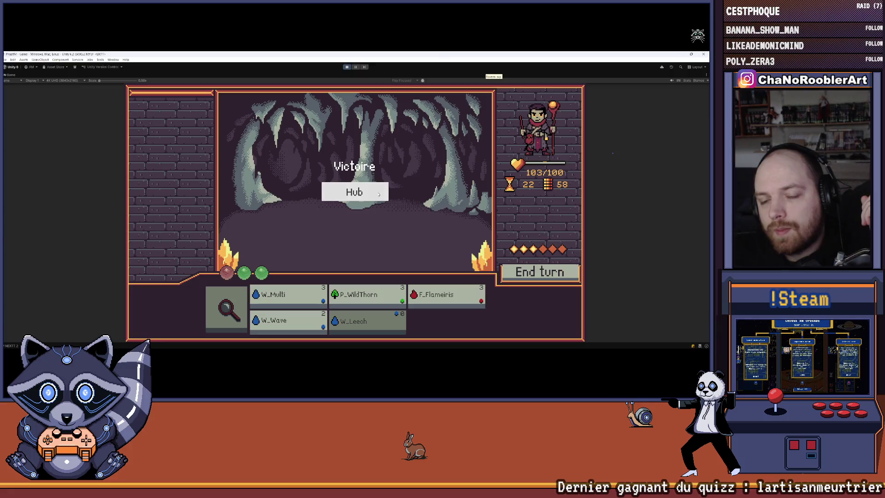
click(378, 194)
click(334, 226)
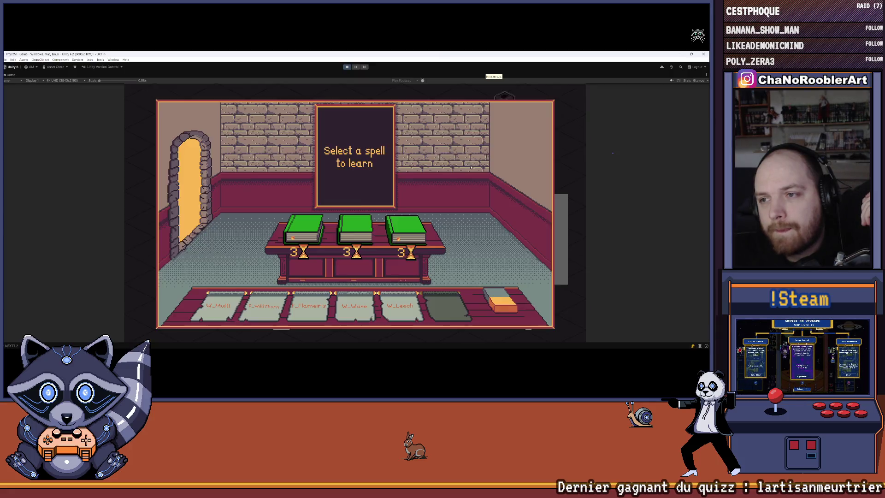
Learn P_Weak from the spell books, return to the hub, and start the chosen mission
click(335, 228)
click(208, 212)
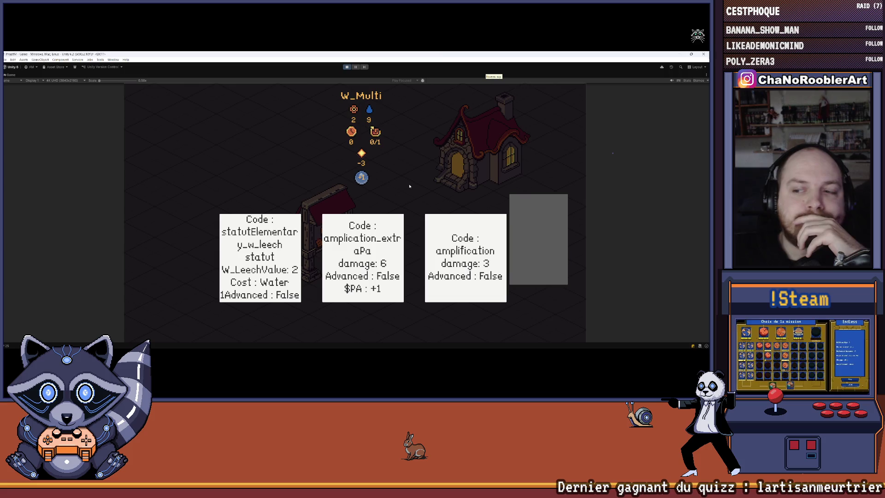
click(284, 254)
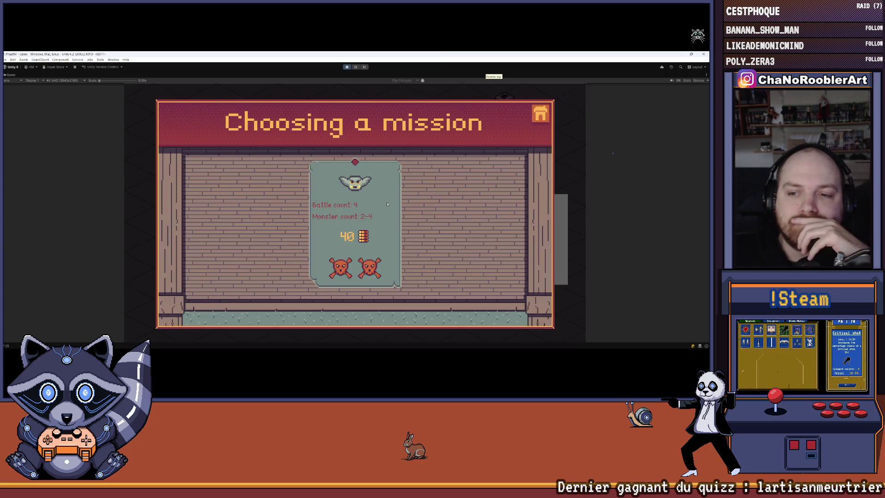
click(387, 204)
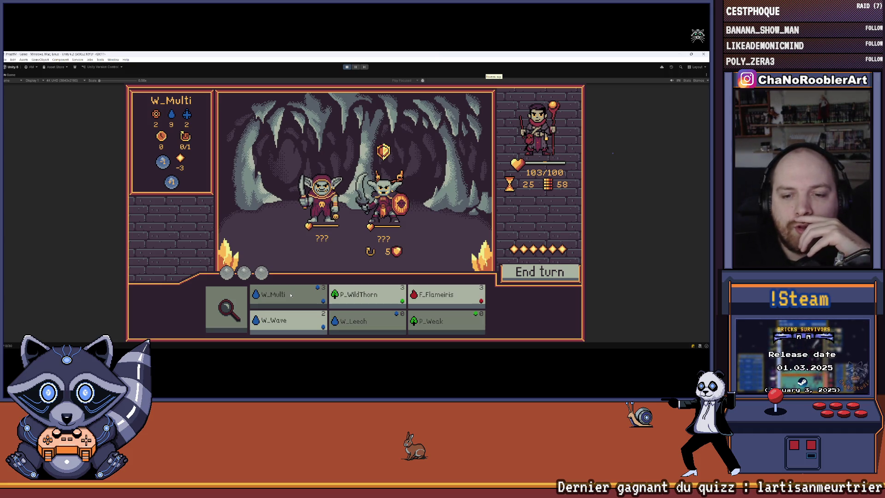
Cast W_Wave on the left goblin and W_Multi on the right goblin, then end the turn
click(285, 325)
click(325, 208)
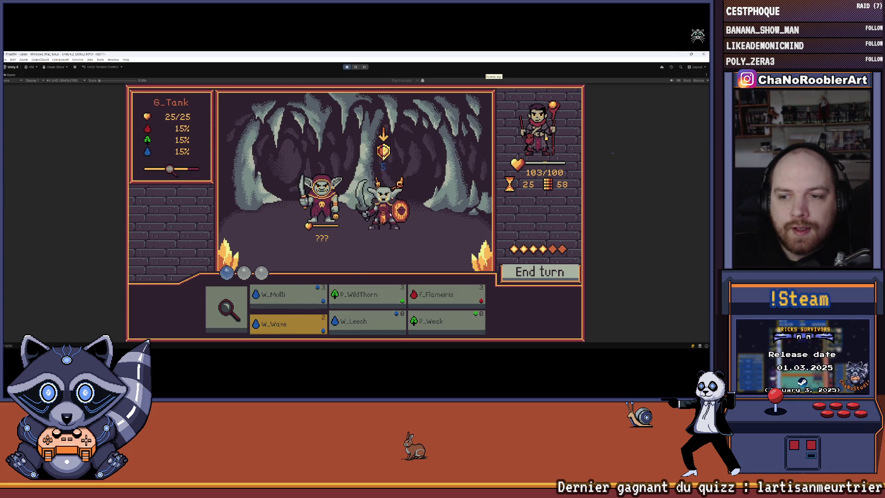
click(288, 297)
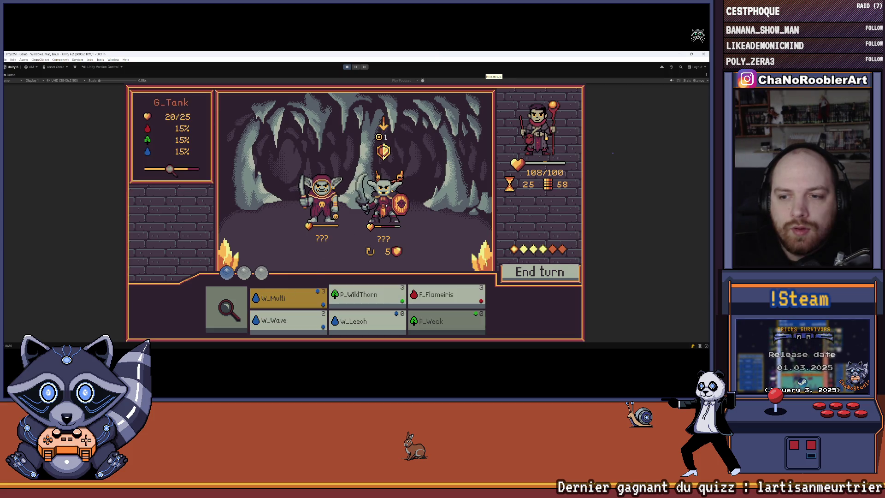
click(429, 234)
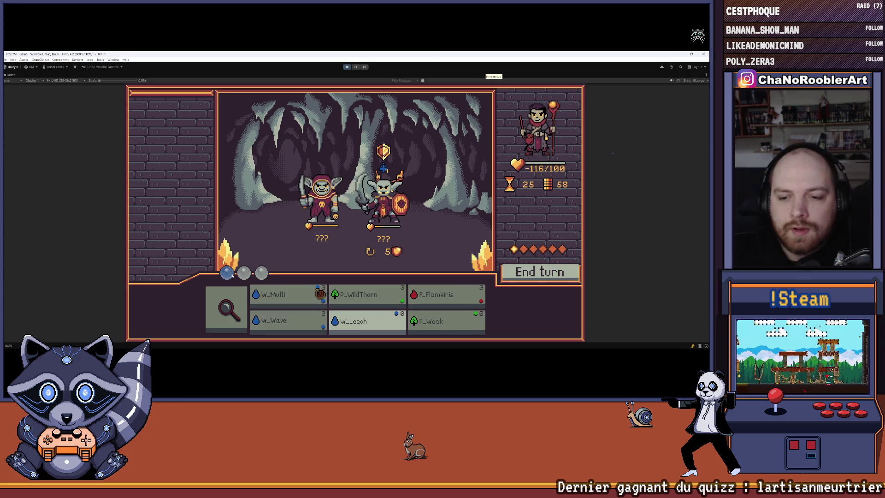
click(368, 322)
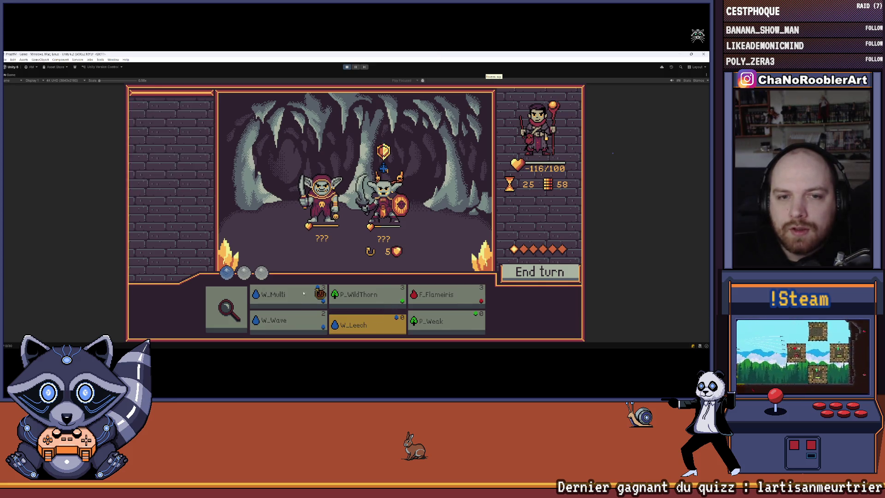
click(272, 290)
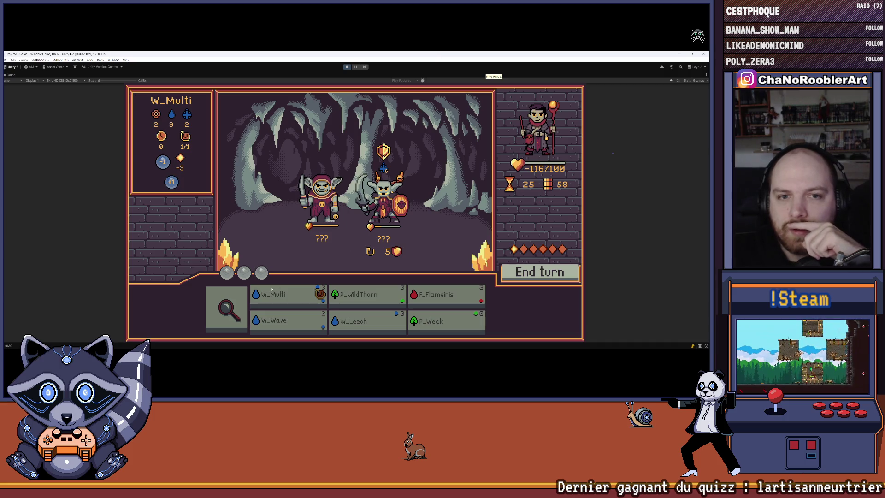
key(space)
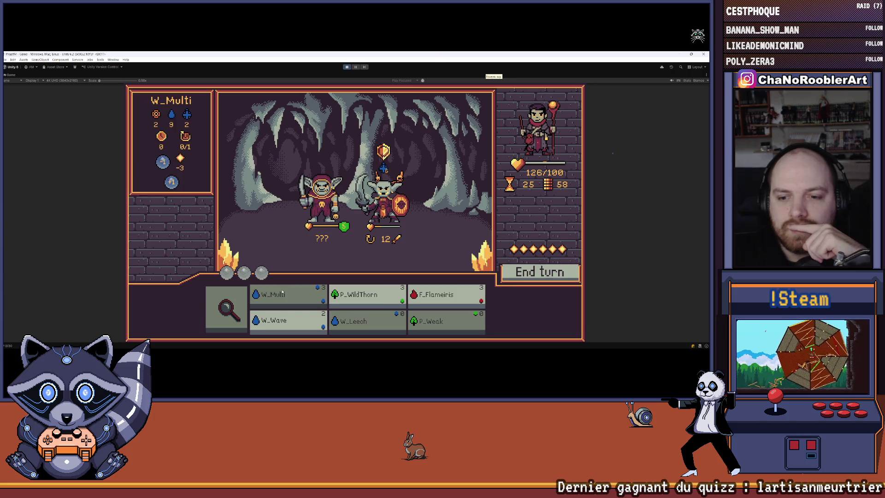
Kill the right goblin with W_Wave and W_Multi, defeat the G_Thief, and continue to the next wave
click(275, 320)
click(316, 235)
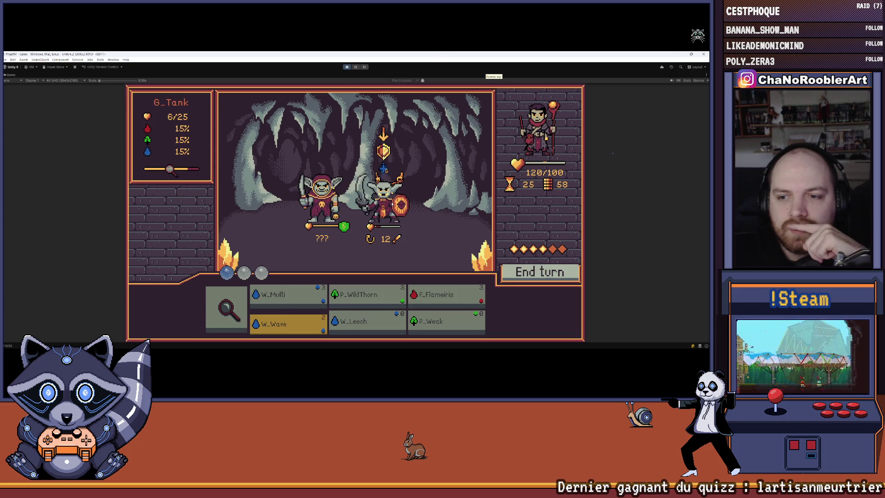
click(276, 297)
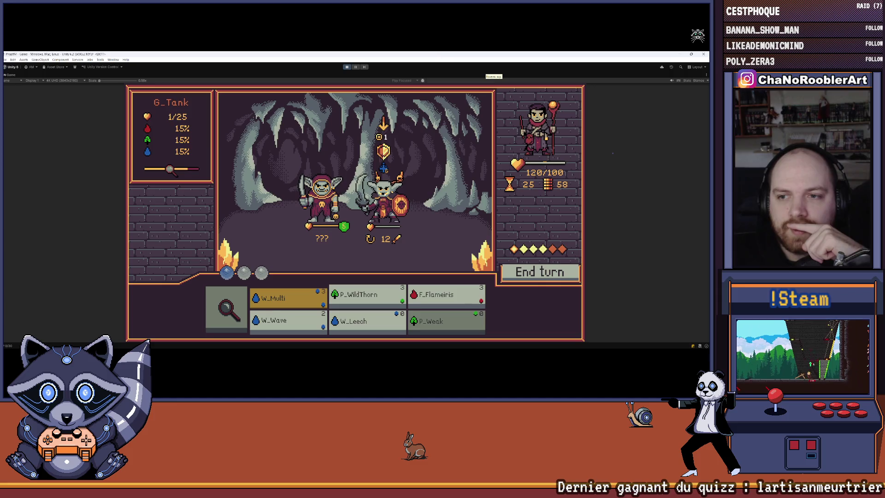
click(385, 195)
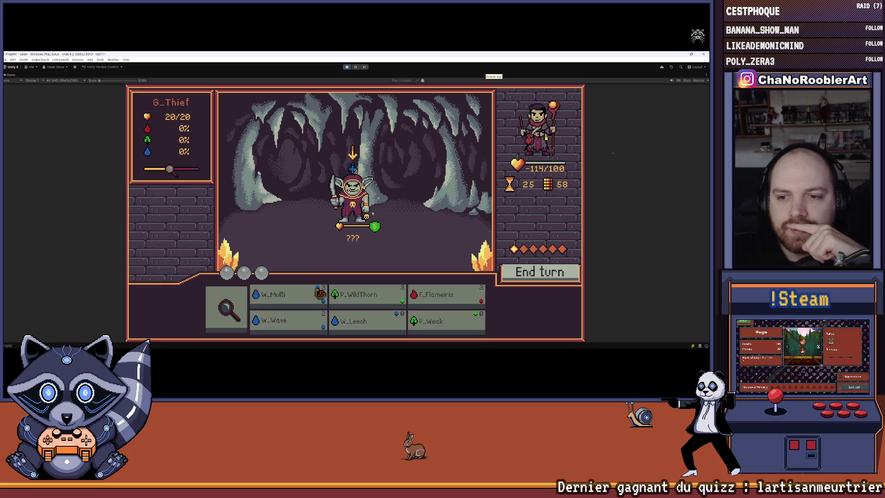
click(526, 273)
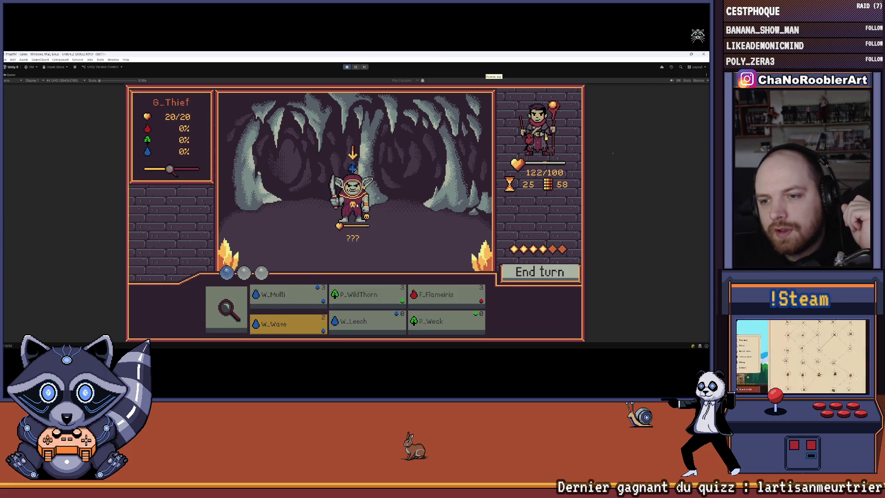
click(304, 300)
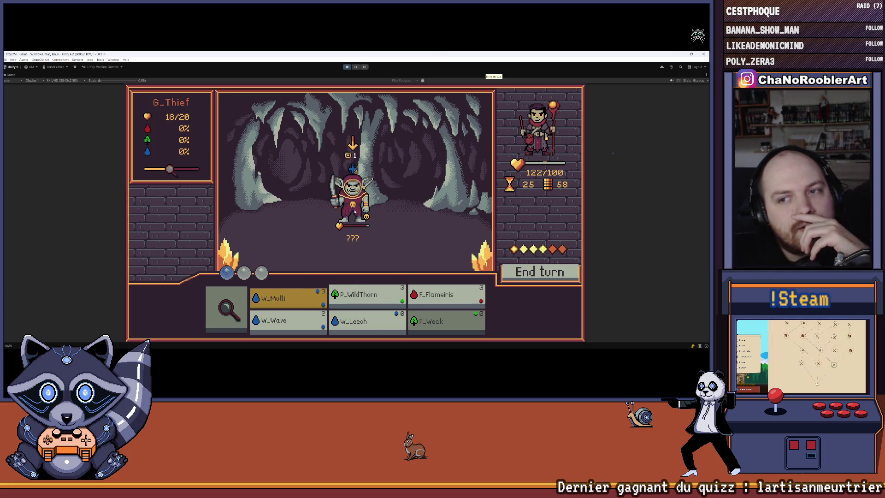
click(354, 210)
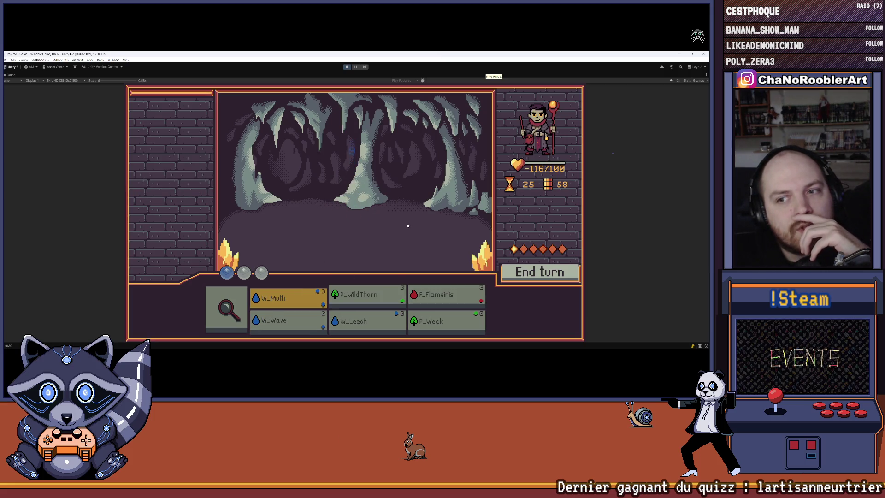
click(404, 198)
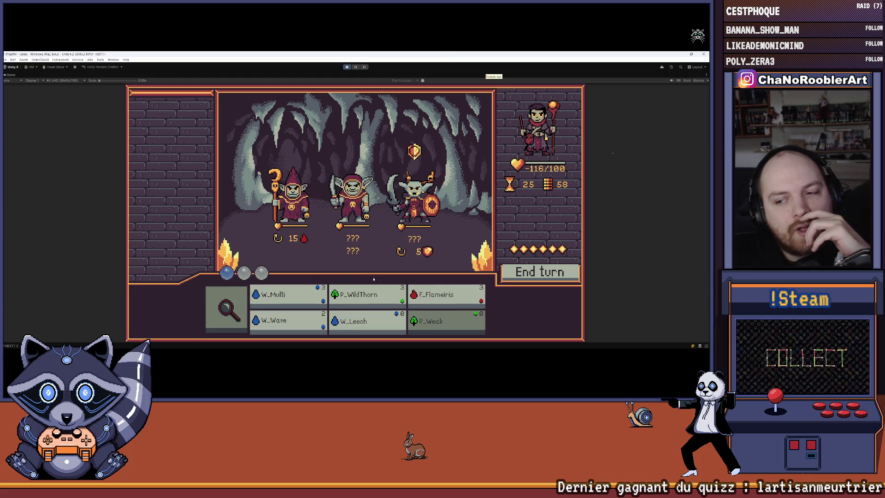
Cast W_Wave and W_Leech on the shielded goblin
mouse_move(442, 297)
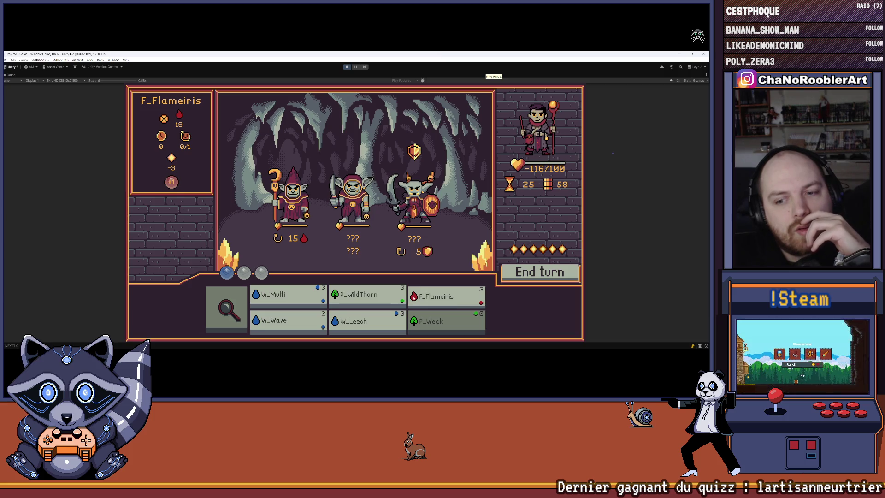
click(367, 323)
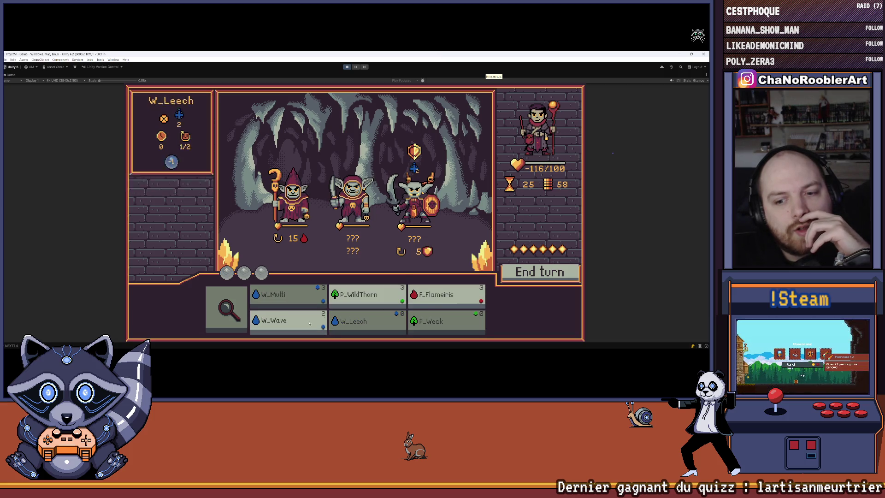
click(288, 321)
click(408, 210)
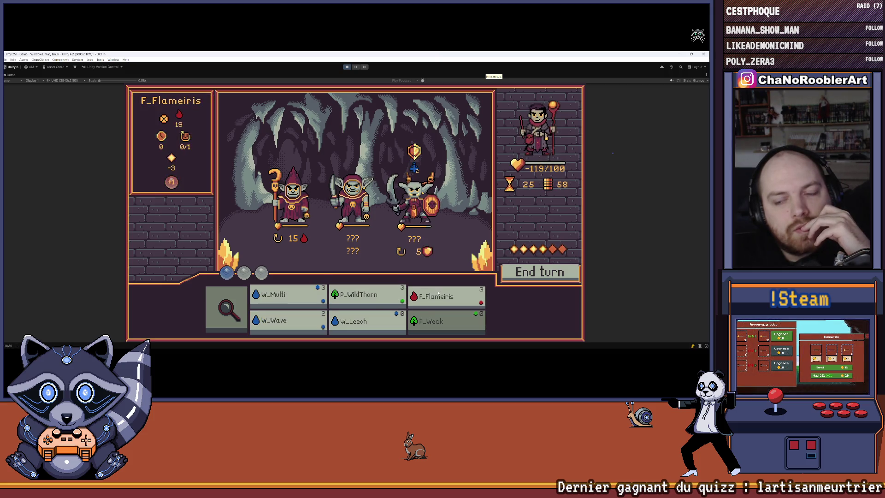
click(444, 297)
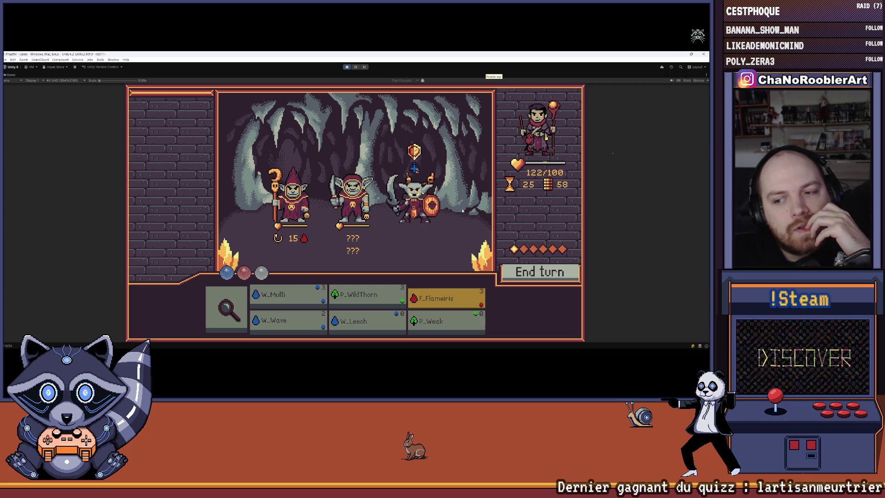
click(367, 322)
click(416, 217)
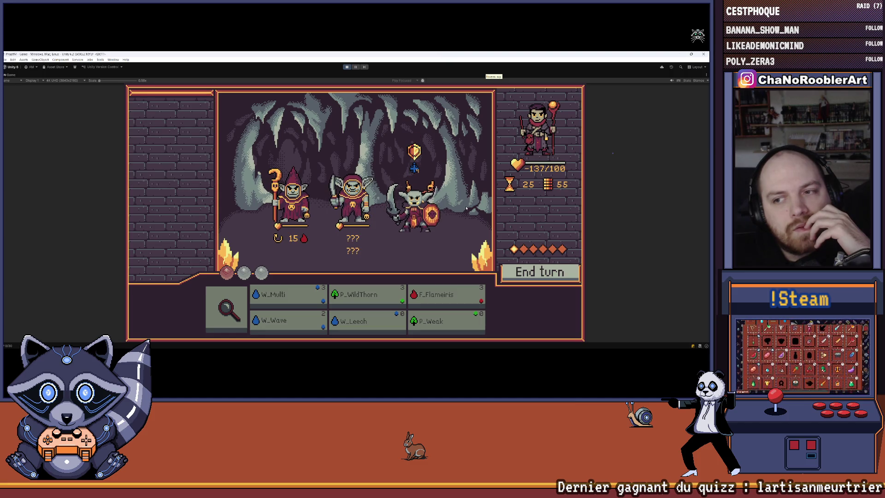
Hit the mage goblin with W_Wave and P_Weak, play P_WildThorn, and continue to the next wave
click(366, 297)
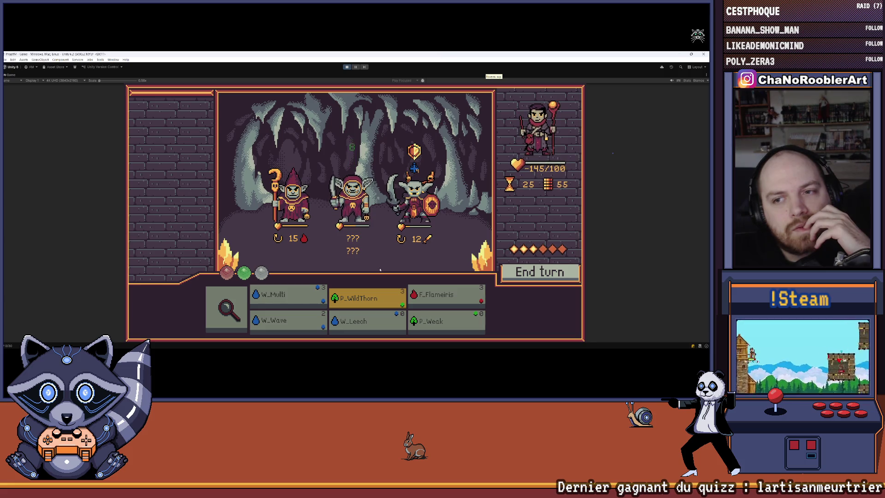
click(288, 323)
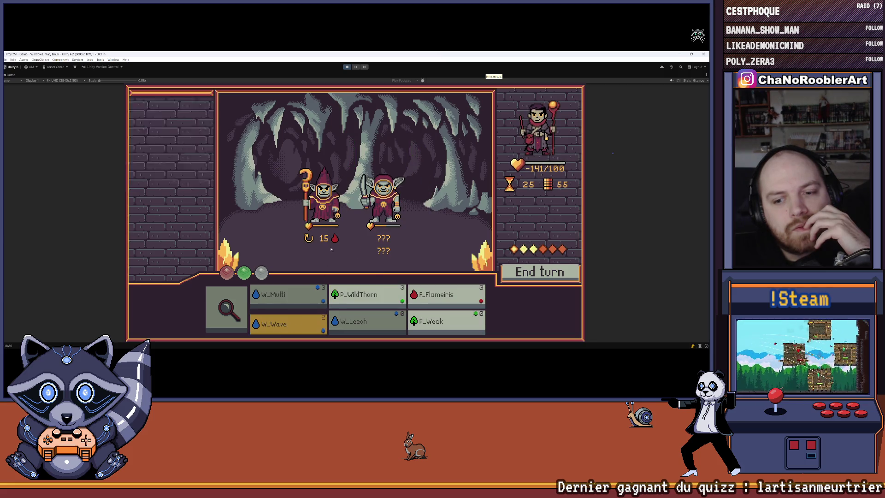
click(333, 215)
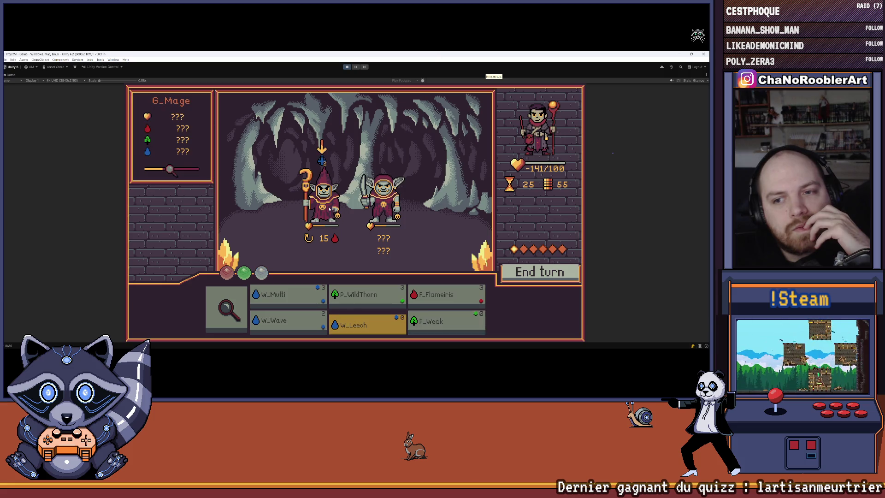
click(438, 323)
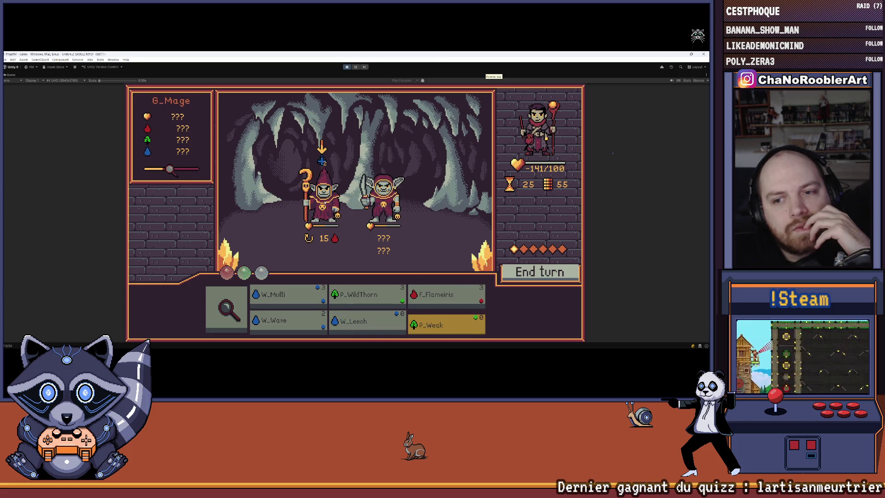
click(325, 202)
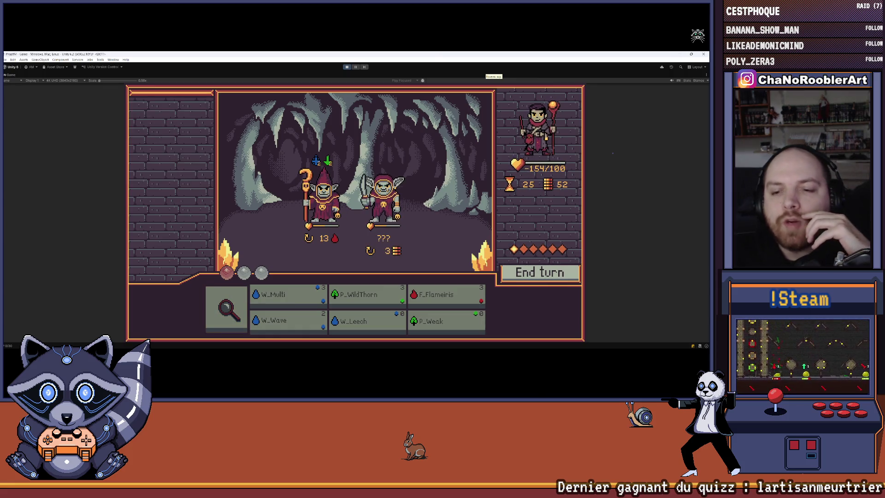
click(367, 297)
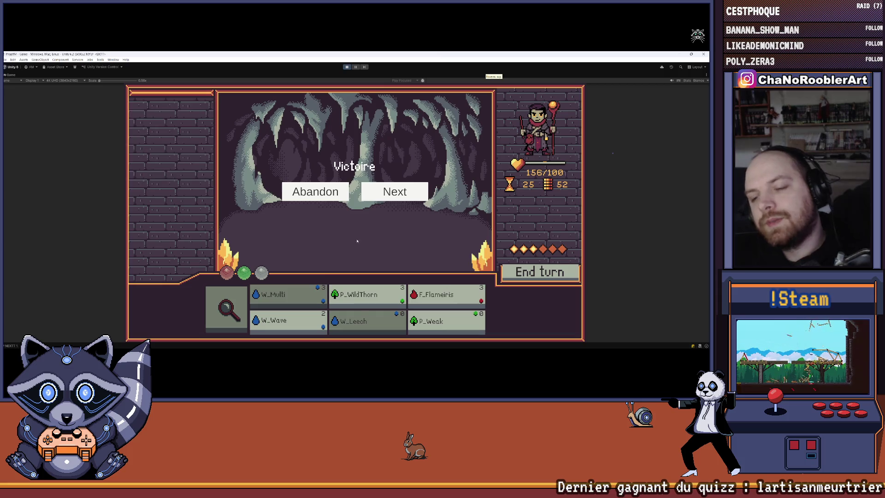
click(407, 191)
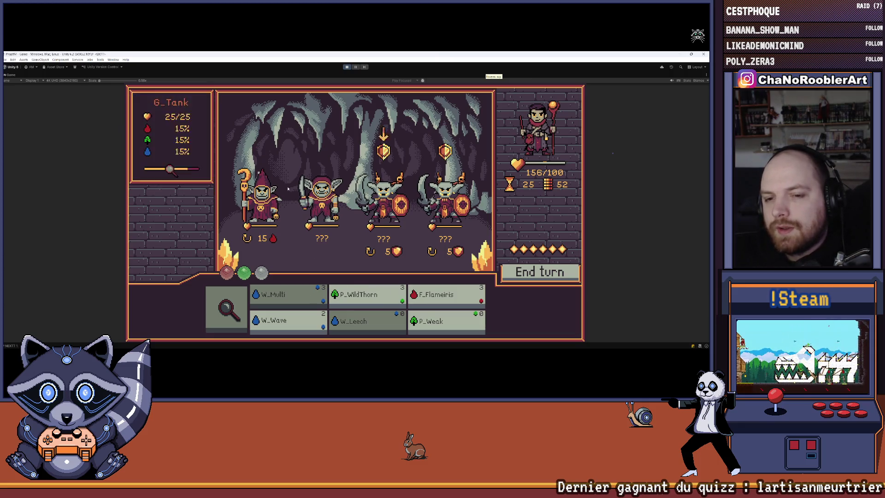
Reveal the second goblin's intent and weaken the fourth goblin's attack from 12 to 10 with P_Weak
click(226, 308)
click(323, 226)
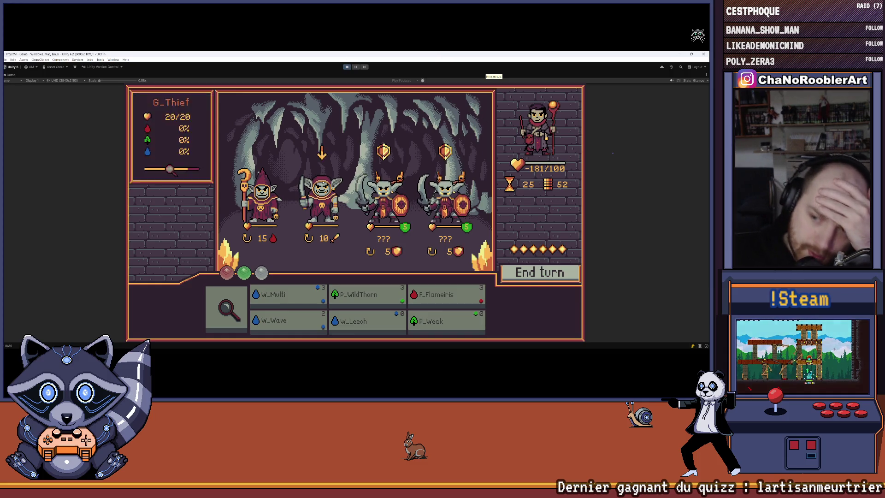
click(365, 298)
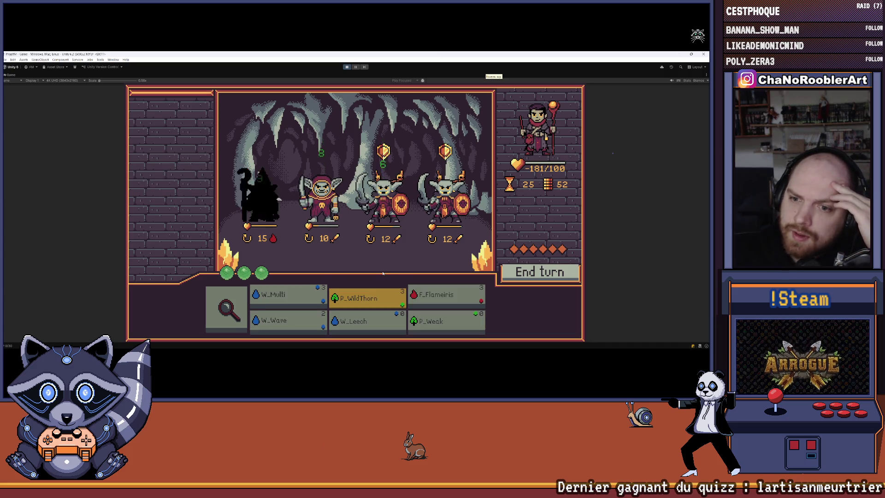
click(446, 321)
click(444, 202)
Analyze a goblin, cast F_Flameiris on the third goblin and P_Weak on the shield goblin
click(226, 310)
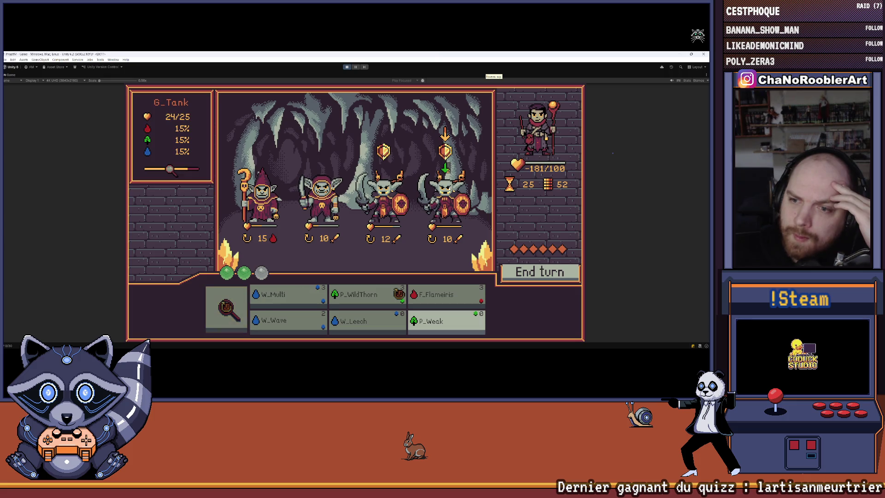
click(472, 151)
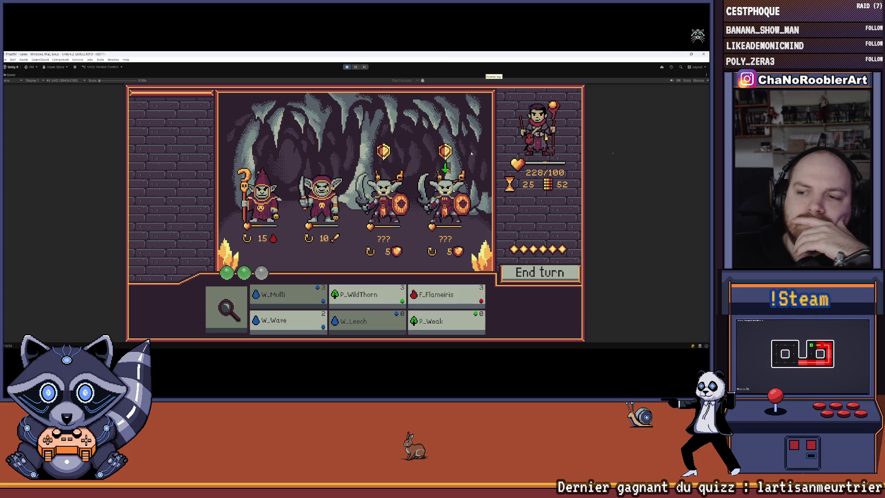
click(446, 297)
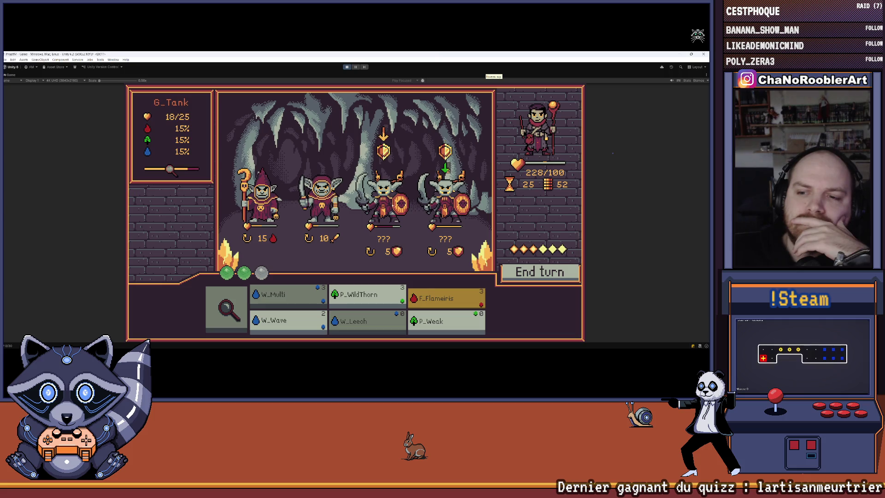
click(382, 198)
click(367, 298)
mouse_move(393, 254)
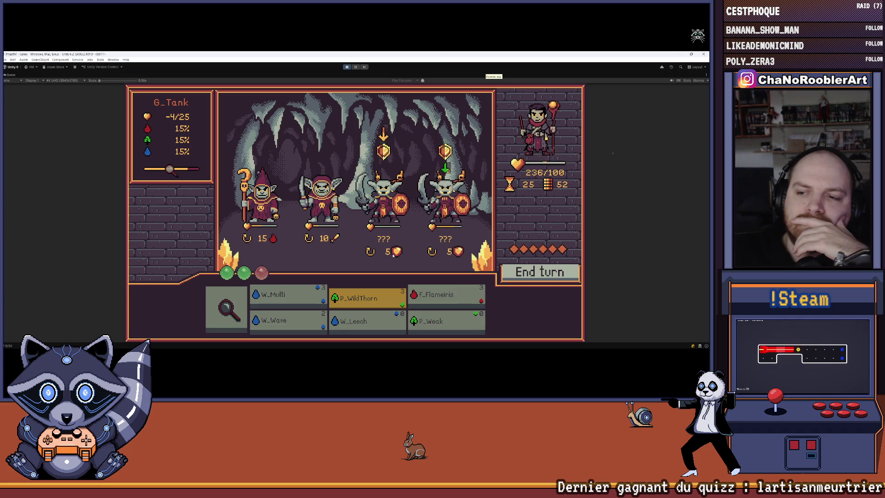
key(6)
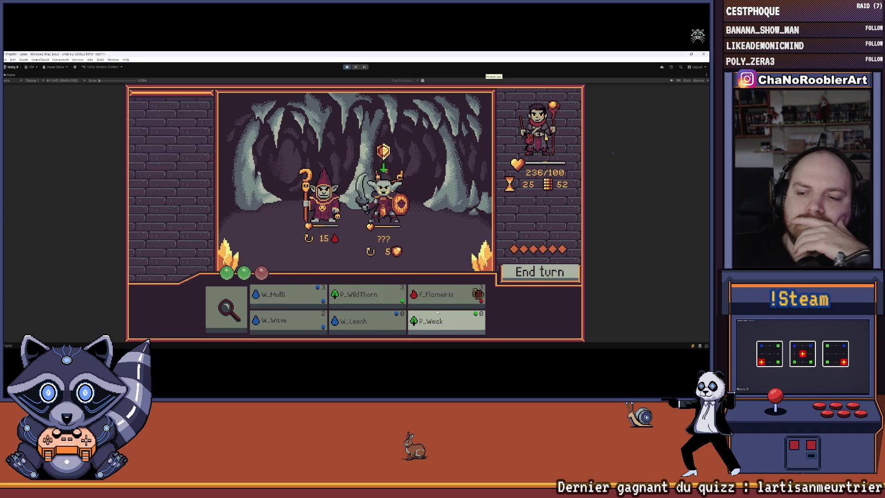
click(389, 209)
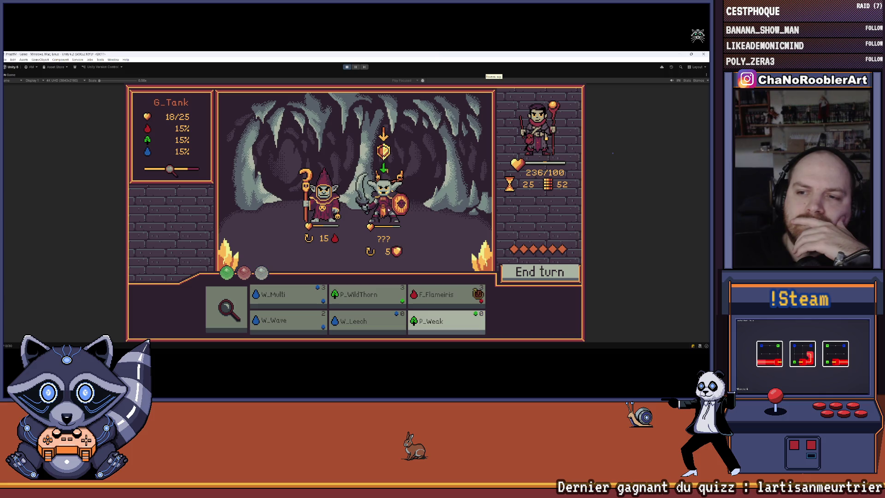
Reveal the shield goblin's intent and cast W_Leech on it
click(226, 308)
click(383, 212)
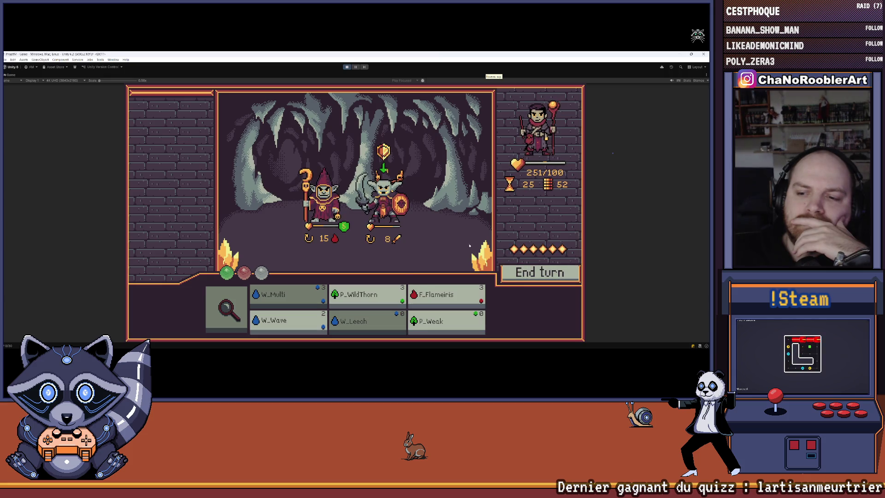
mouse_move(439, 296)
mouse_move(370, 216)
mouse_move(302, 305)
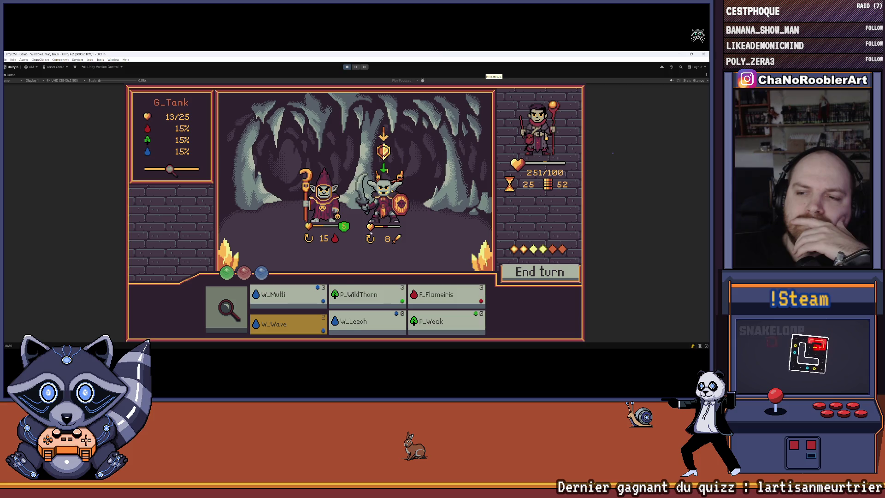
click(367, 322)
click(380, 203)
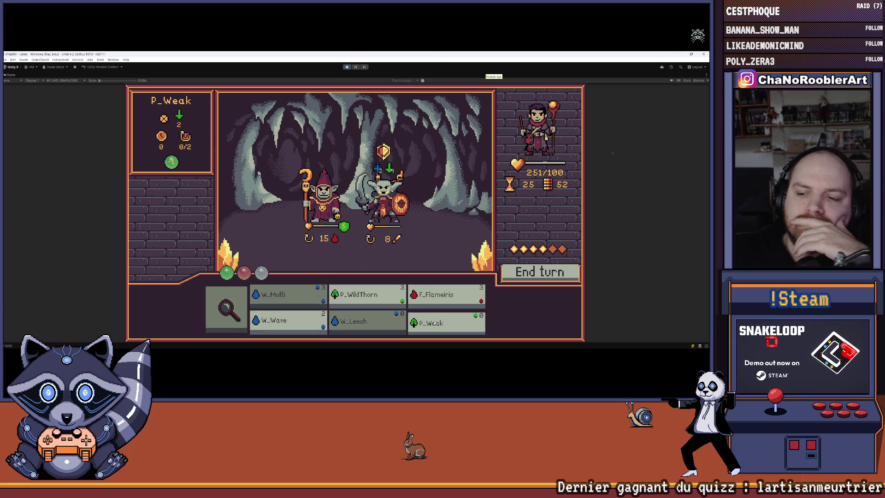
Weaken the shield goblin's attack from 8 to 6, hit it with W_Wave, then play P_WildThorn
click(446, 322)
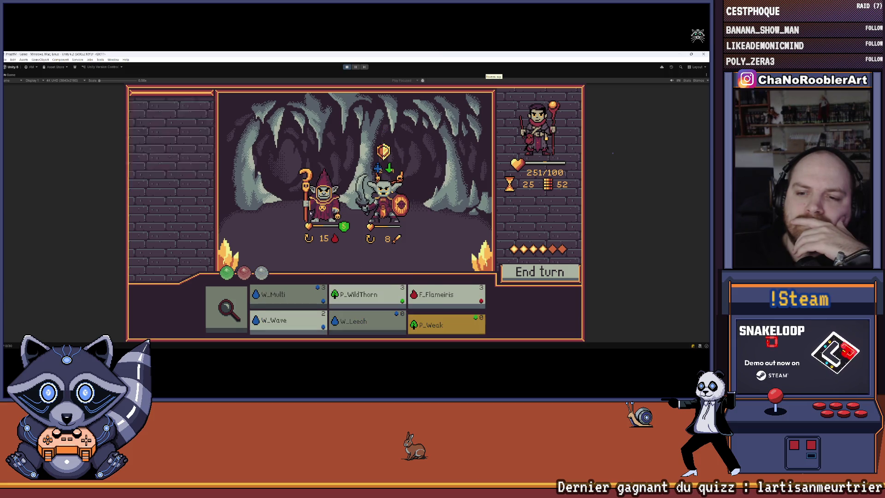
click(380, 203)
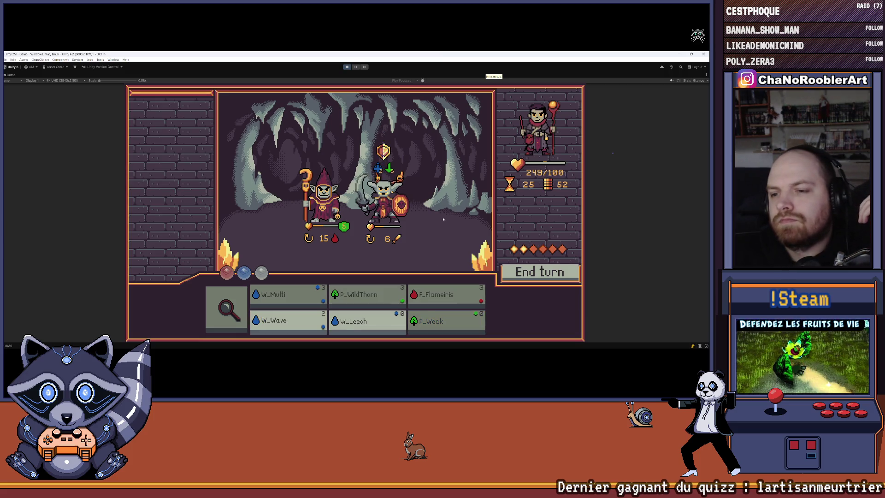
click(288, 323)
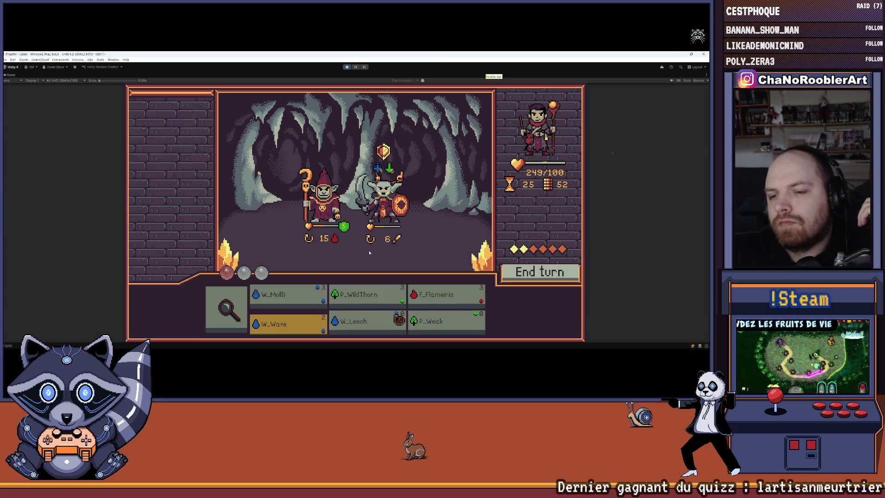
click(406, 219)
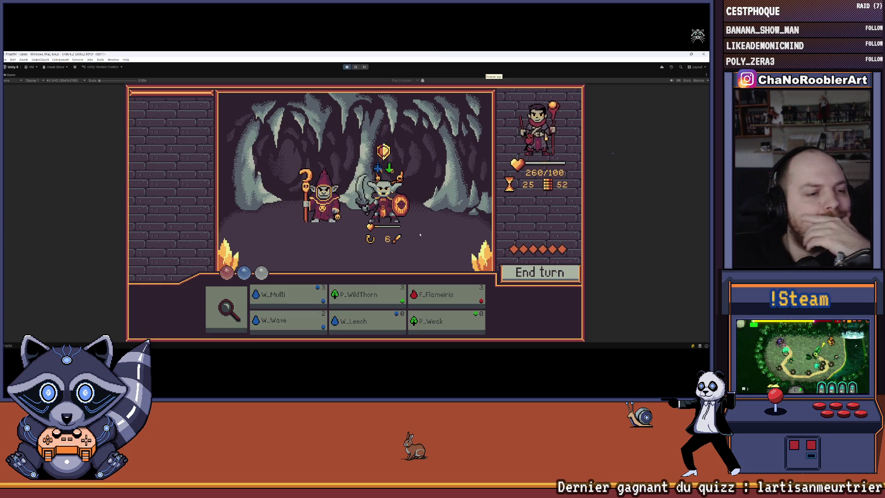
click(446, 298)
click(368, 298)
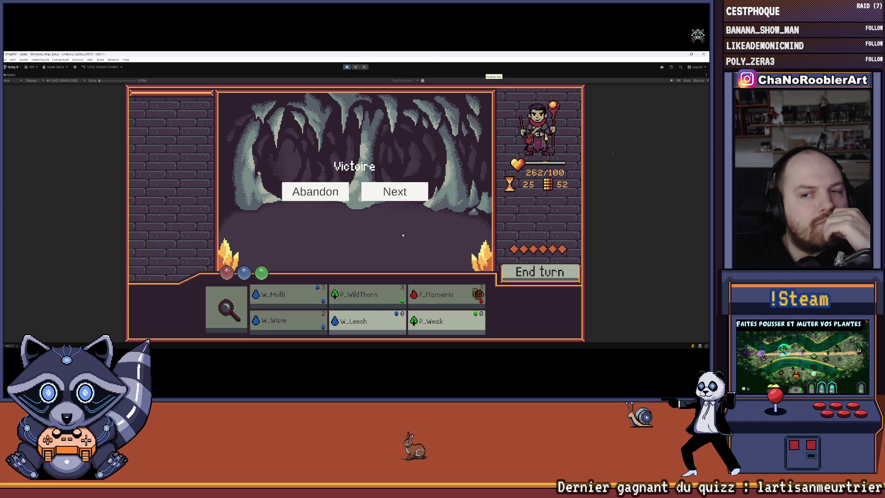
Start the next battle, leech the right goblin, cut its attack from 5 to 3, then select P_WildThorn
click(395, 191)
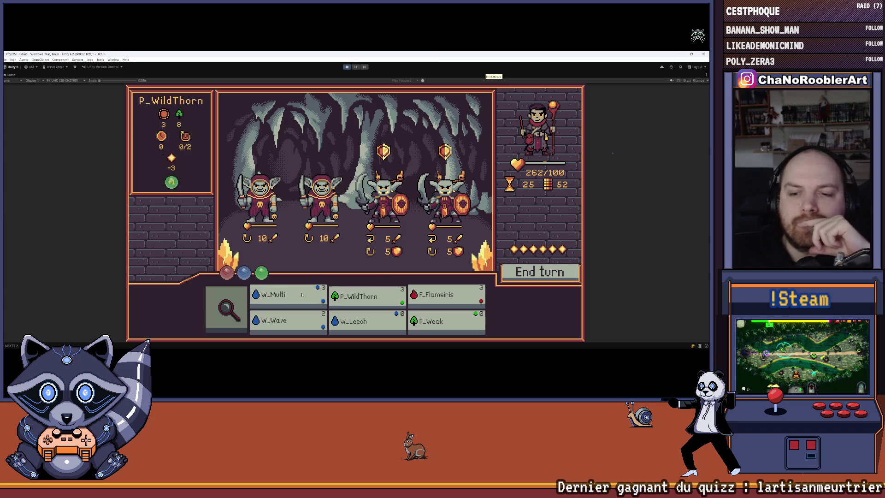
click(379, 328)
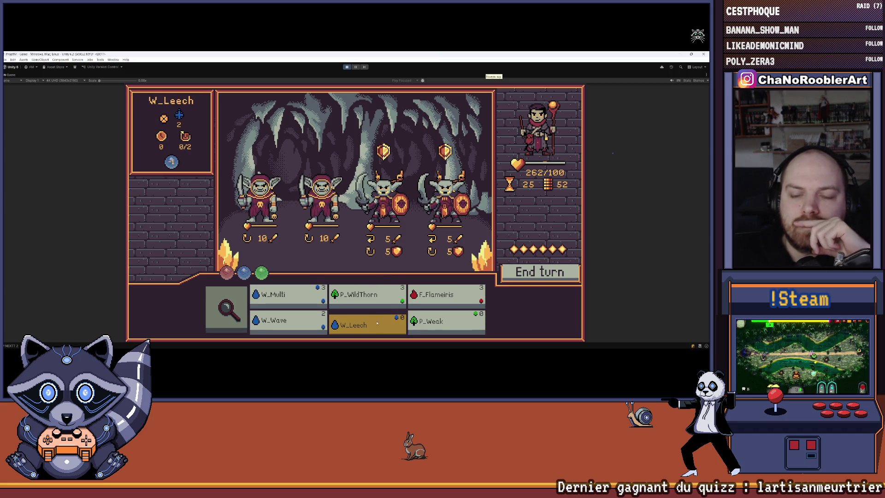
click(405, 220)
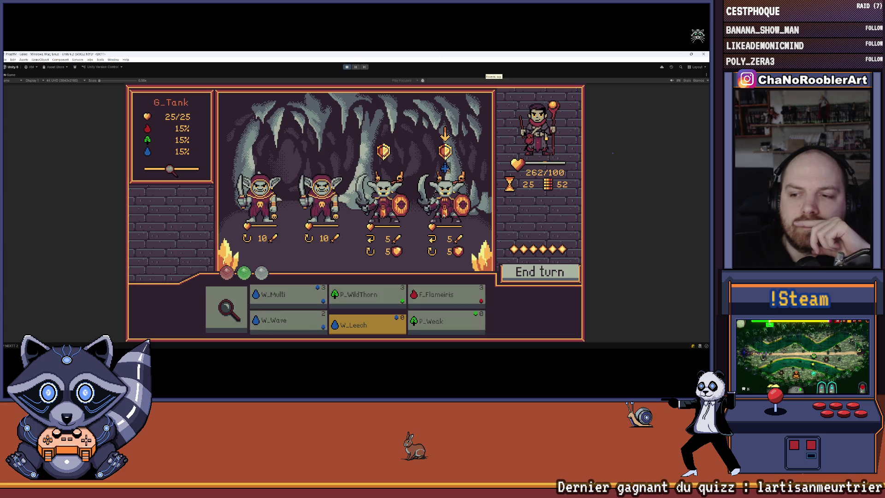
click(446, 321)
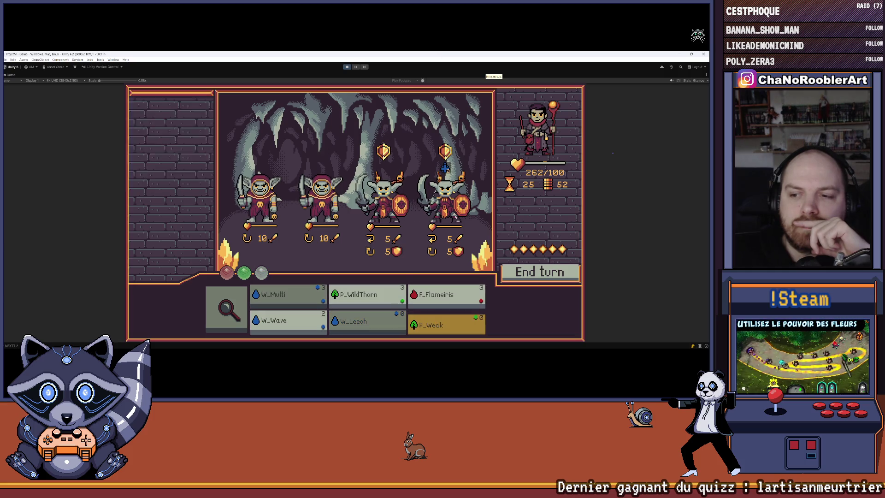
click(445, 202)
click(446, 297)
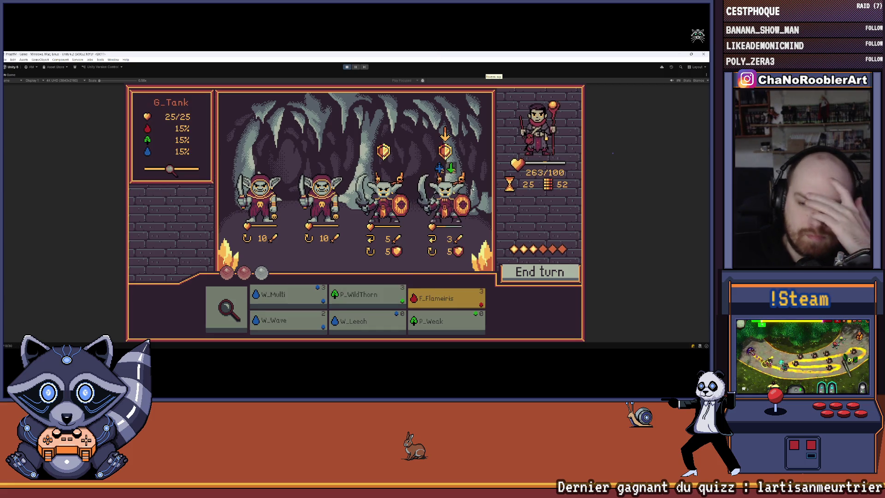
click(367, 297)
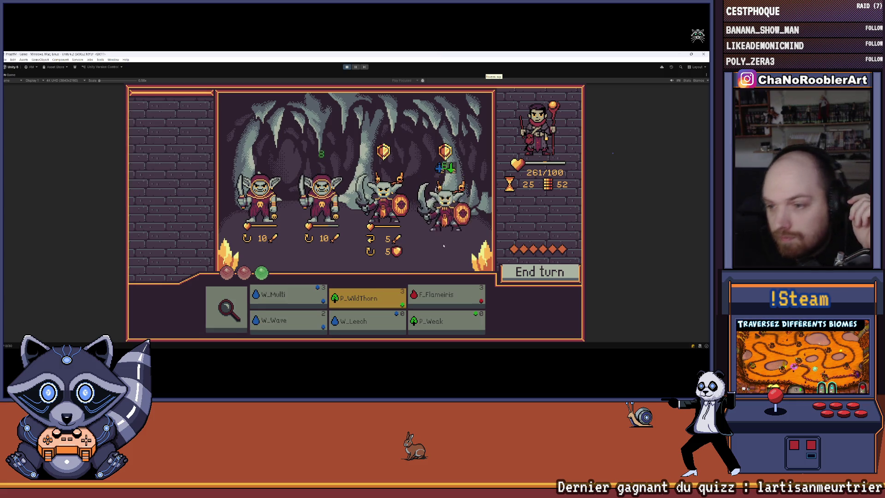
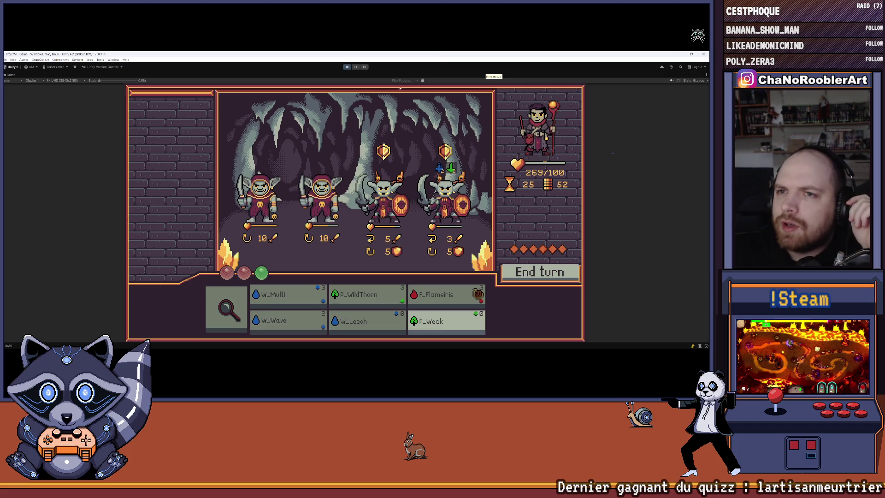
Stop Play mode and save the current scene
click(347, 67)
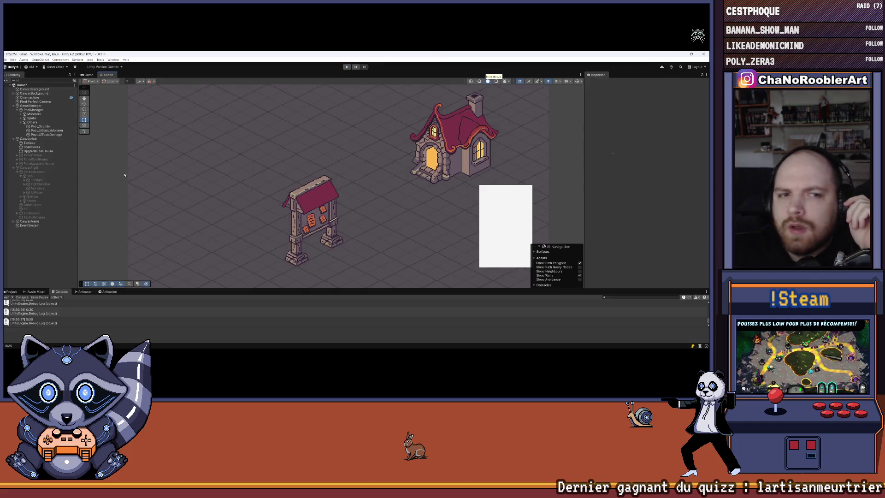
click(6, 60)
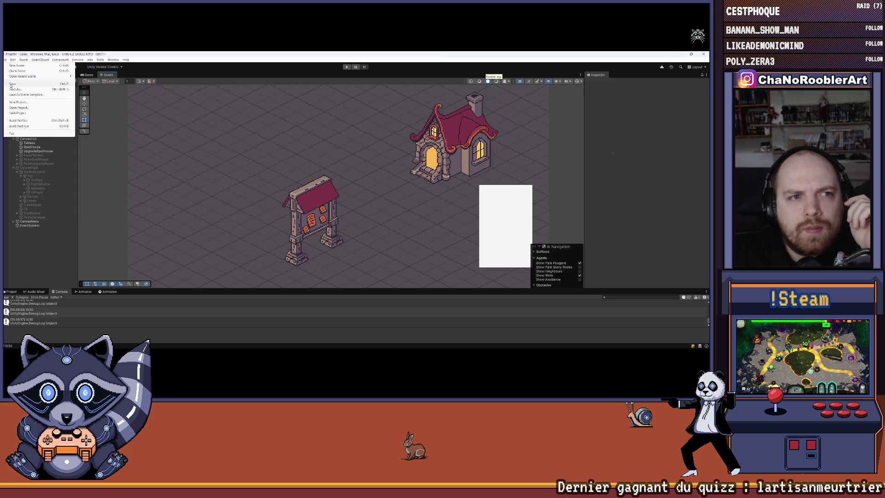
click(11, 85)
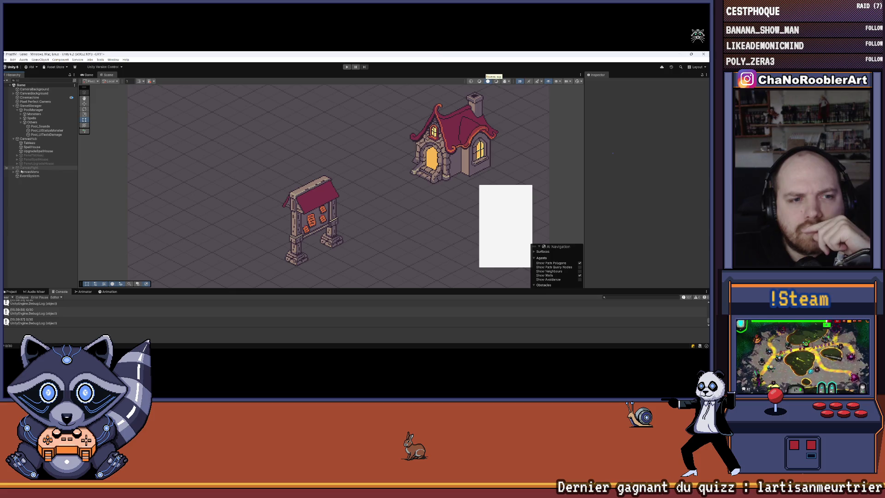
Enable the CanvasFight combat interface in the Inspector
click(598, 83)
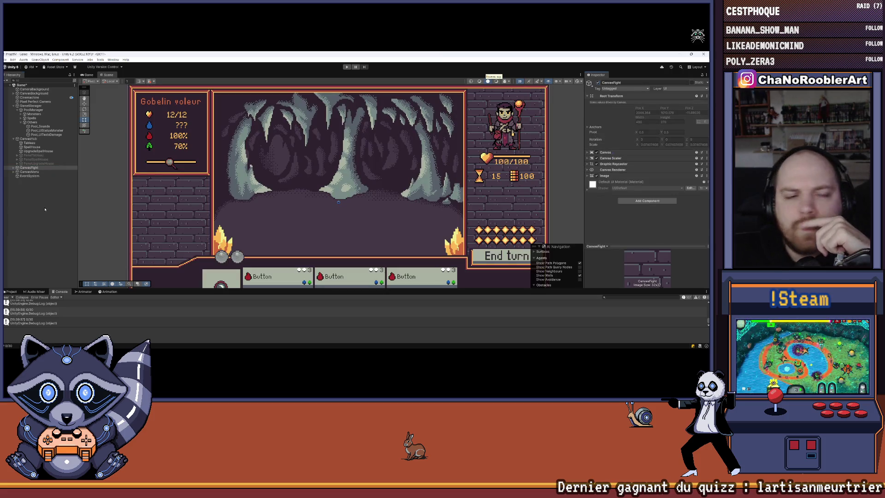
scroll(471, 155, up, 5)
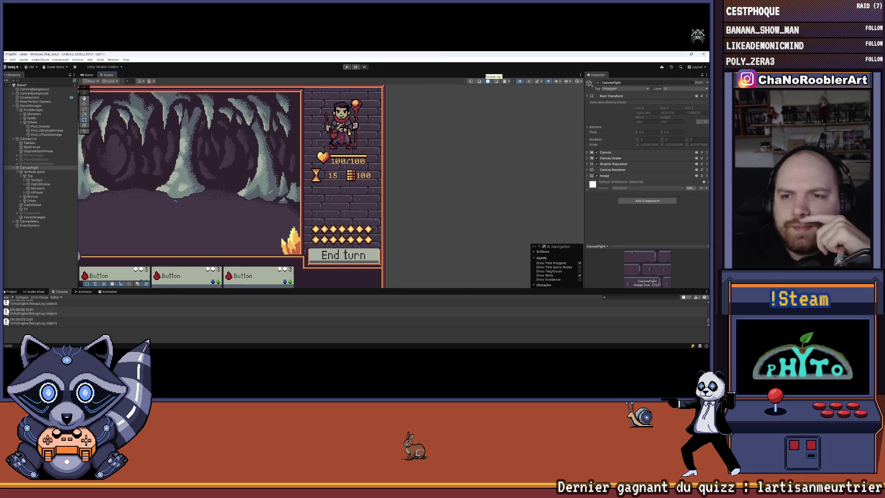
scroll(323, 166, down, 2)
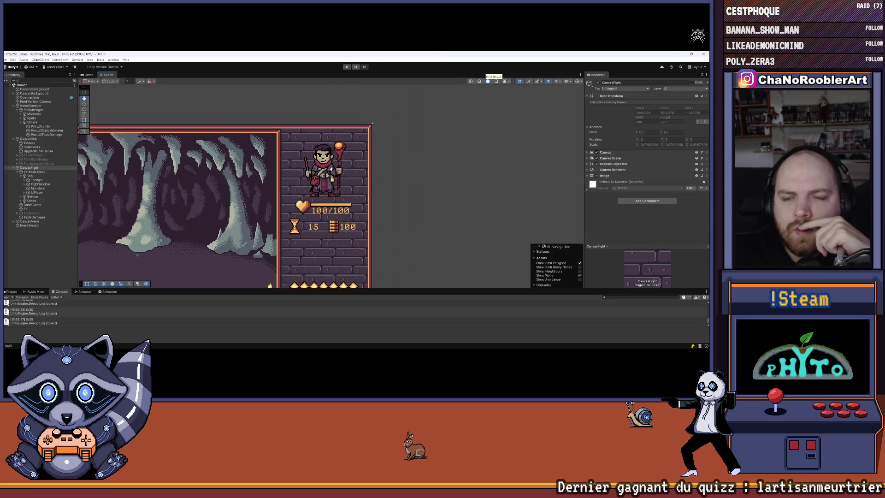
scroll(374, 212, down, 1)
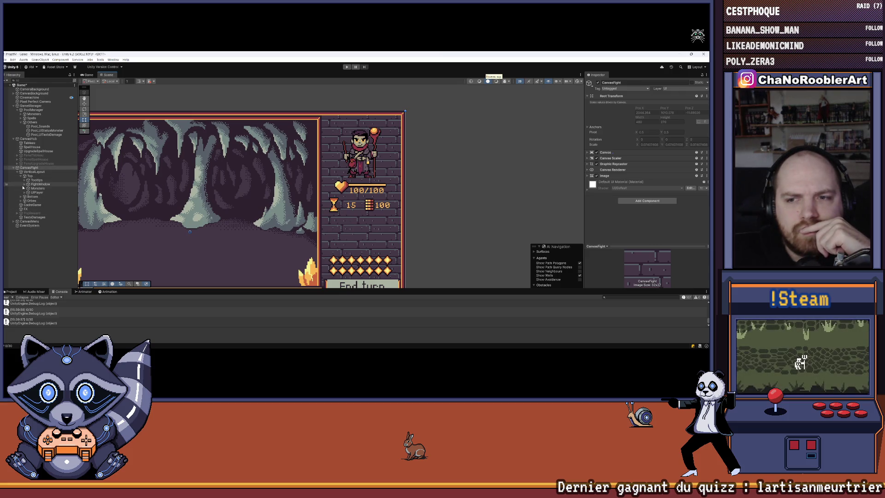
Inspect the Orbes, PAs and Relics groups, then pan to the enemy panel and spell buttons
click(27, 201)
click(22, 201)
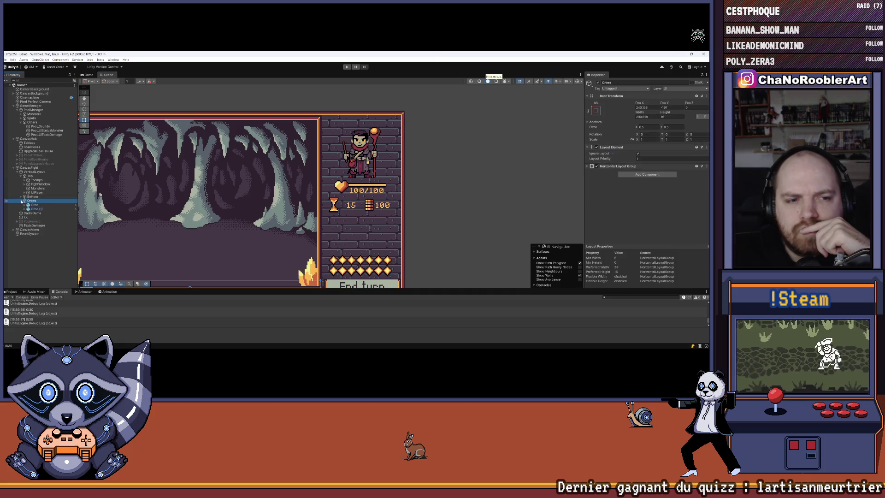
key(f)
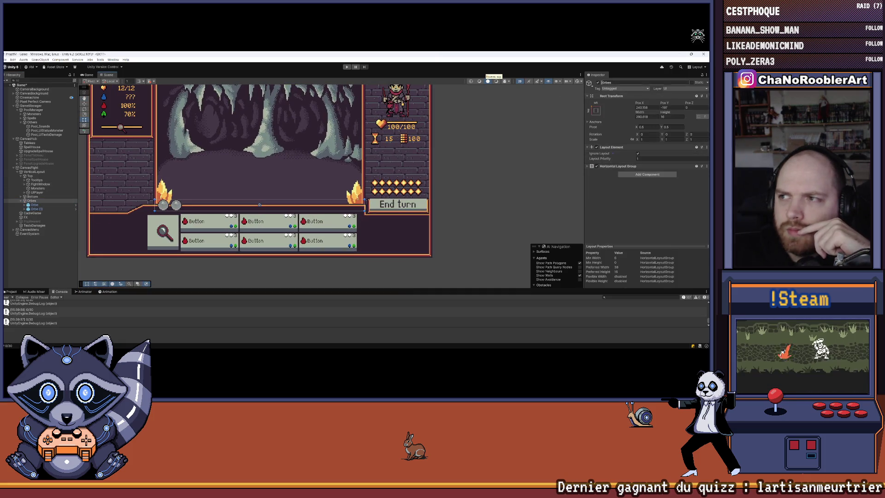
scroll(413, 126, up, 5)
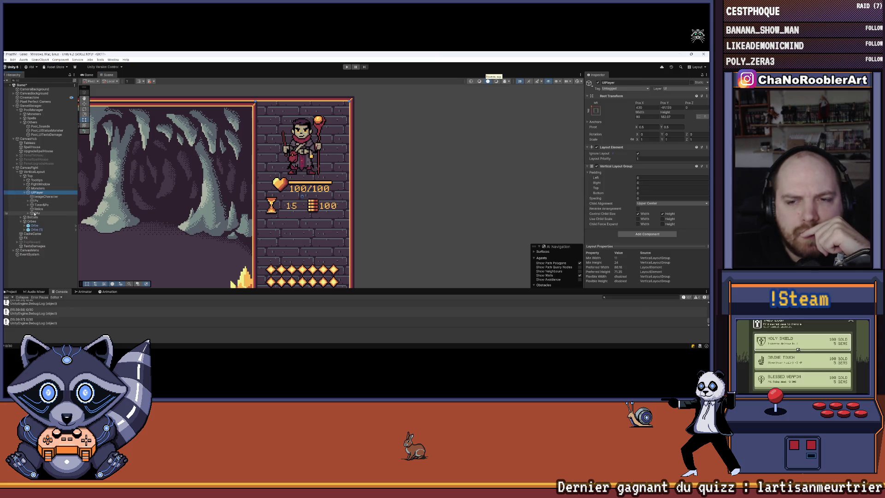
click(36, 213)
click(37, 209)
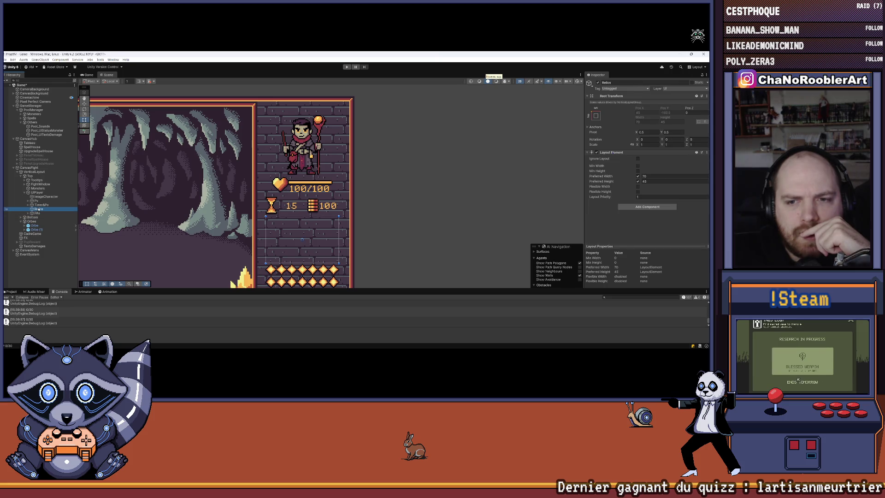
scroll(155, 214, down, 2)
drag(156, 214, 289, 209)
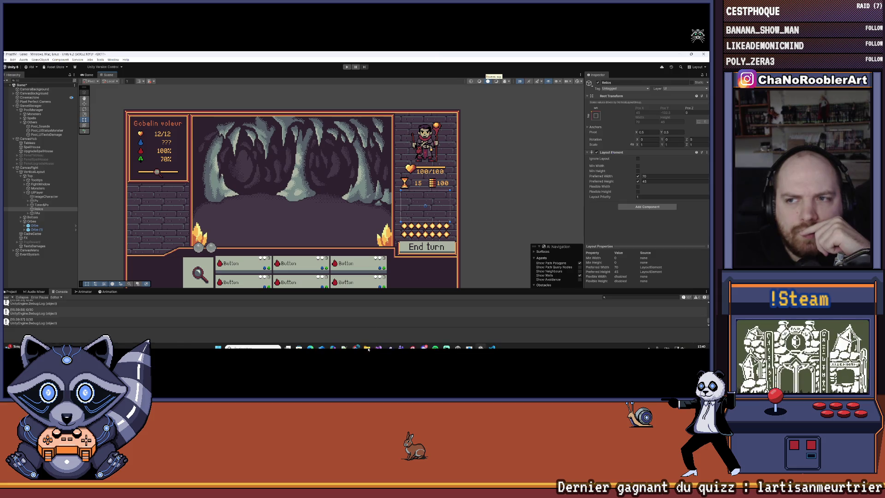
click(492, 344)
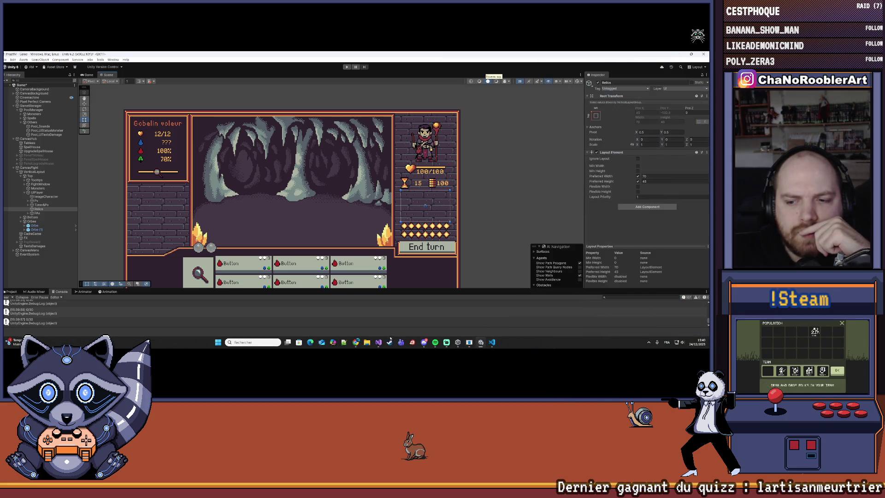
Glance at the damage-text script, return to Unity, and launch Steam from the taskbar
click(379, 342)
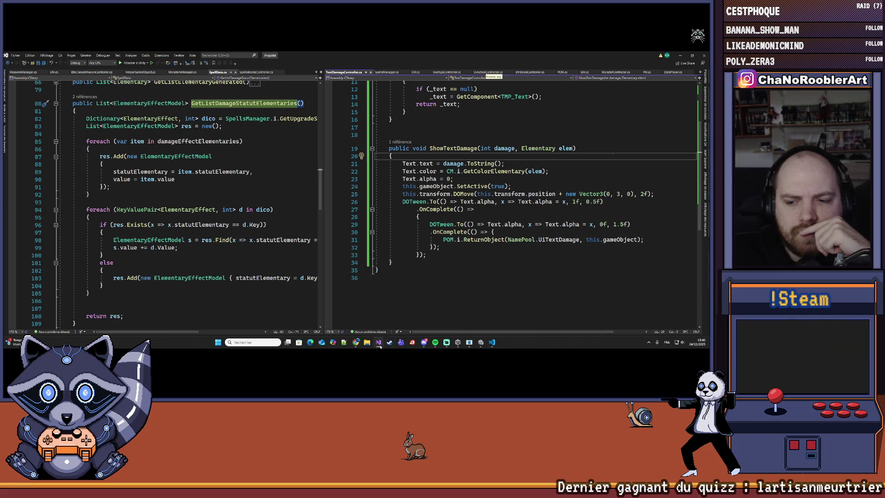
click(379, 343)
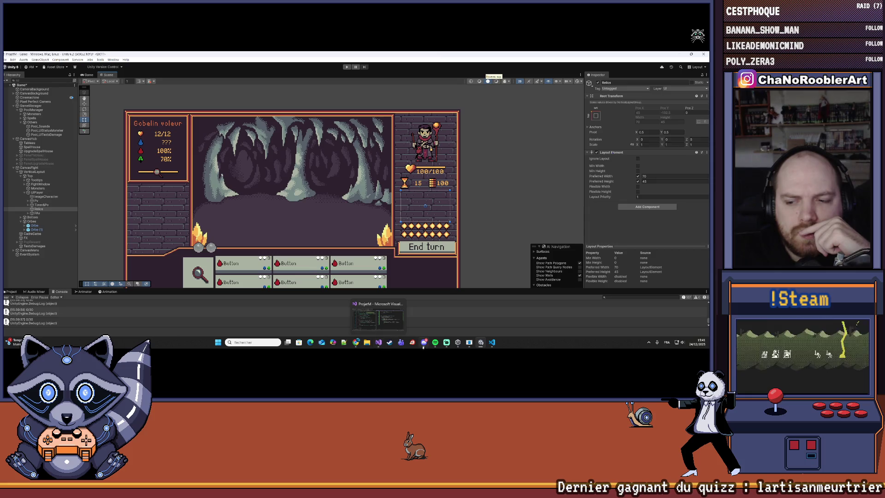
click(390, 342)
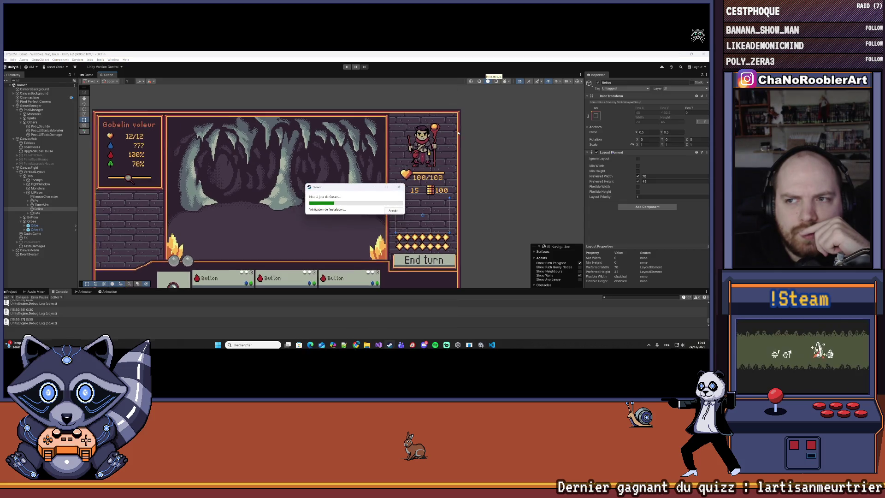
scroll(458, 133, up, 3)
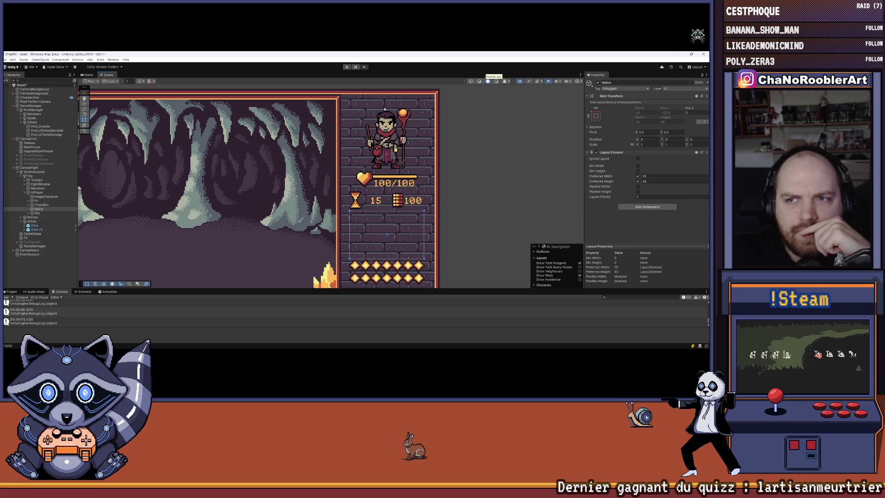
mouse_move(417, 347)
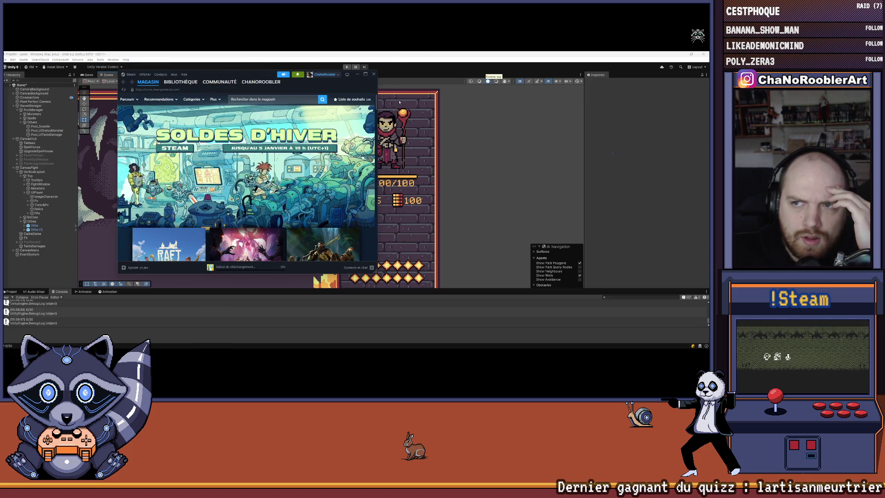
Launch Aseprite from the Steam library (BIBLIOTHÈQUE) and minimise Steam
click(180, 82)
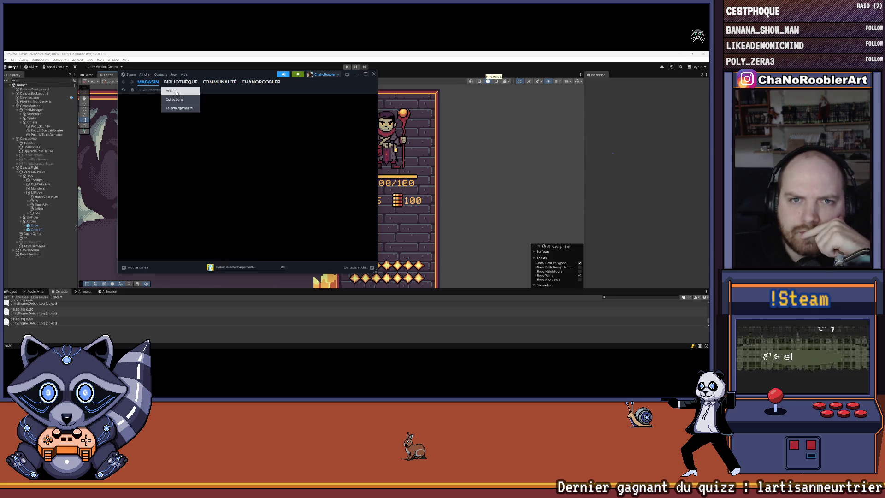
scroll(70, 237, up, 5)
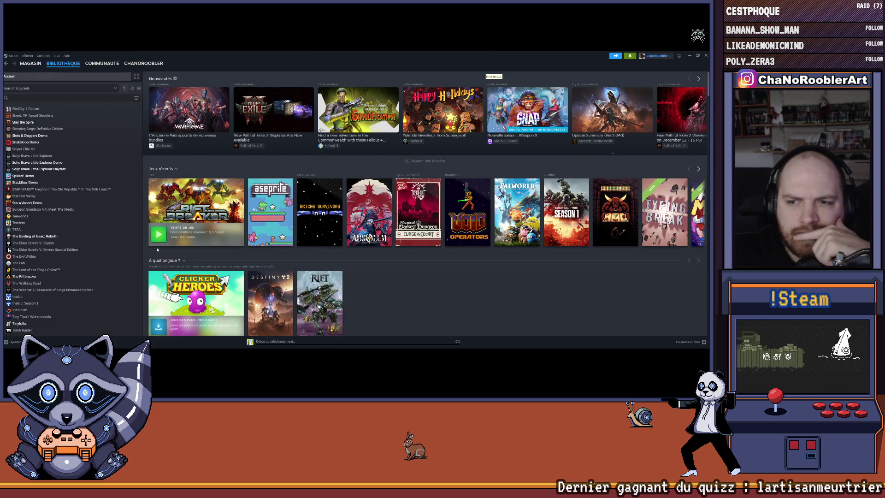
scroll(59, 244, up, 20)
scroll(59, 243, up, 15)
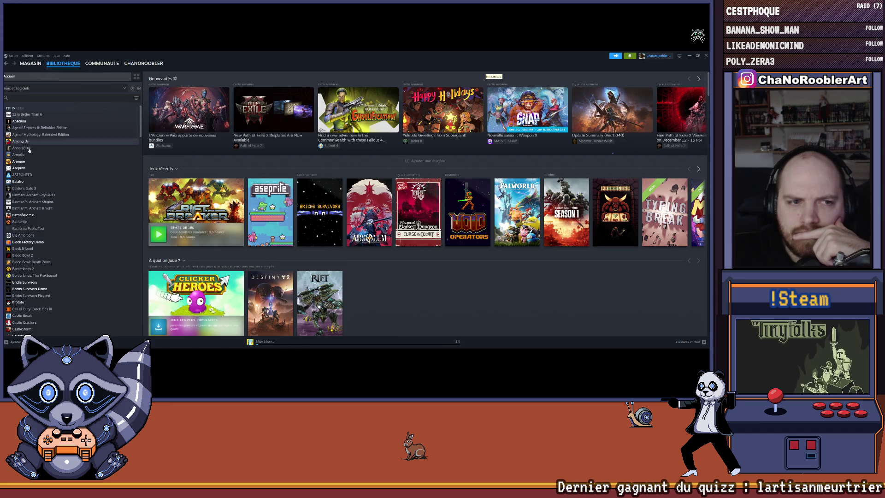
click(32, 168)
click(180, 164)
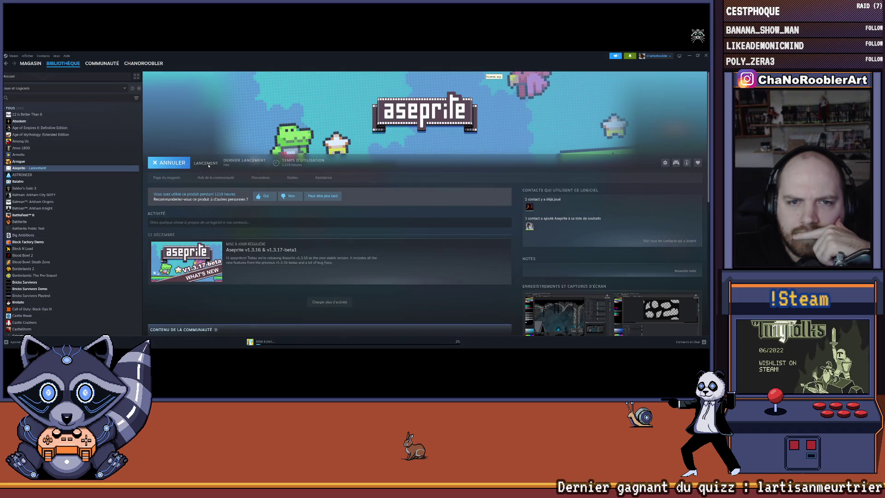
click(688, 56)
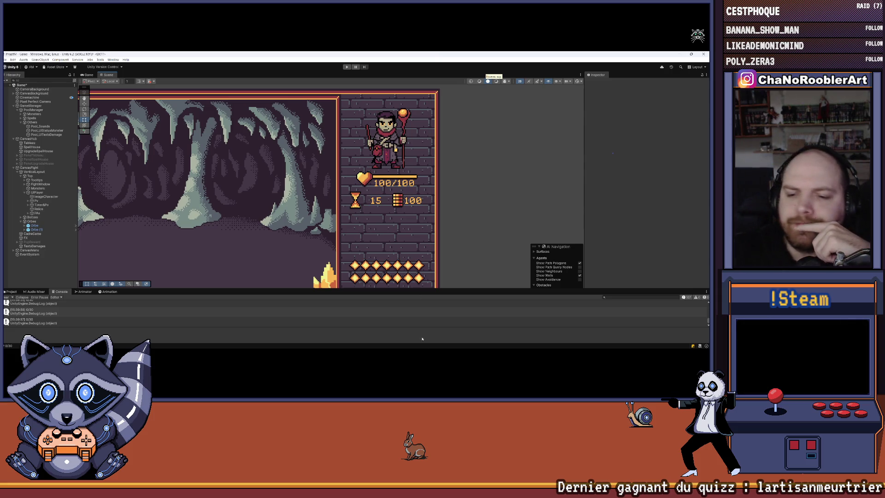
Open UIFightV2.aseprite from Aseprite's recent files
click(498, 342)
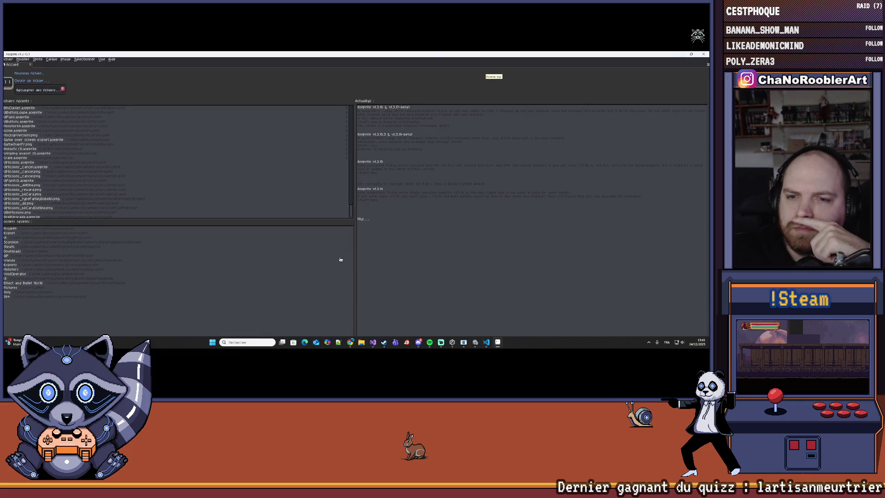
scroll(51, 153, down, 1)
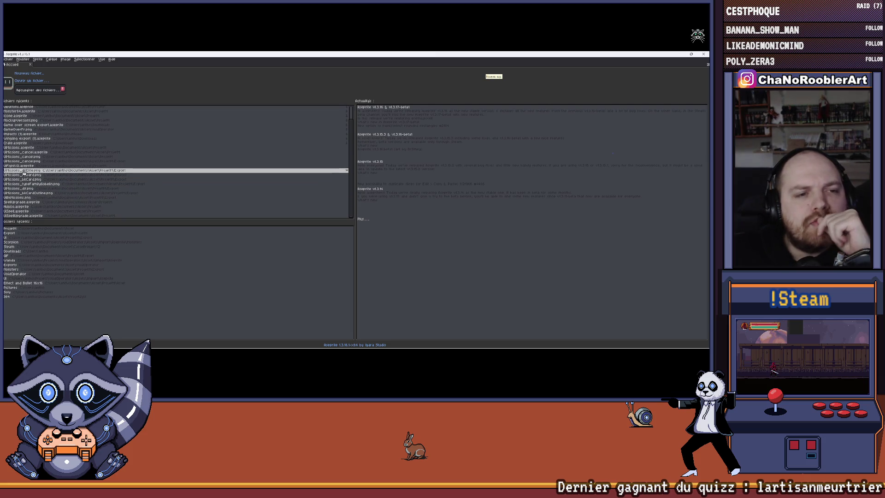
click(23, 166)
scroll(376, 178, up, 4)
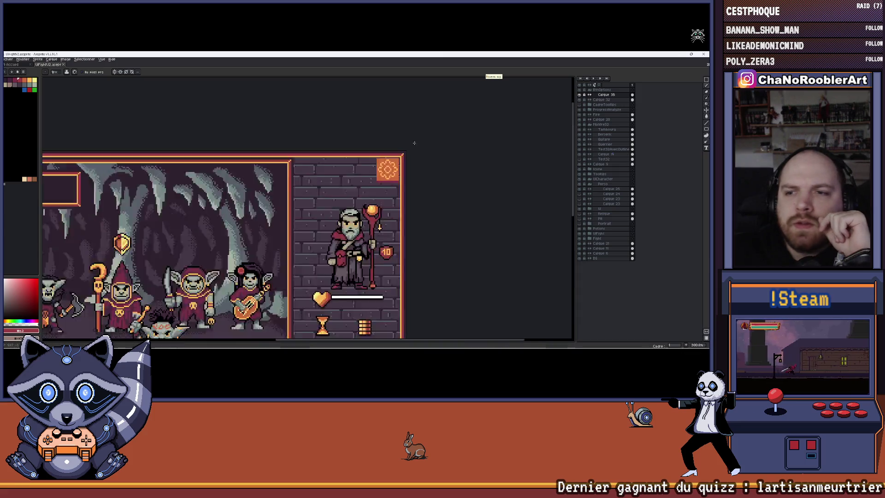
scroll(376, 178, down, 4)
scroll(374, 165, up, 3)
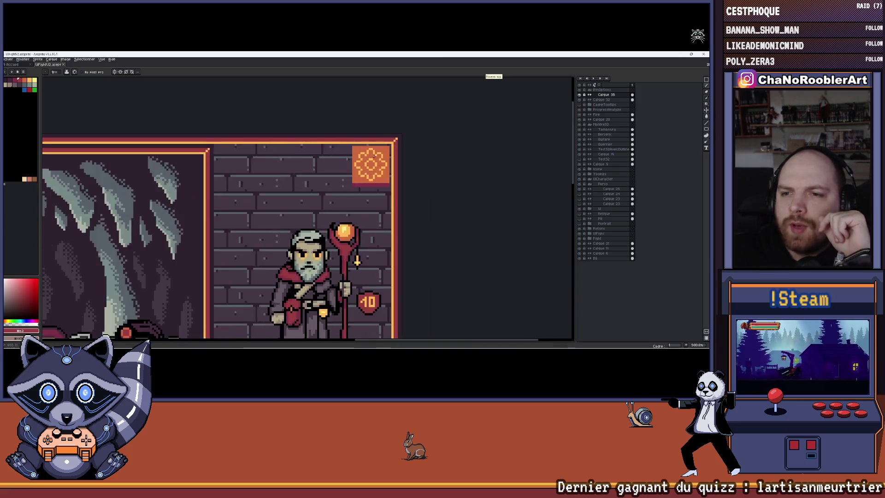
scroll(433, 190, up, 1)
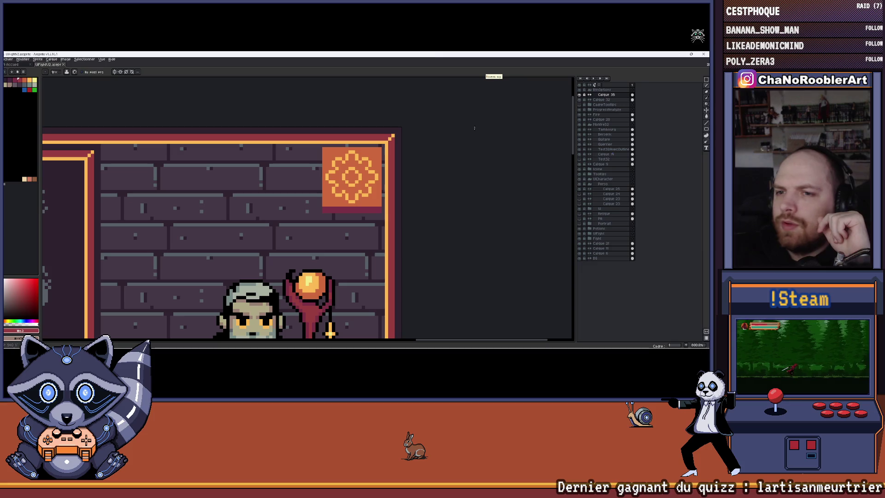
Select the orange banner tile with the rectangular marquee and zoom in on it
click(9, 59)
click(16, 64)
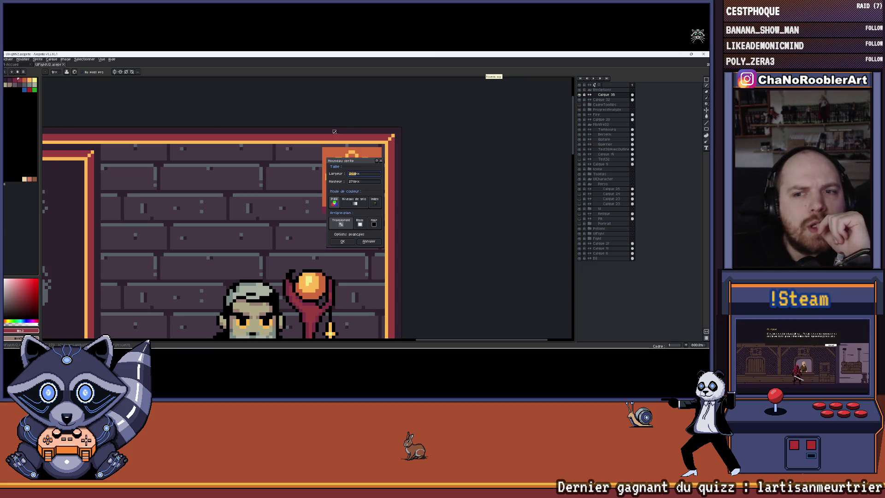
click(380, 161)
click(706, 79)
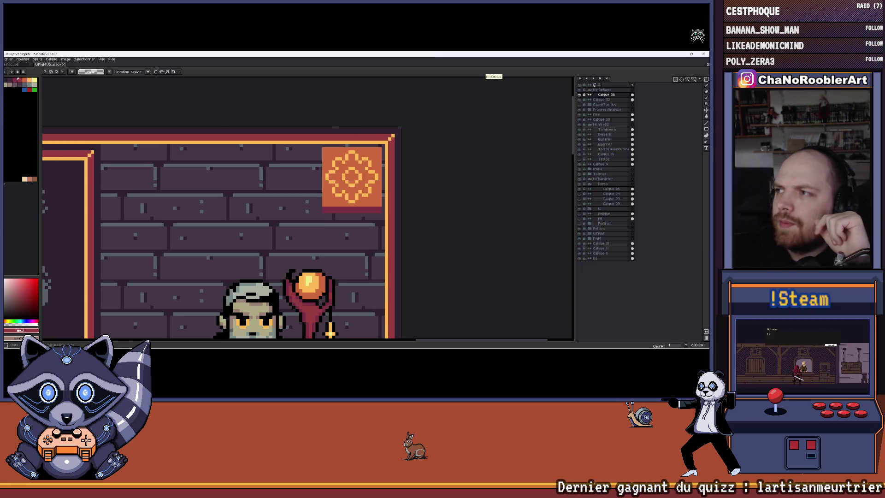
drag(321, 147, 382, 213)
scroll(338, 210, up, 3)
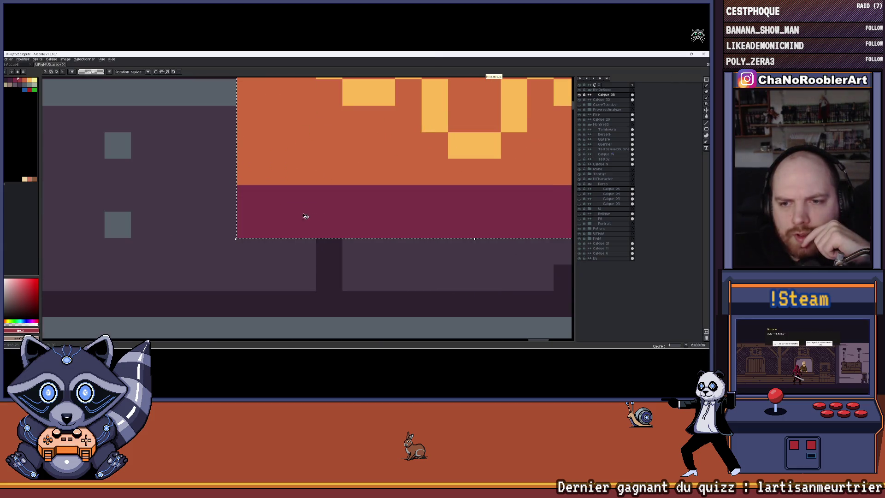
scroll(236, 217, down, 2)
drag(228, 226, 311, 187)
key(ctrl+shift+s)
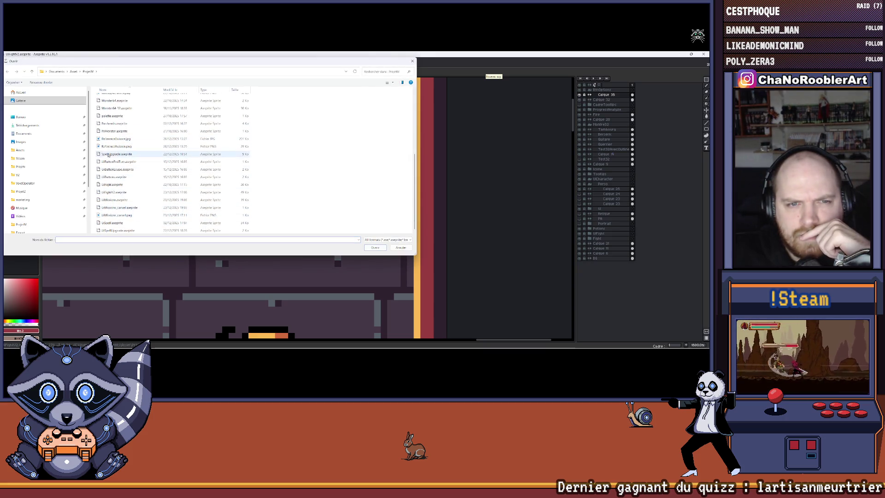
Browse the Export and UI folders in the Open dialog
scroll(117, 155, up, 5)
scroll(119, 109, up, 1)
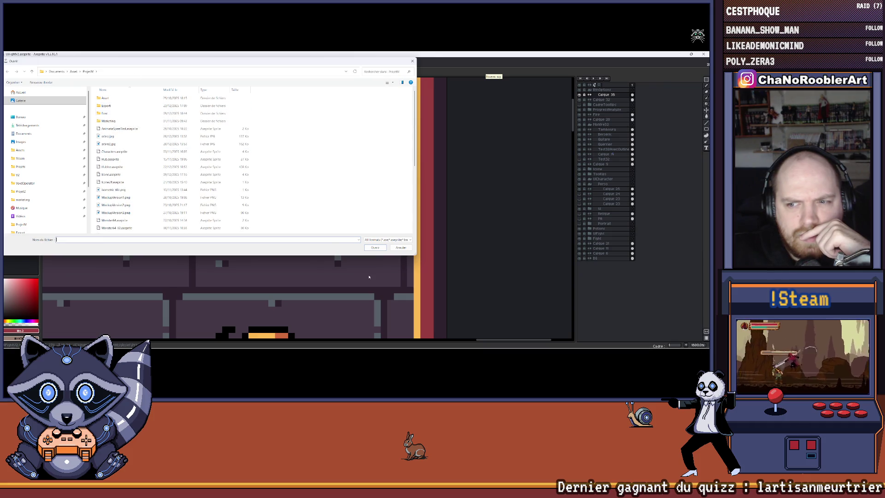
drag(415, 256, 476, 301)
scroll(185, 262, down, 3)
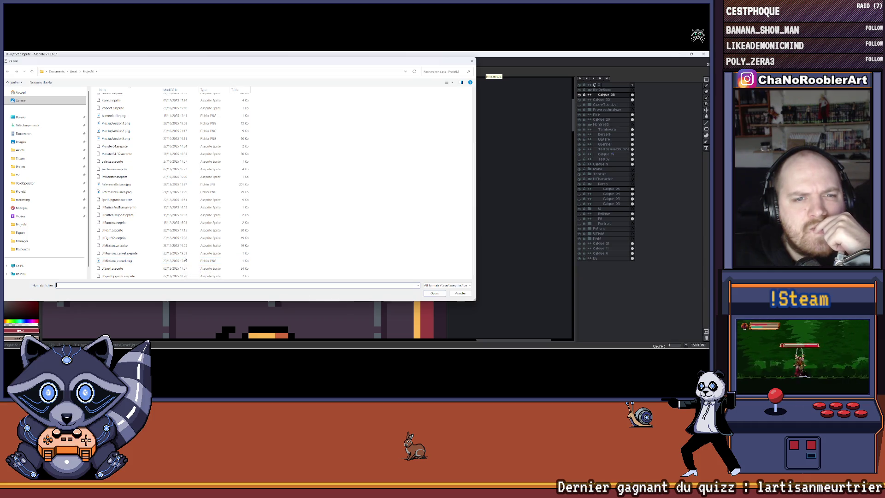
scroll(125, 210, up, 1)
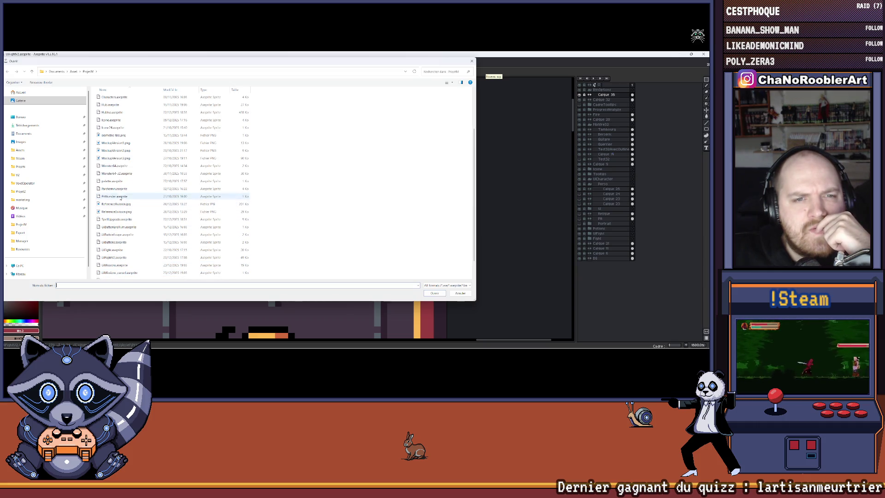
scroll(119, 176, up, 1)
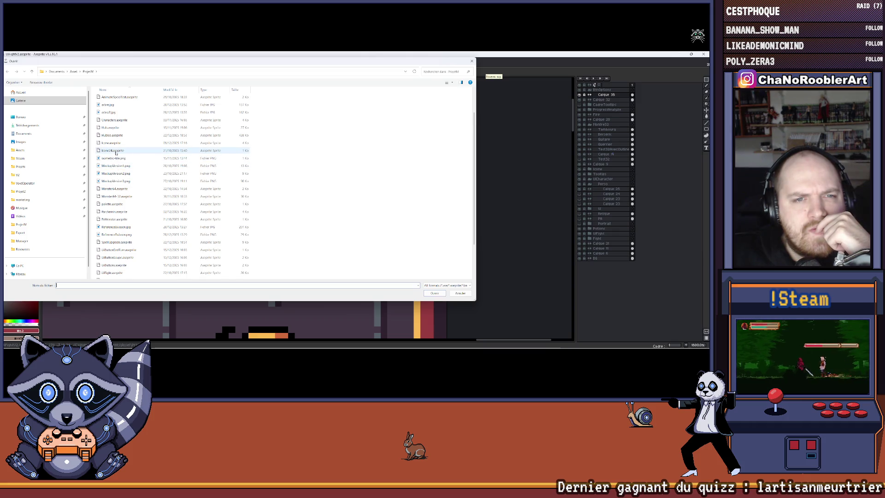
scroll(109, 124, up, 2)
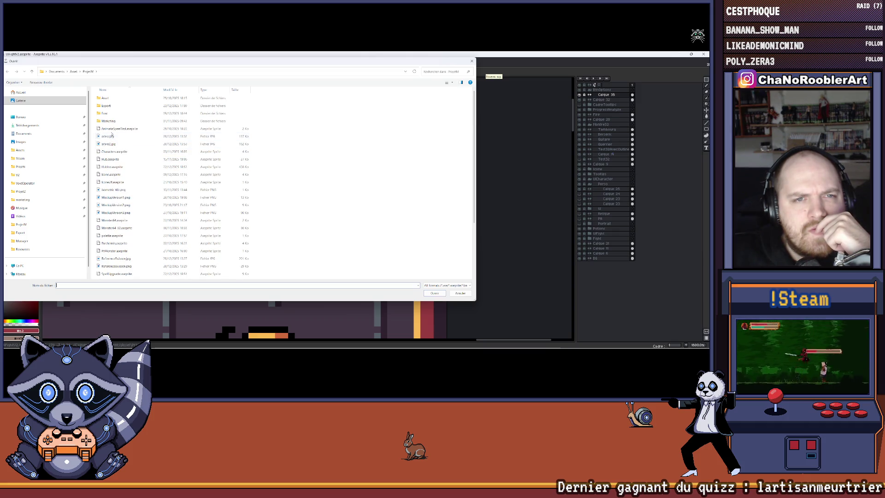
double_click(107, 105)
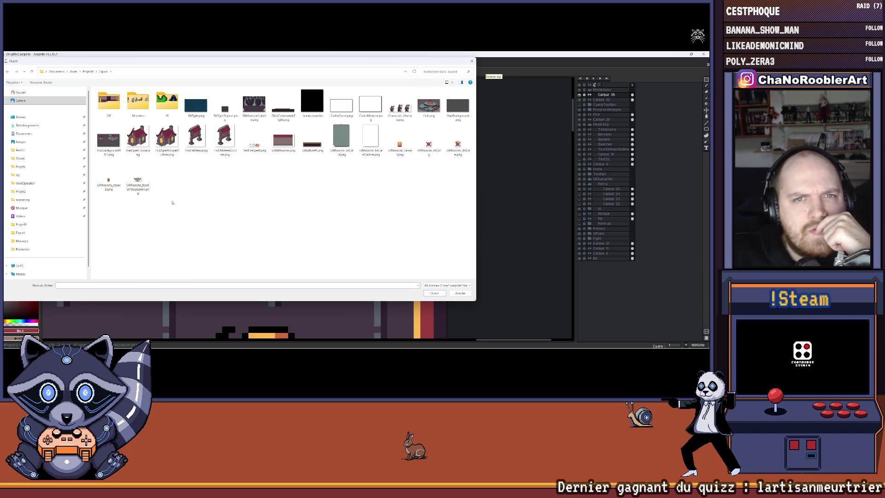
double_click(163, 109)
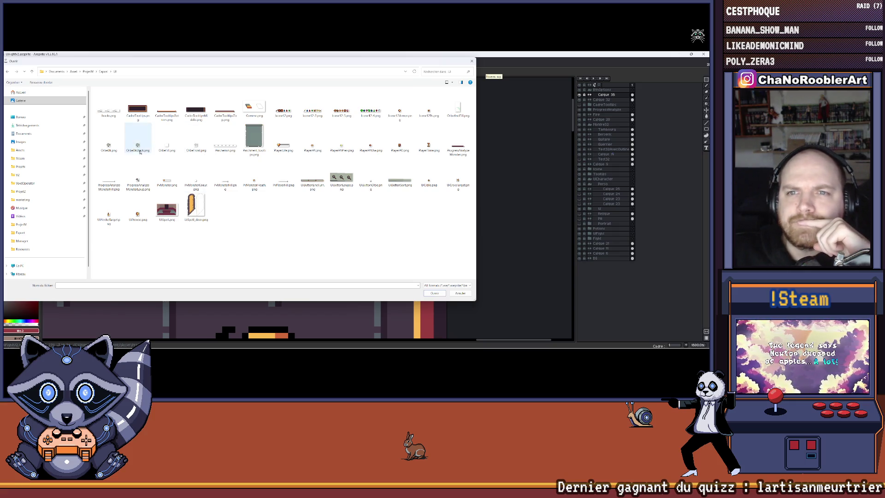
key(alt+Up)
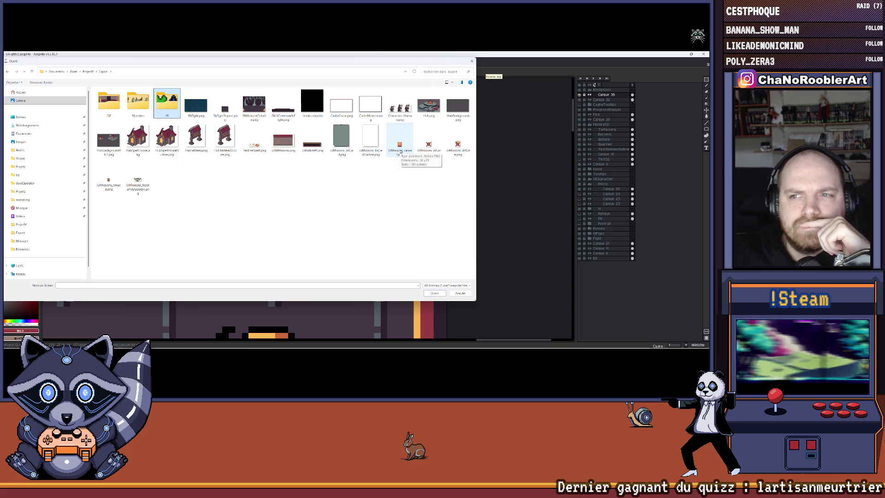
Return to the ProjetM folder and open UiMissions.aseprite
click(92, 72)
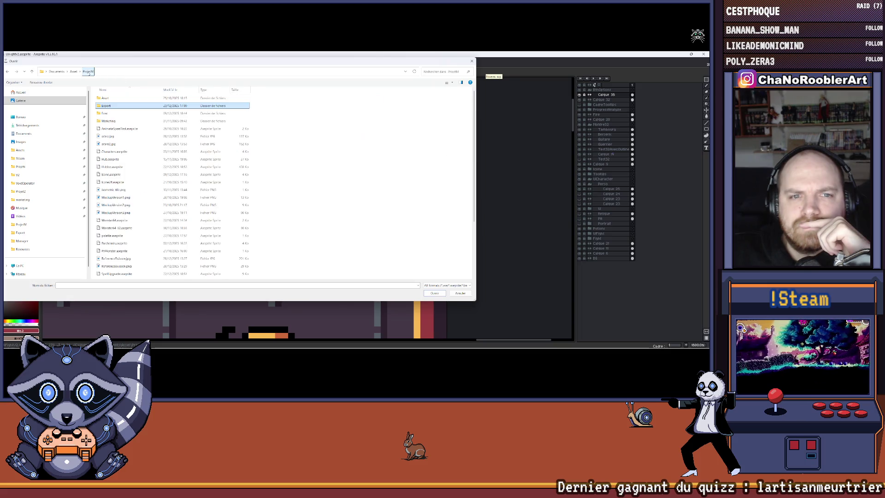
scroll(254, 222, down, 5)
scroll(254, 223, up, 4)
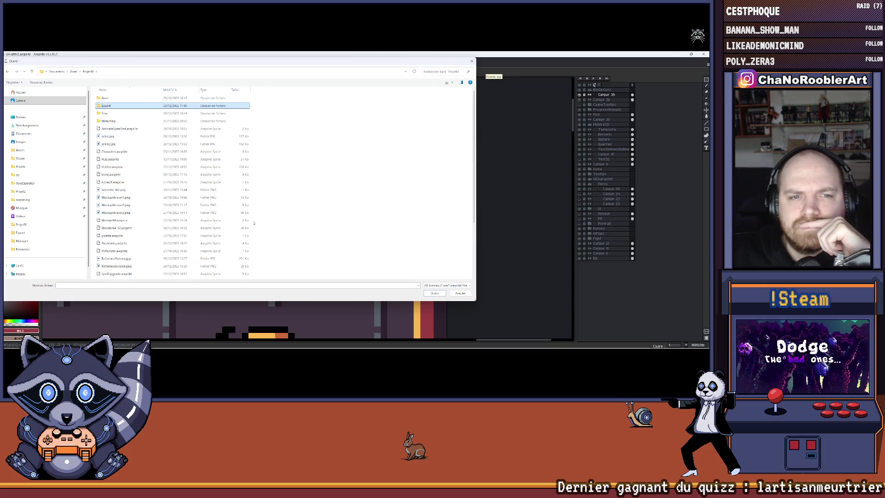
double_click(110, 107)
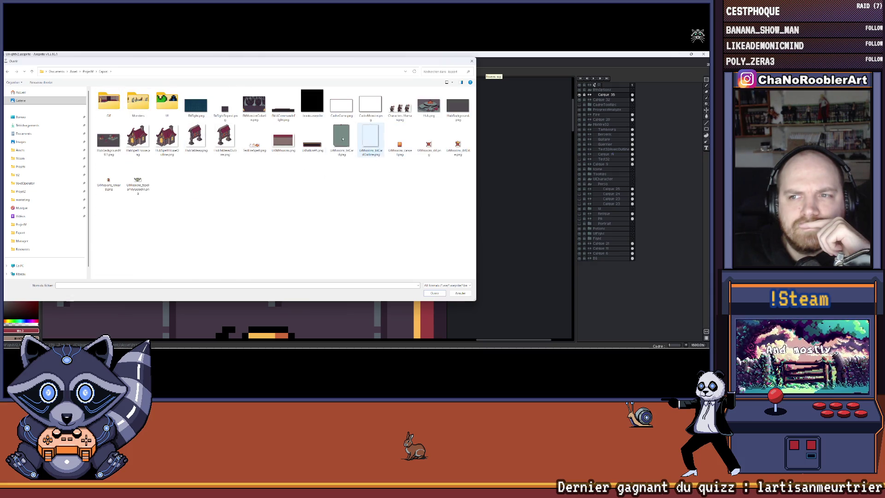
click(85, 72)
scroll(138, 208, down, 5)
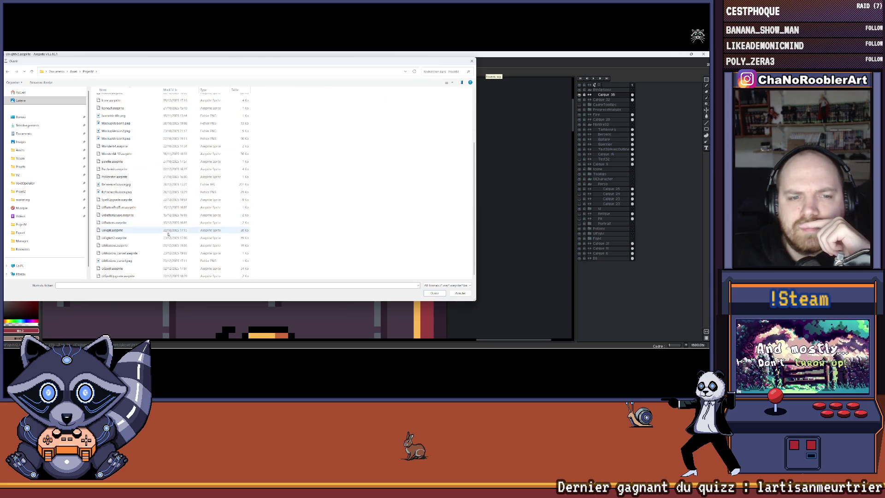
double_click(115, 245)
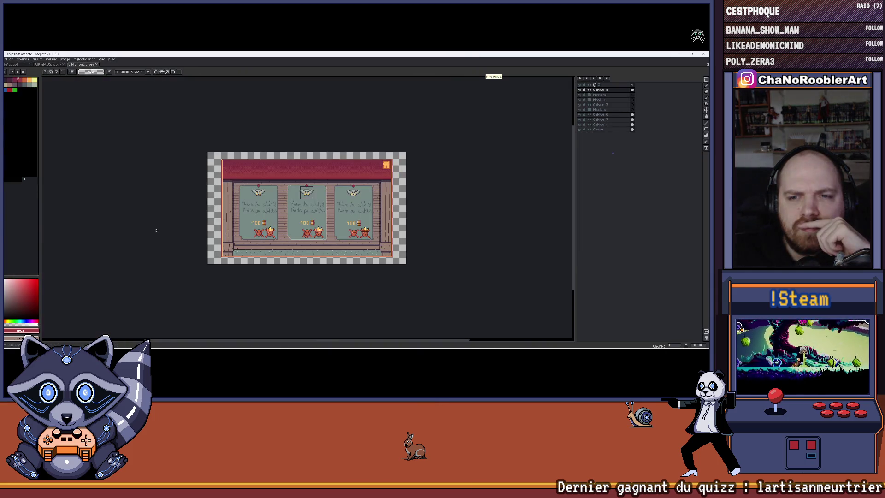
Also open UiMissions_cancel.aseprite with Ctrl+O
key(alt+f)
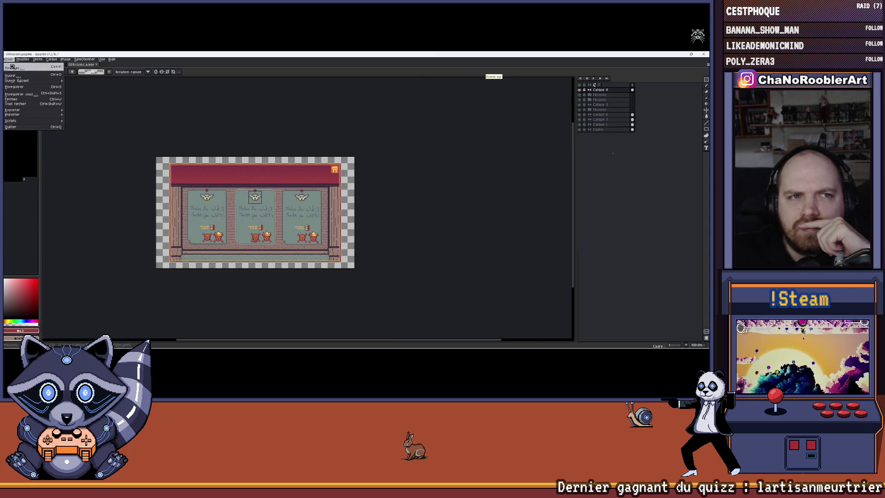
key(Escape)
key(ctrl+o)
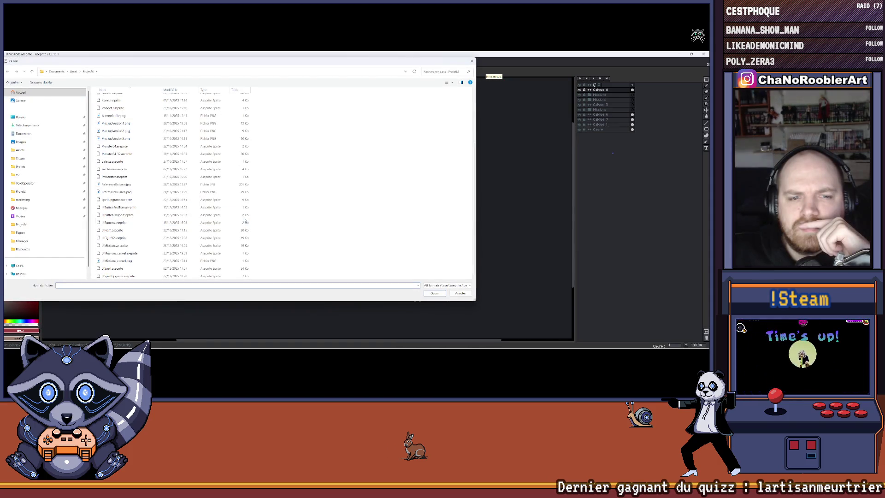
double_click(244, 253)
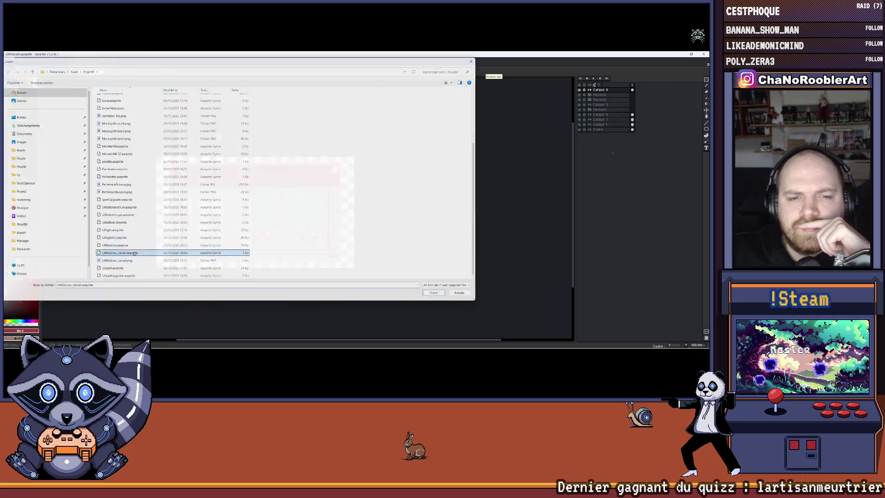
scroll(355, 207, up, 6)
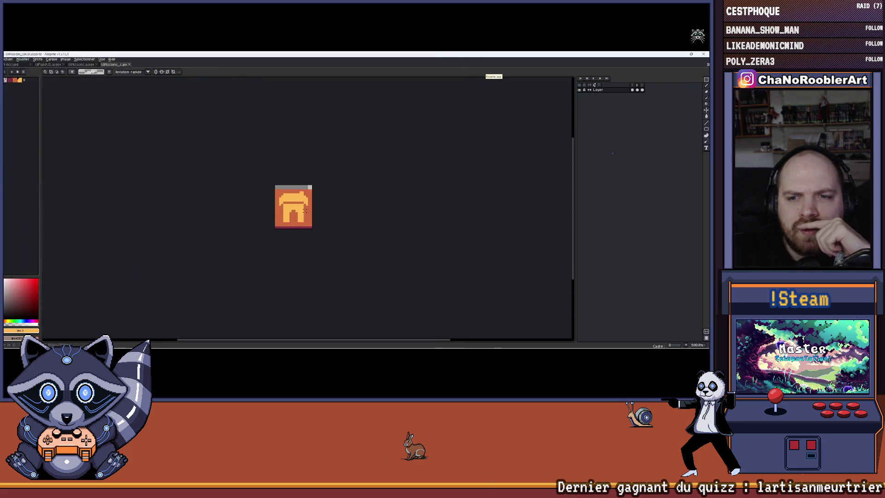
Select frame 1 of the cancel icon and check the Layer layer's visibility
click(38, 60)
scroll(284, 229, up, 3)
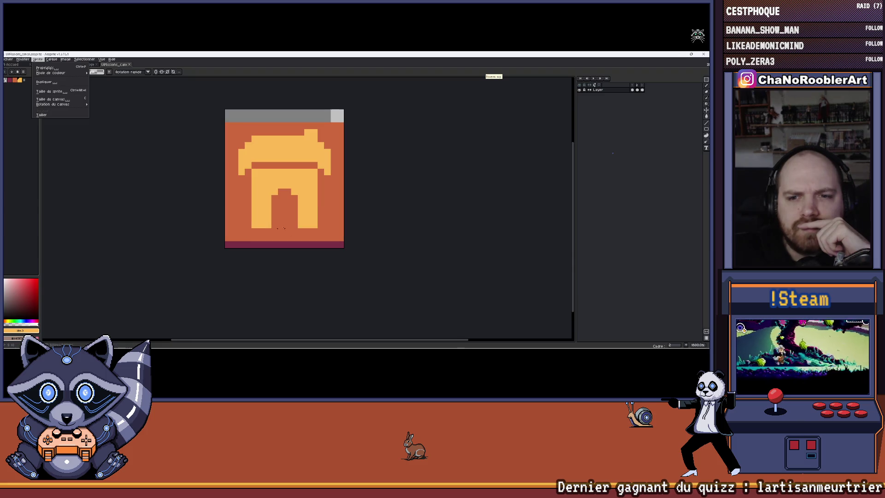
click(635, 86)
click(632, 86)
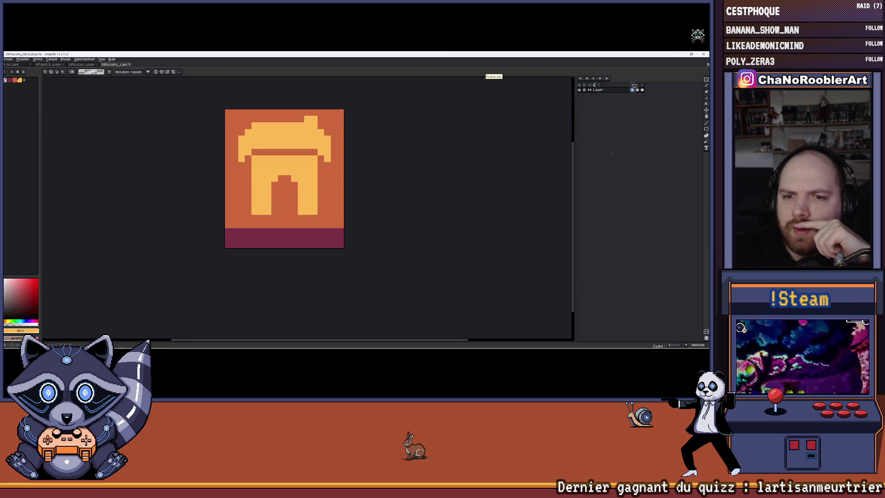
scroll(442, 136, up, 1)
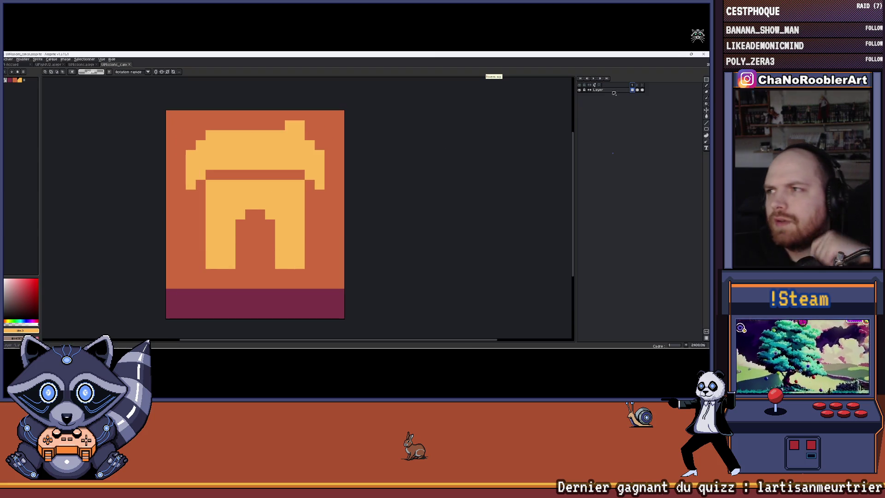
click(579, 90)
click(579, 90)
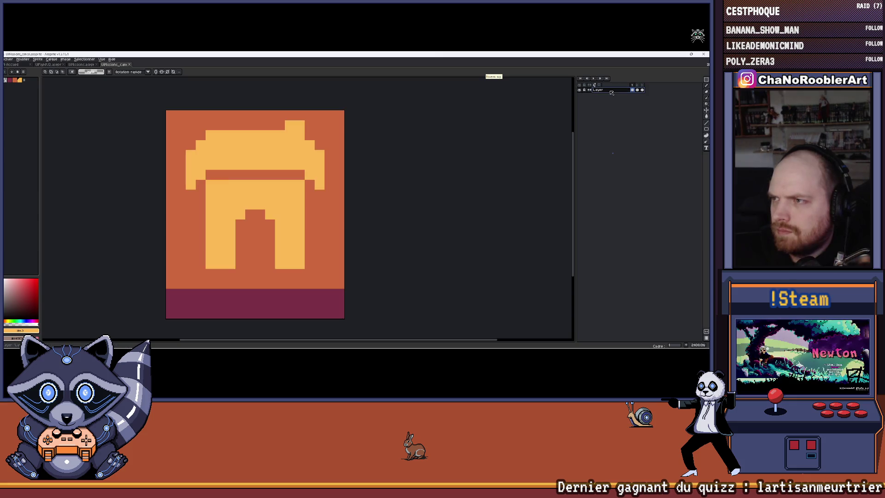
Add the new layer Calque 1 with Shift+N and hide the original Layer
key(ctrl+n)
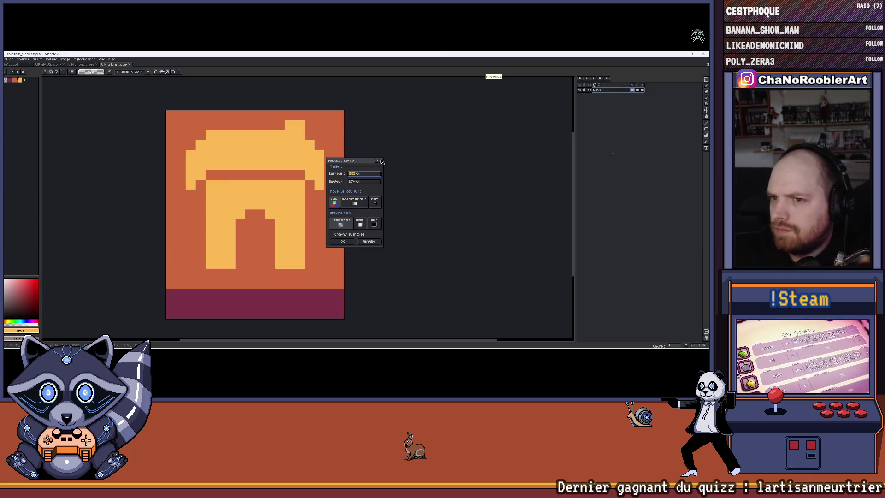
click(382, 161)
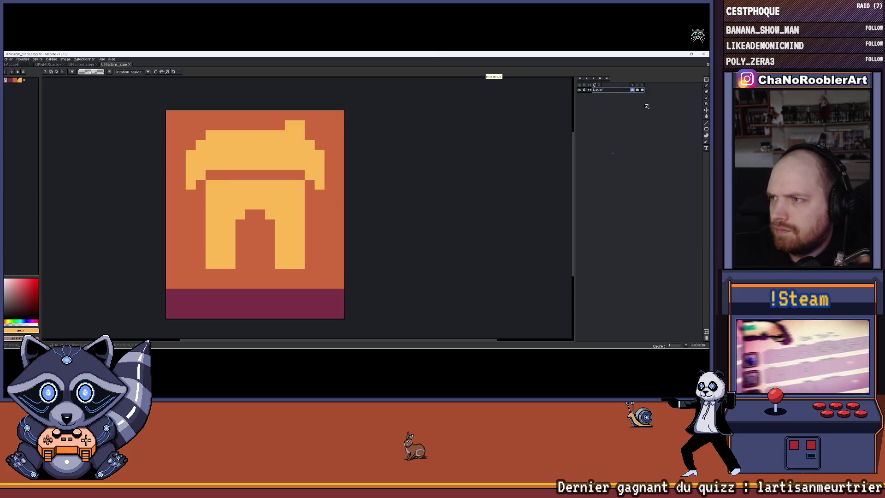
right_click(608, 91)
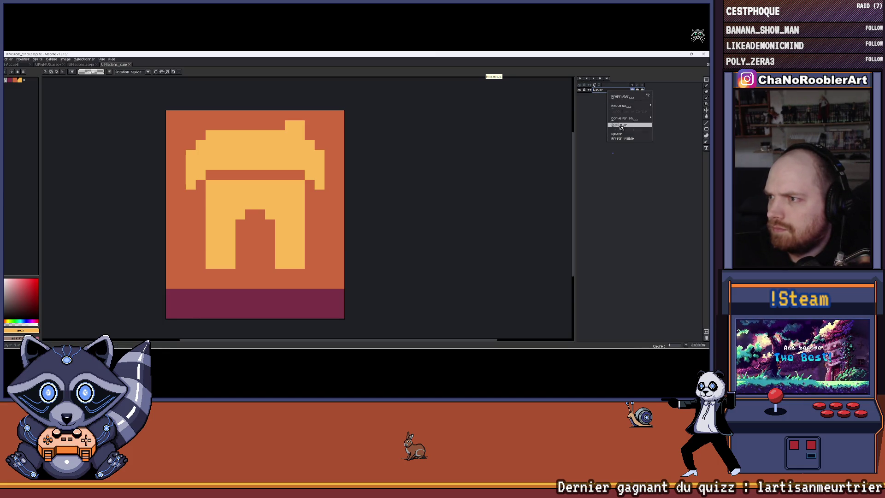
click(629, 159)
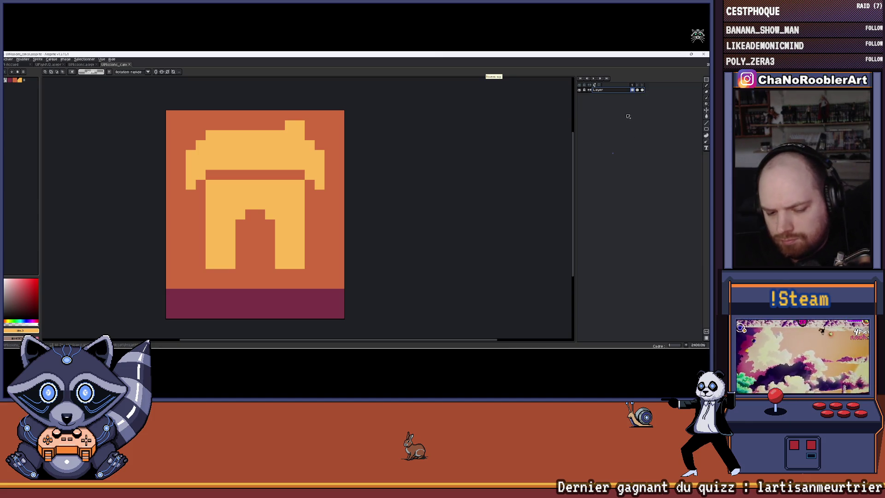
key(shift+n)
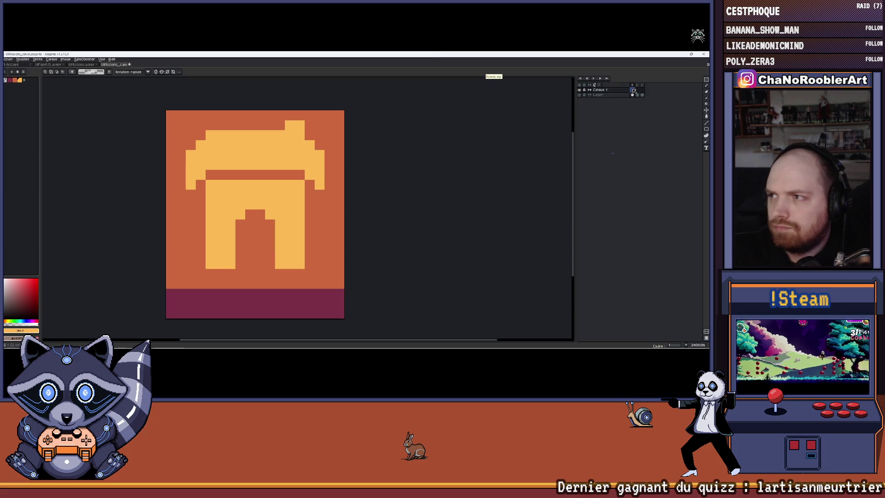
click(581, 95)
click(81, 64)
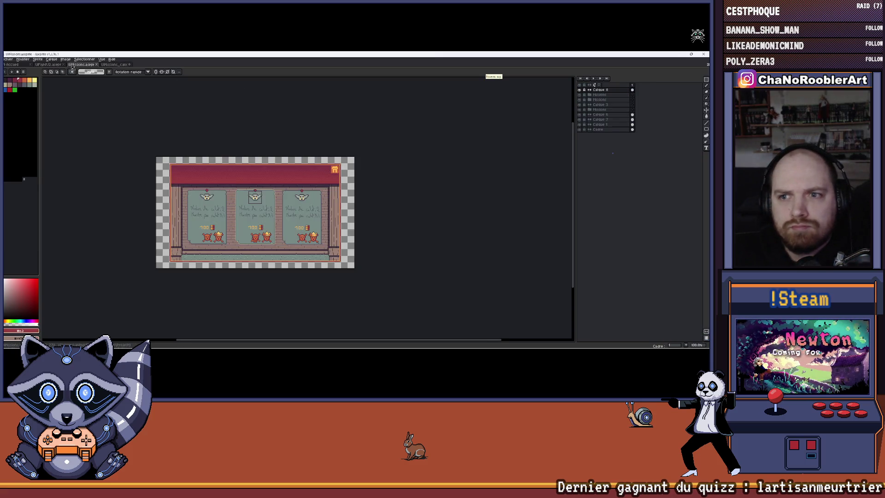
Paste the copied flower tile into UIMissions_cancel and compare it against the arch layer
scroll(289, 209, up, 4)
key(ctrl+shift+Tab)
scroll(300, 138, down, 2)
scroll(334, 159, up, 2)
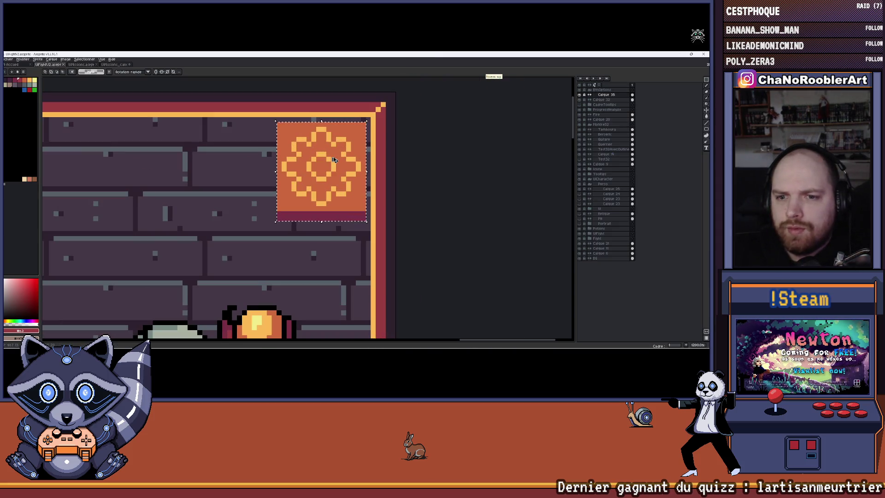
click(120, 66)
key(ctrl+v)
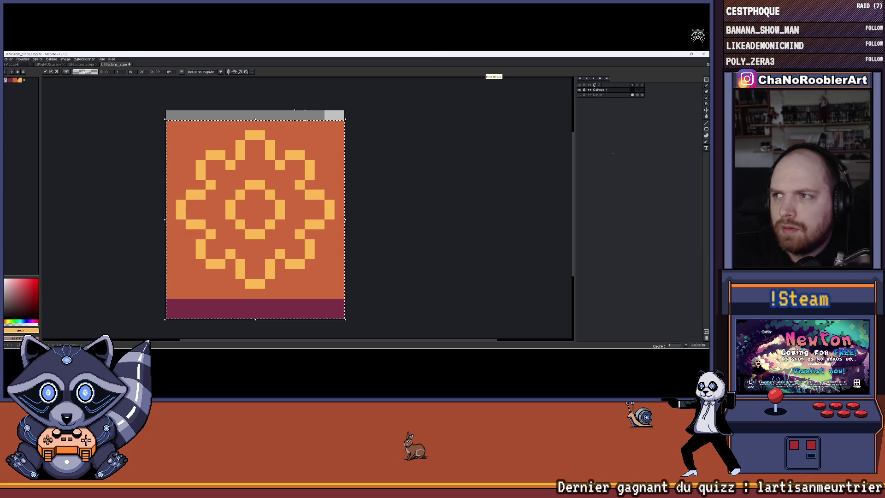
scroll(406, 155, down, 3)
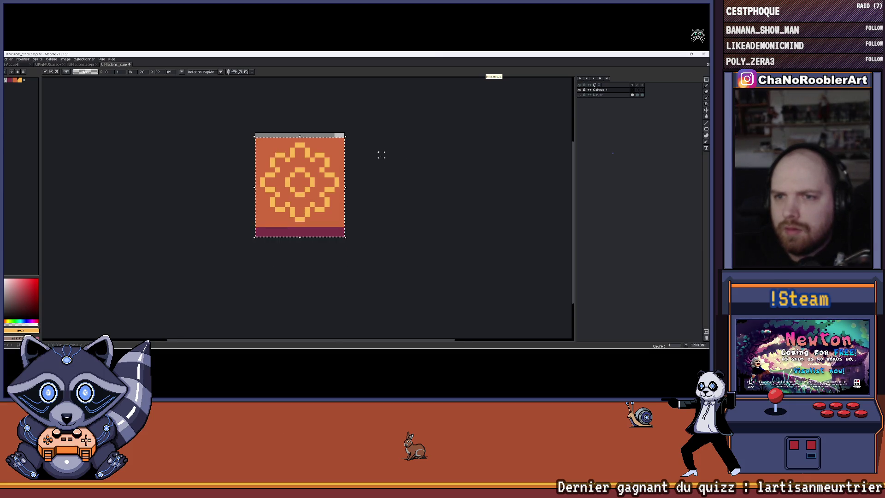
scroll(346, 158, up, 3)
click(596, 94)
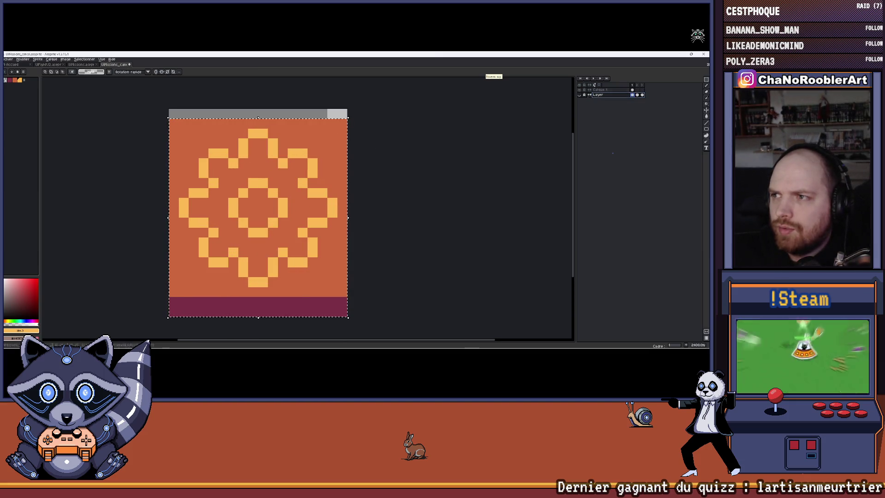
click(579, 94)
click(579, 94)
click(579, 95)
click(579, 94)
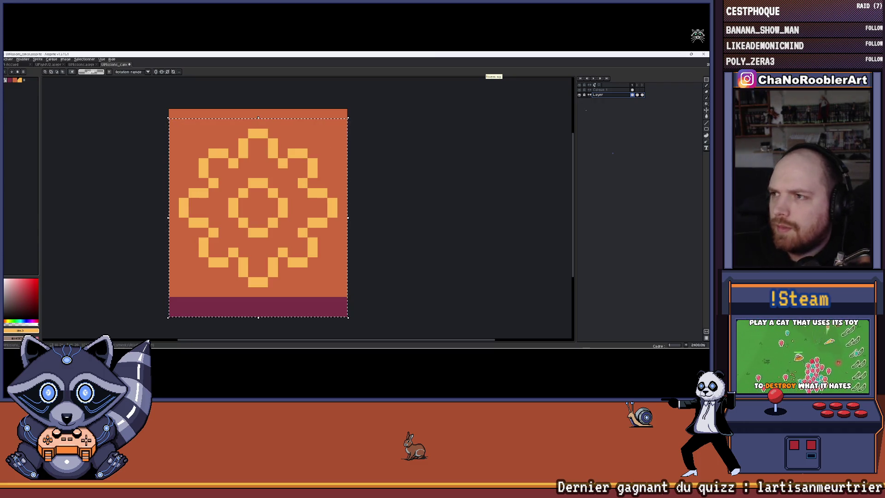
Shift the whole sprite up one row and paint the empty bottom row purple
key(ctrl+d)
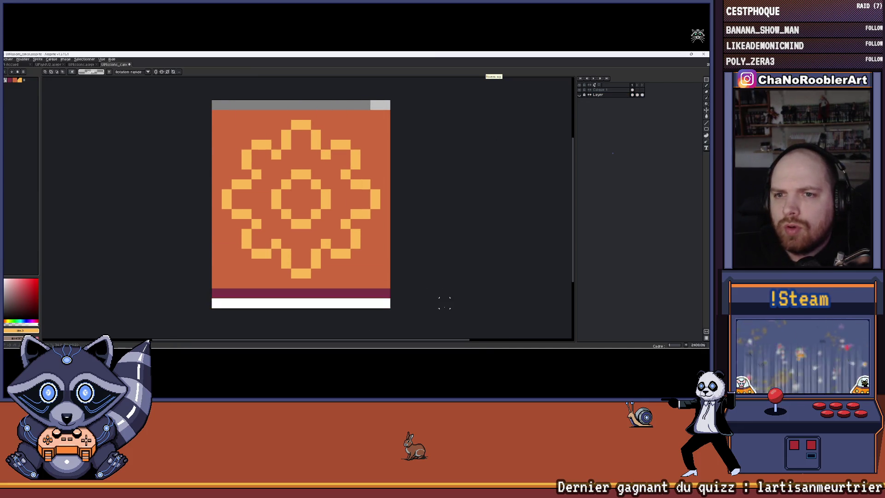
key(ctrl+a)
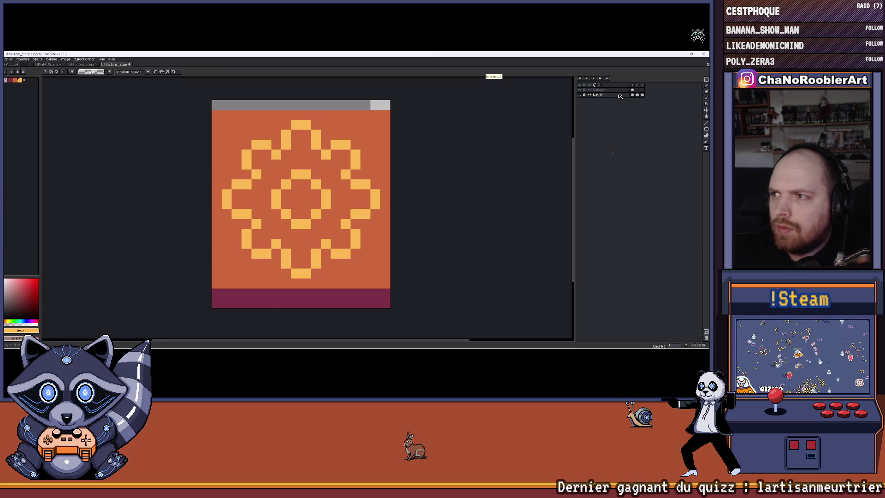
key(shift+Up)
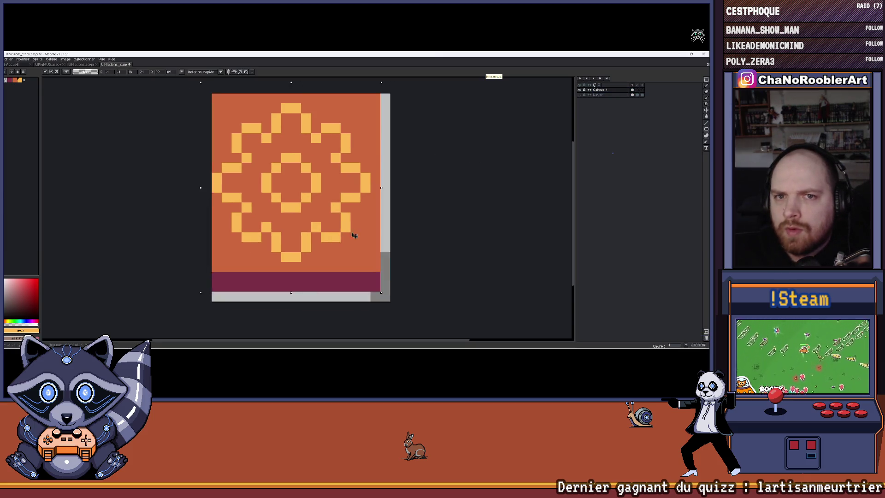
scroll(265, 283, up, 1)
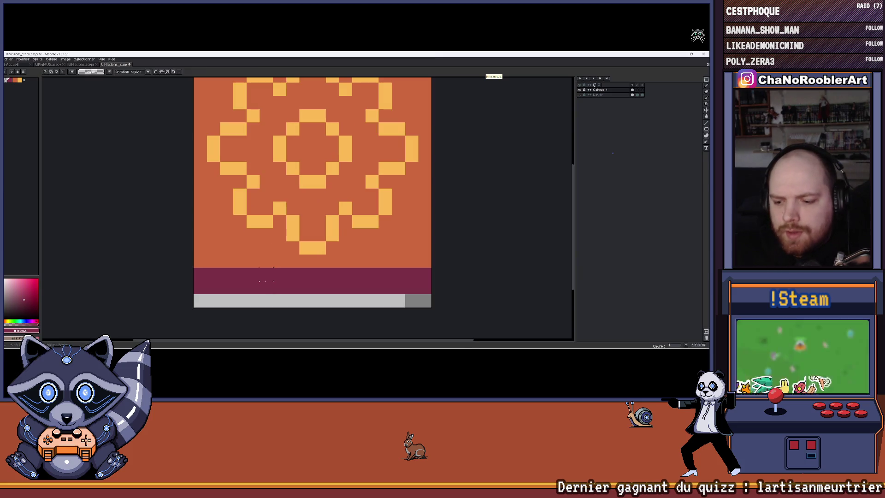
mouse_move(204, 302)
mouse_down()
mouse_move(430, 301)
mouse_move(386, 248)
mouse_up()
scroll(430, 295, down, 2)
scroll(386, 248, up, 1)
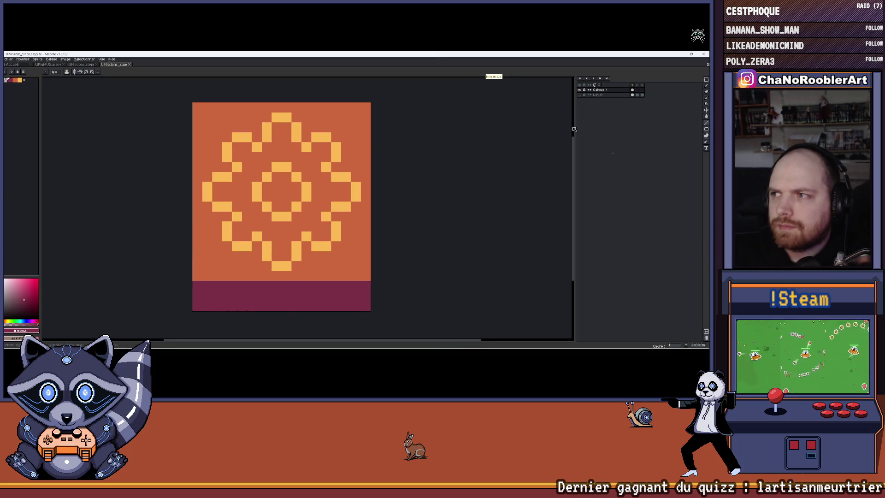
Move the artwork in frames 1–3 about 24 pixels and preview the animation
click(585, 93)
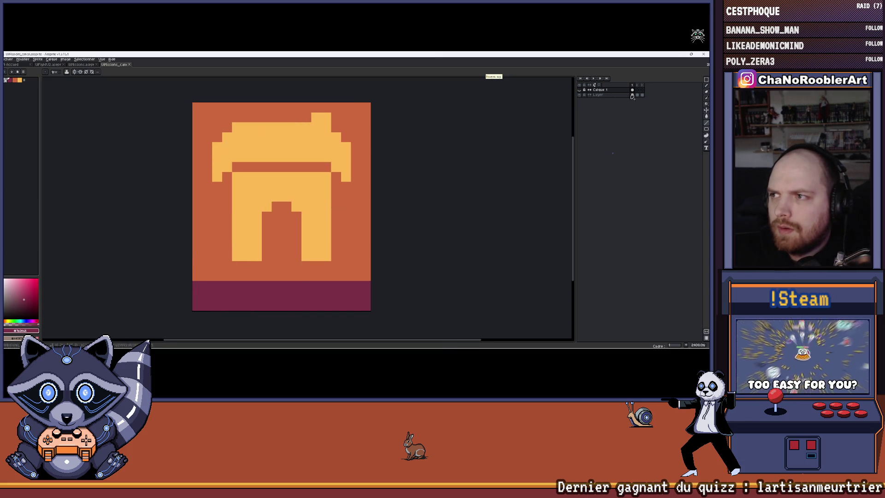
click(639, 87)
click(632, 90)
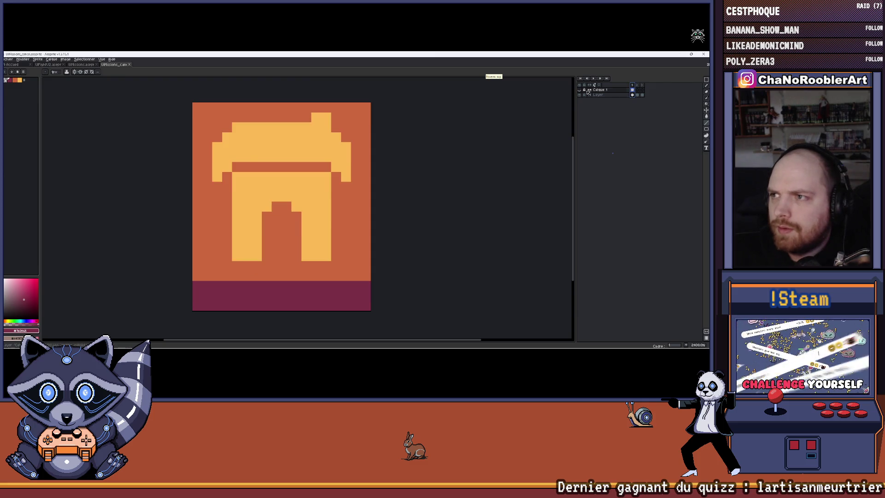
click(580, 90)
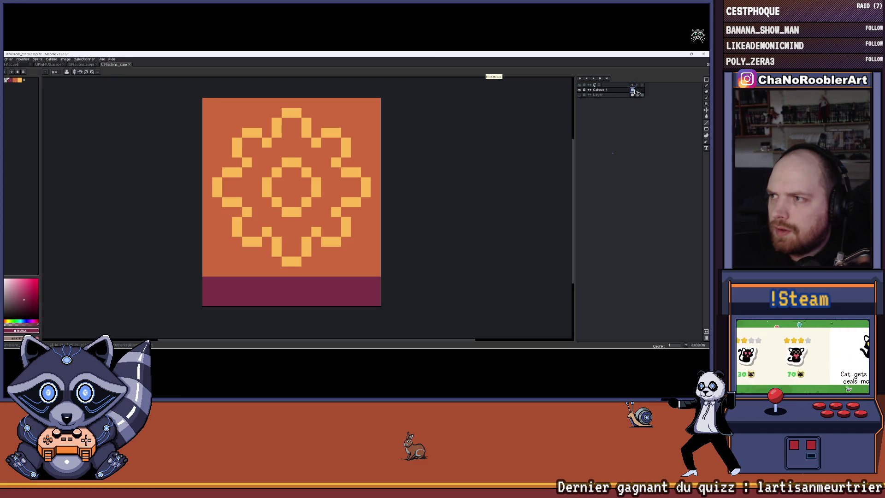
drag(639, 91, 642, 90)
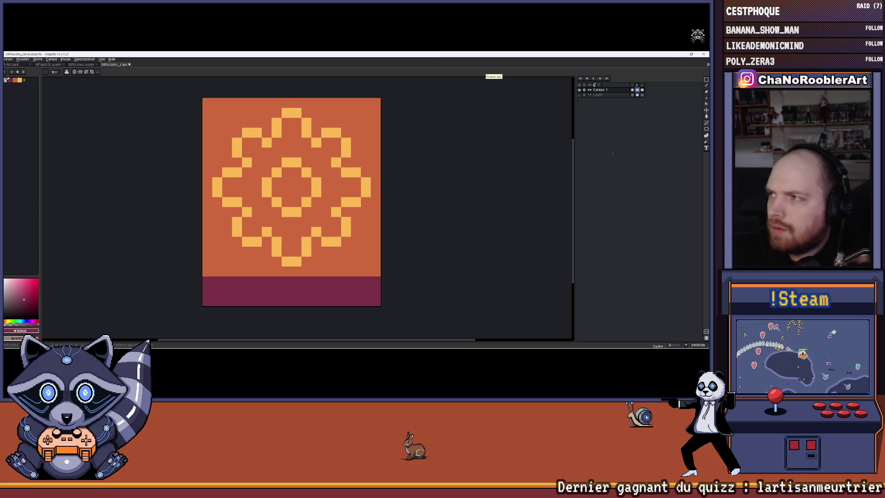
click(706, 79)
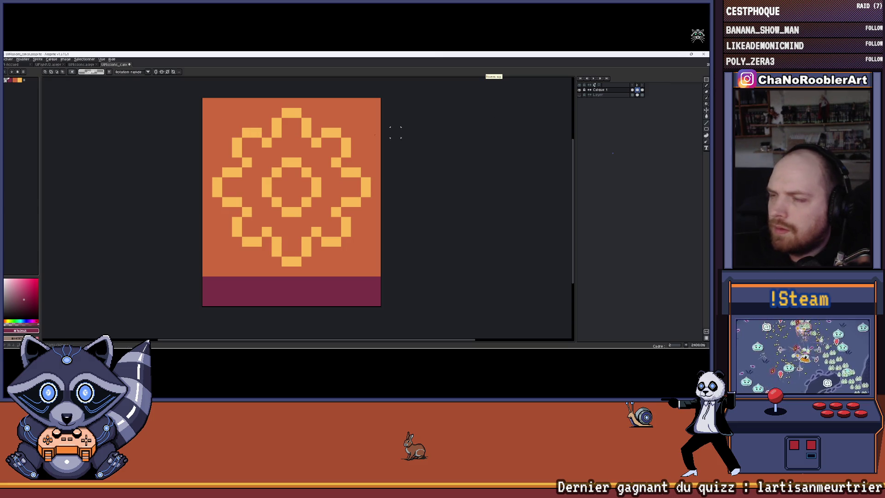
mouse_move(201, 107)
mouse_down()
mouse_move(266, 241)
mouse_move(381, 286)
mouse_up()
mouse_move(383, 248)
mouse_down()
mouse_move(373, 246)
mouse_move(385, 261)
mouse_up()
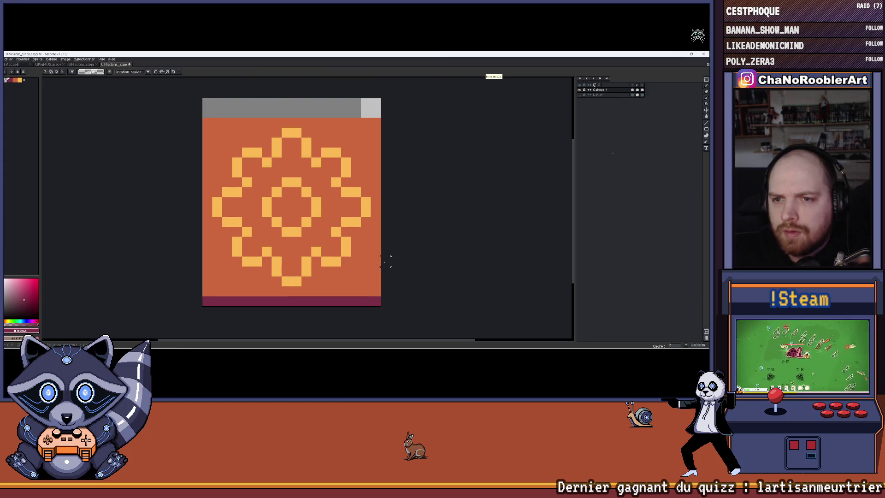
key(Return)
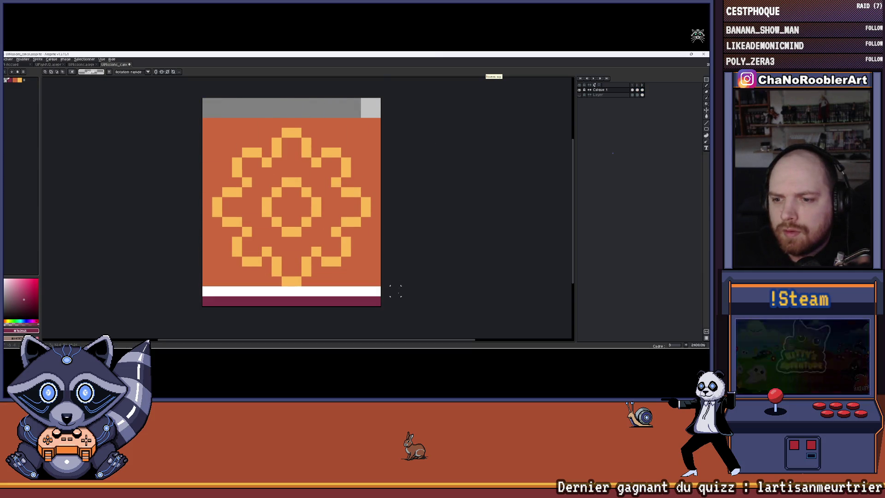
scroll(424, 226, down, 3)
mouse_move(444, 232)
mouse_down()
mouse_move(400, 228)
mouse_move(415, 217)
mouse_up()
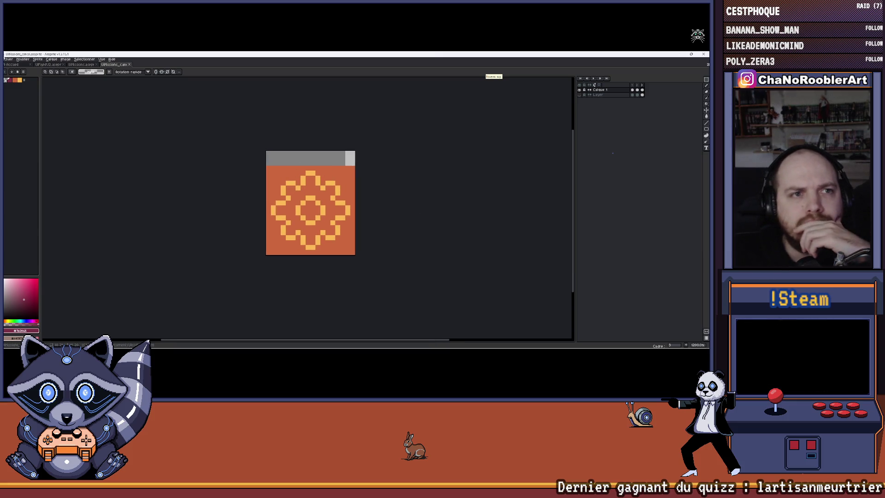
click(8, 59)
Export the three frames as a sprite-sheet PNG into Export/UI with a shortened file name
mouse_move(17, 111)
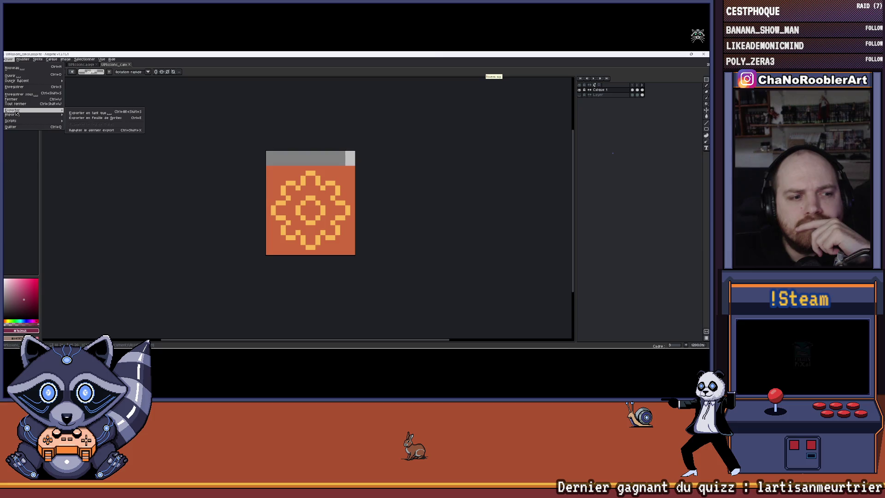
click(97, 117)
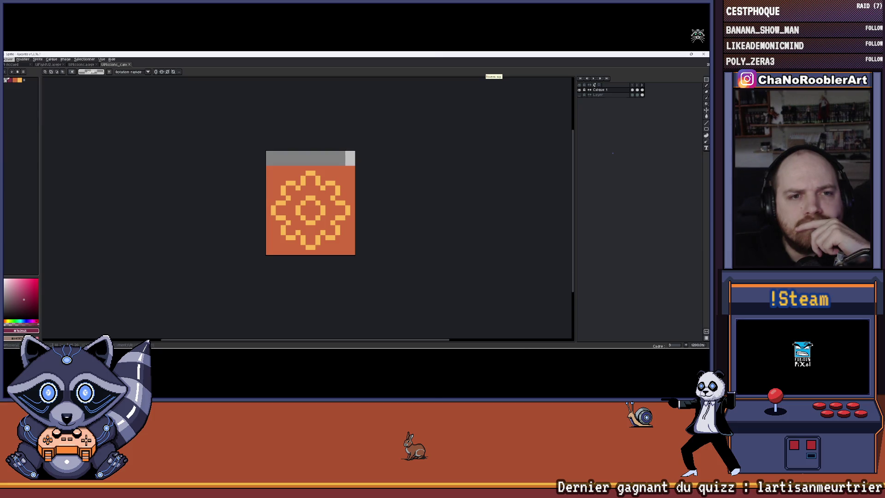
scroll(241, 166, up, 6)
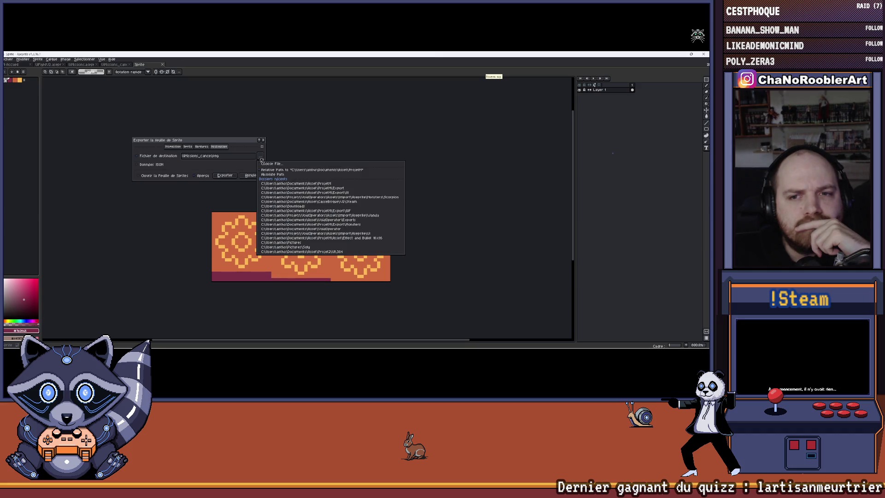
click(261, 157)
double_click(126, 106)
double_click(126, 107)
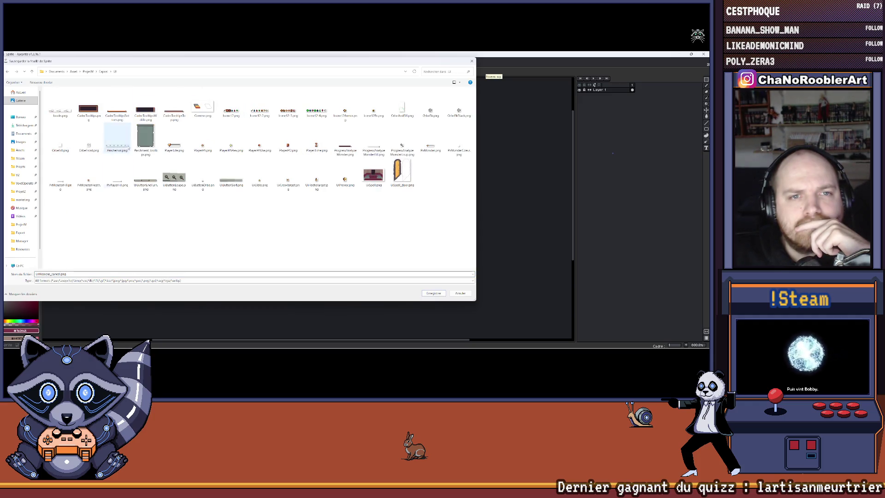
drag(39, 274, 61, 274)
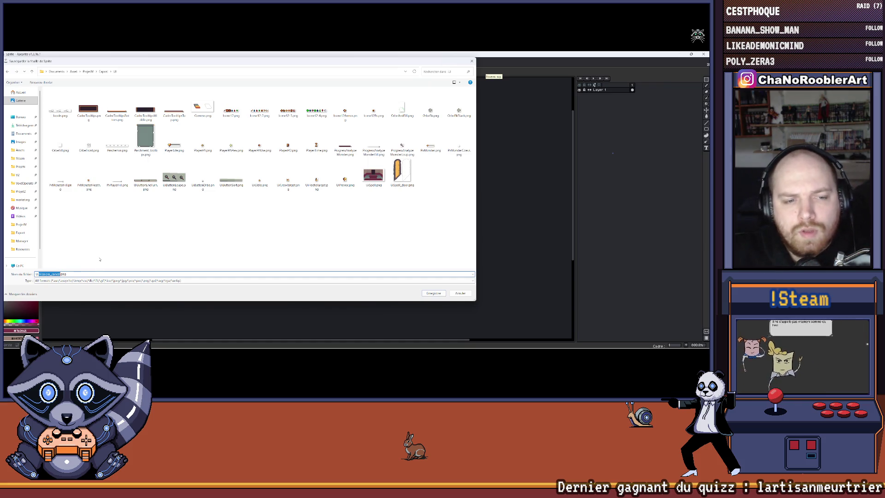
key(BackSpace)
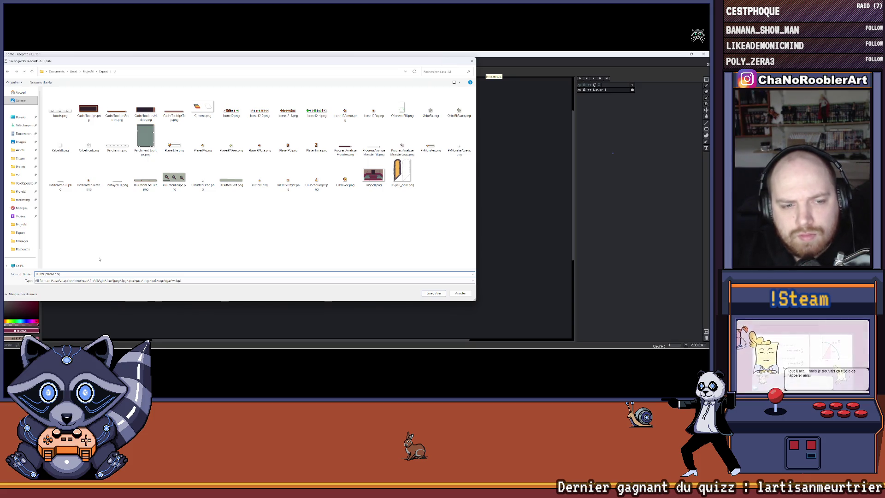
key(Return)
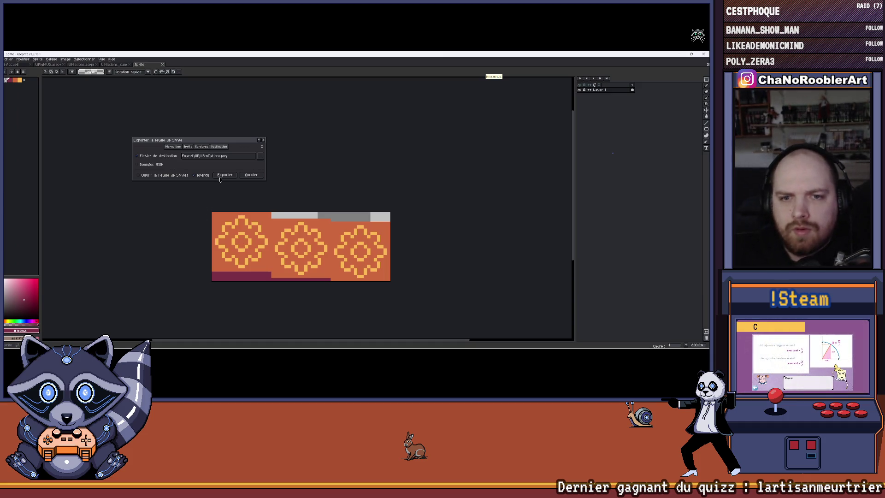
click(223, 175)
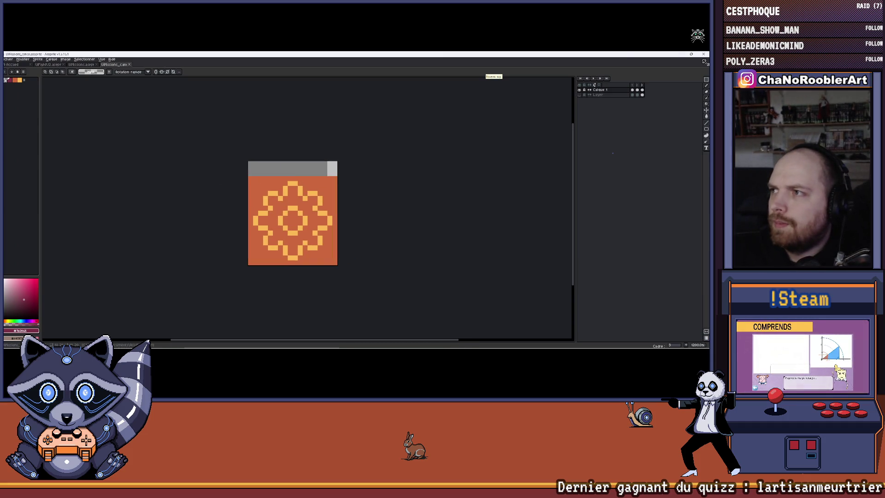
key(alt+Tab)
scroll(321, 225, down, 5)
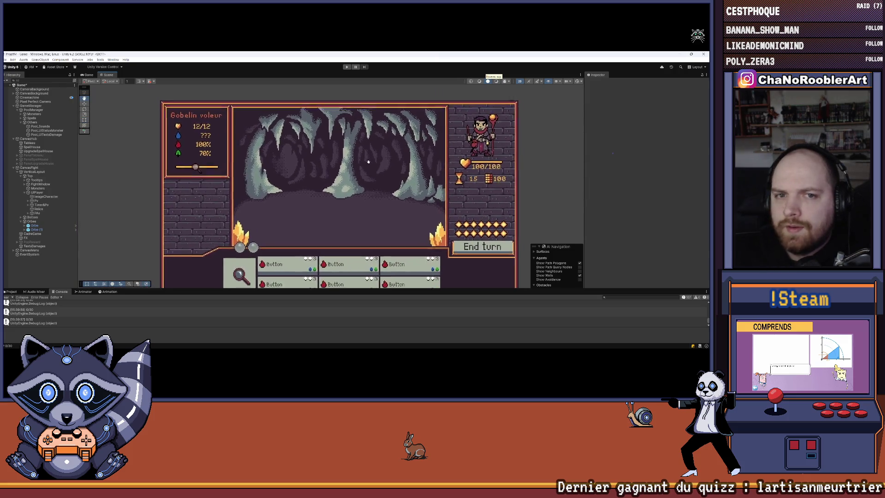
Enlarge the Project panel and browse to the Assets/Import/UI folder
scroll(328, 152, up, 1)
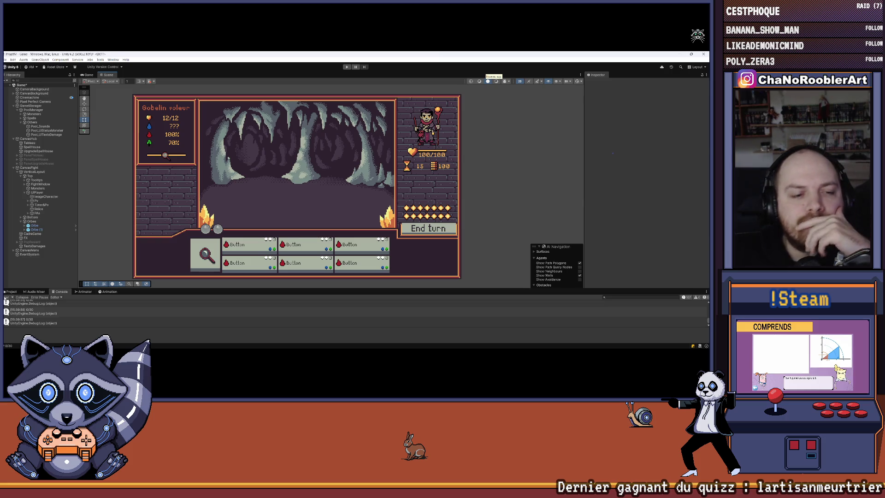
click(10, 291)
drag(175, 289, 176, 255)
click(71, 267)
double_click(79, 272)
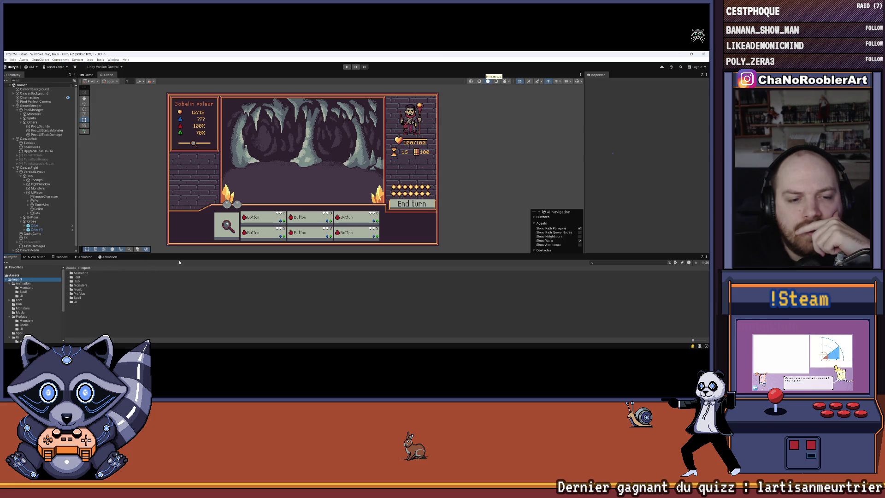
double_click(75, 301)
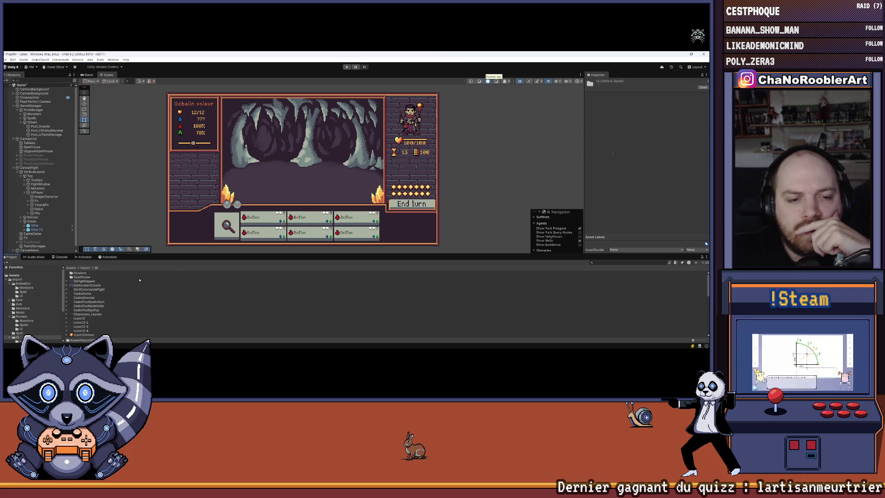
drag(139, 253, 151, 225)
click(81, 250)
scroll(145, 320, down, 5)
scroll(145, 320, up, 5)
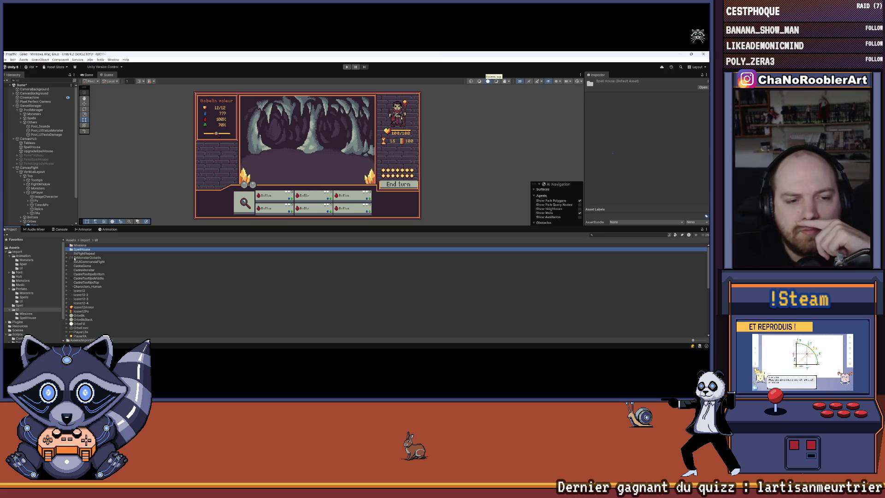
scroll(93, 254, down, 5)
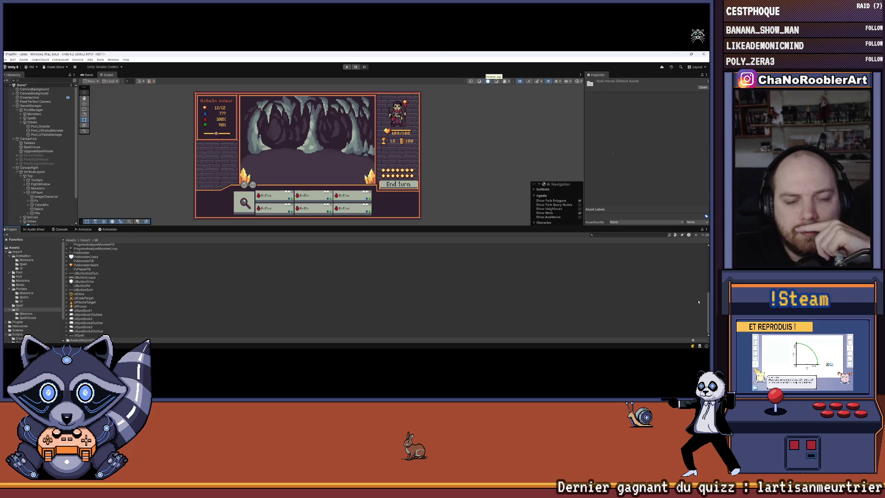
Show assets as large thumbnails and import the UIBtnOptions image into the folder
drag(692, 340, 705, 340)
mouse_move(370, 345)
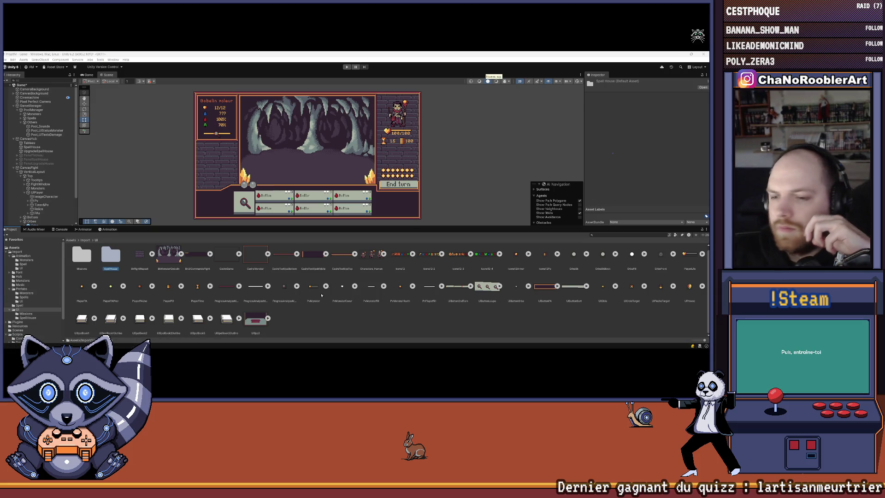
drag(304, 324, 304, 324)
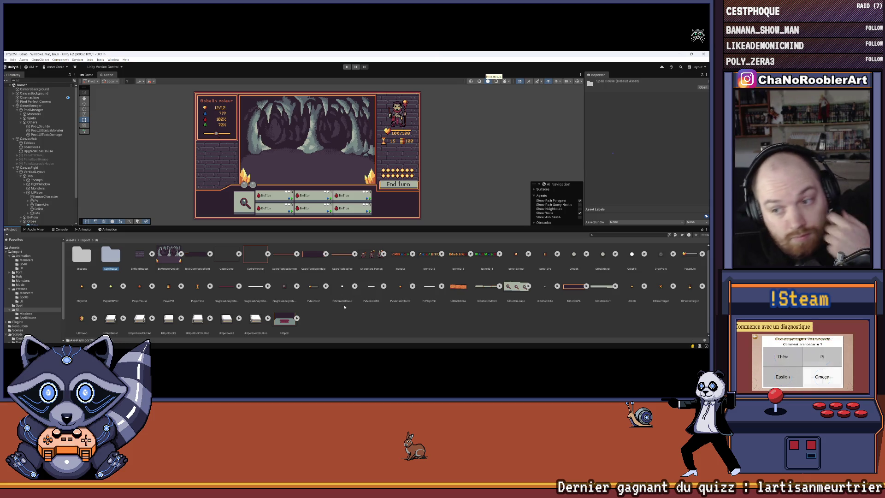
Make UIBtnOptions a Sprite (2D and UI) texture in Multiple sprite mode
click(458, 287)
click(668, 98)
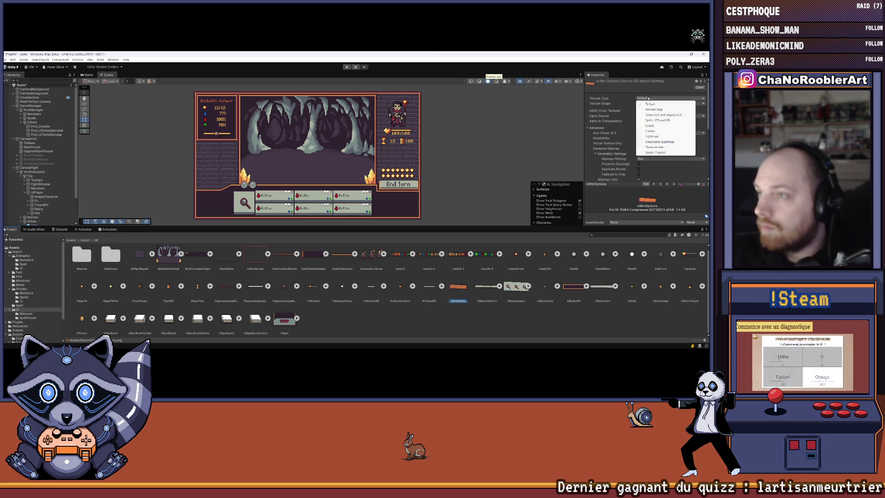
click(656, 120)
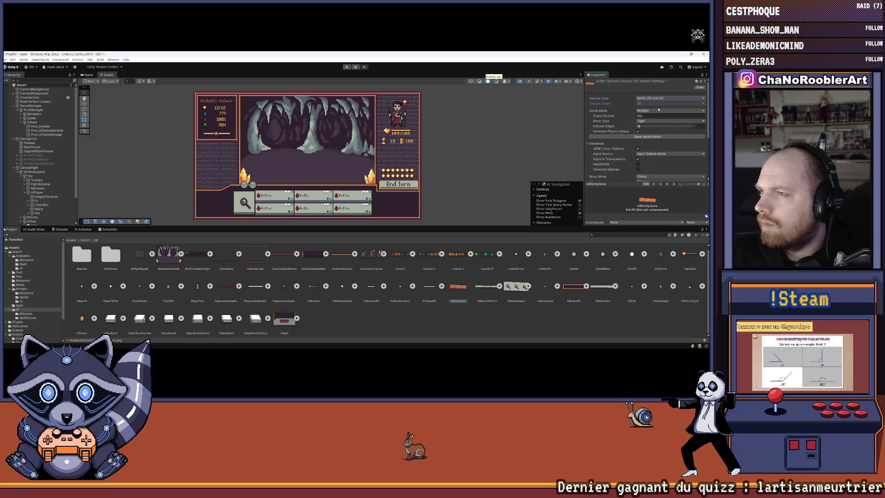
click(658, 111)
click(651, 121)
click(674, 116)
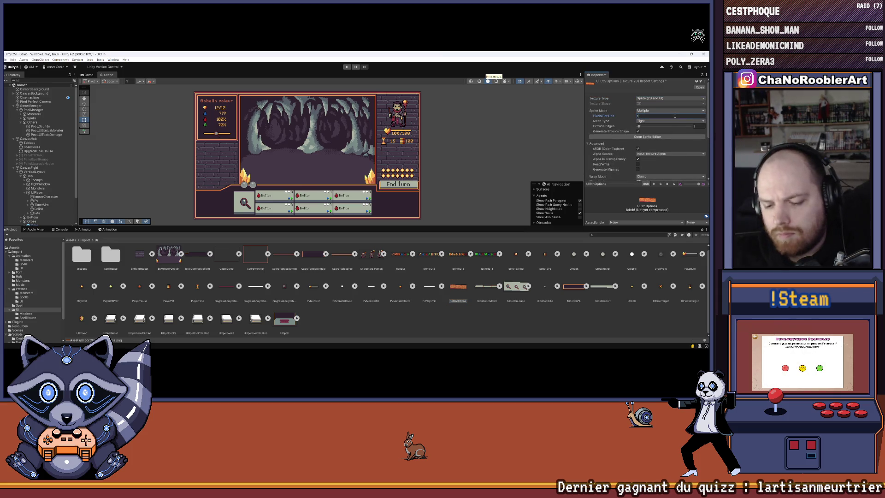
Raise UIBtnOptions' max texture size to 4096 and apply the import settings
scroll(657, 152, down, 5)
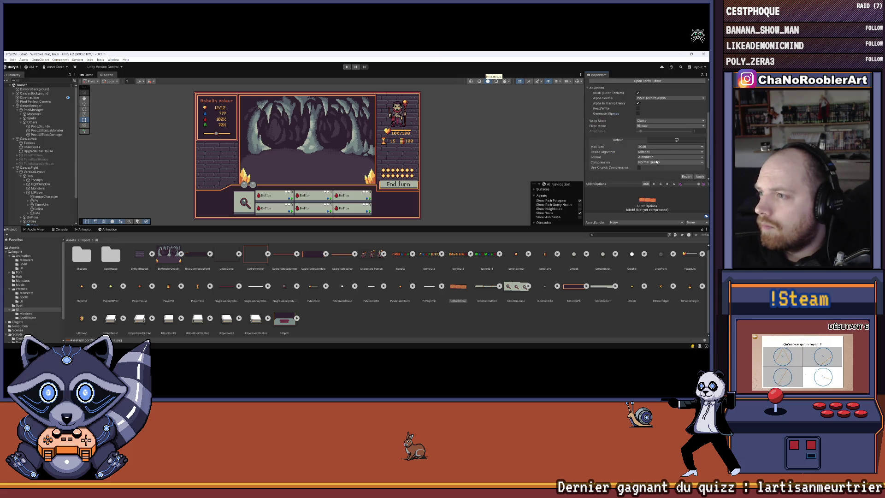
click(657, 147)
scroll(657, 152, up, 1)
click(655, 137)
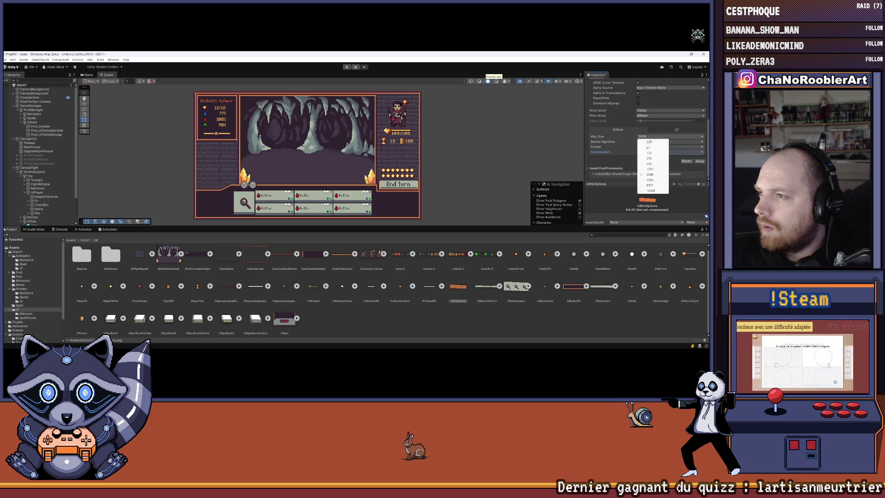
click(651, 180)
click(699, 161)
scroll(669, 171, up, 5)
click(463, 292)
Switch UIBtnOptions to Point (no filter) filtering and apply it
click(669, 136)
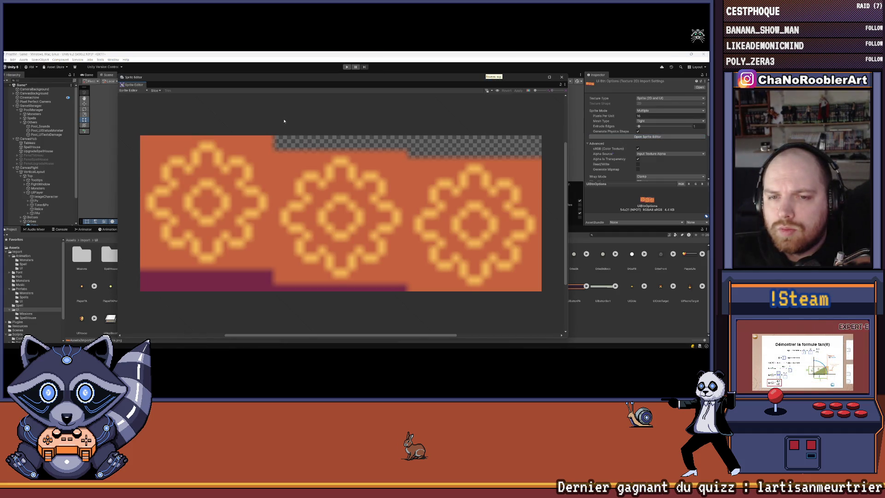
click(562, 77)
scroll(647, 149, down, 4)
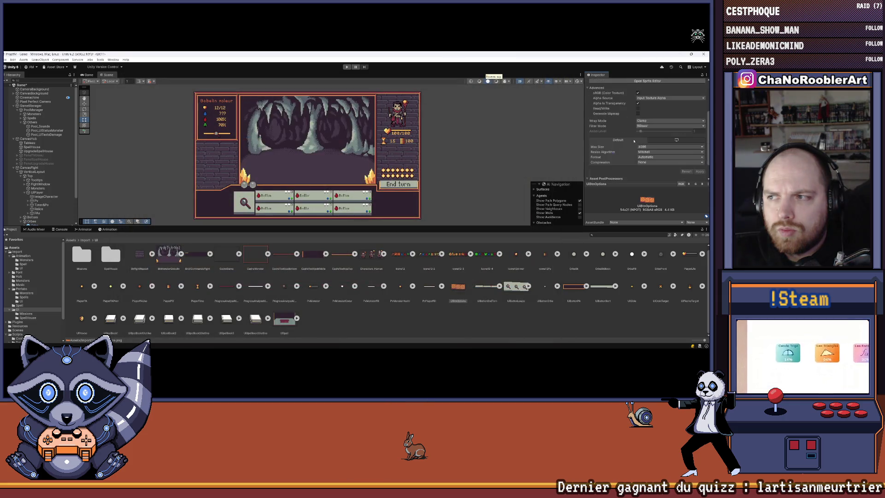
scroll(648, 152, up, 4)
click(649, 159)
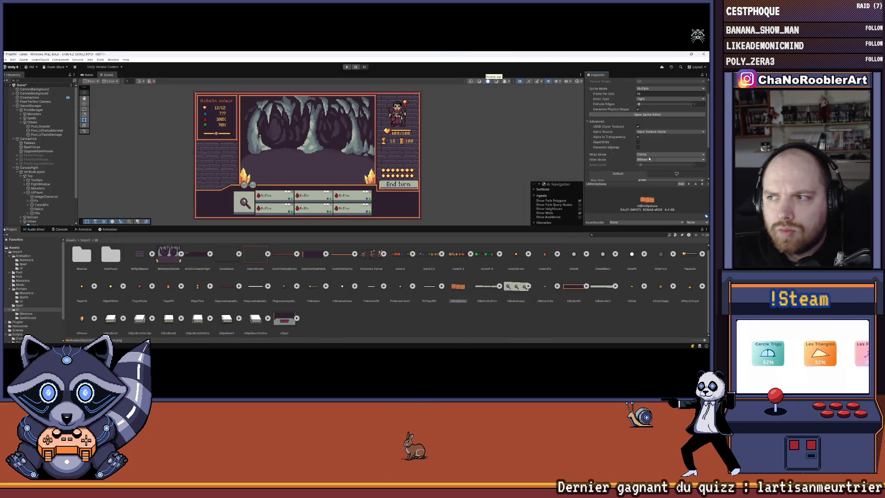
click(654, 165)
scroll(682, 175, down, 3)
click(699, 149)
scroll(647, 138, up, 4)
Slice the UIBtnOptions sheet into three sprites by grid cell count in the Sprite Editor
click(647, 136)
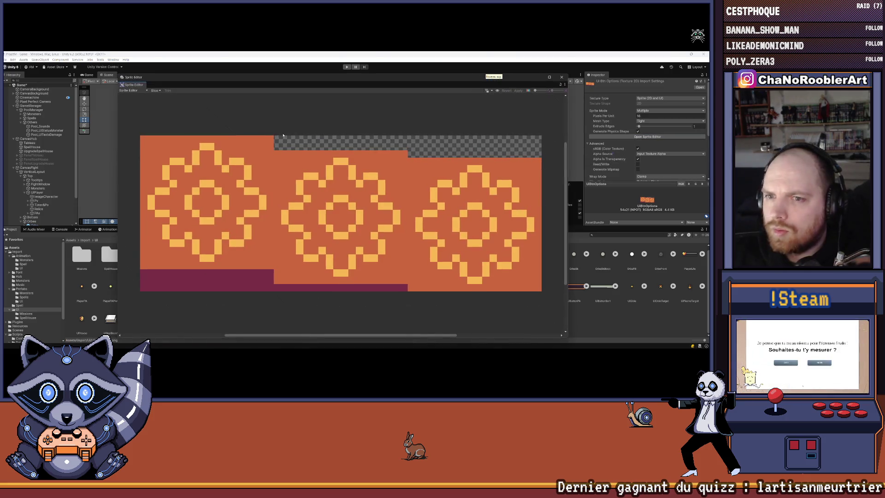
click(155, 90)
click(197, 102)
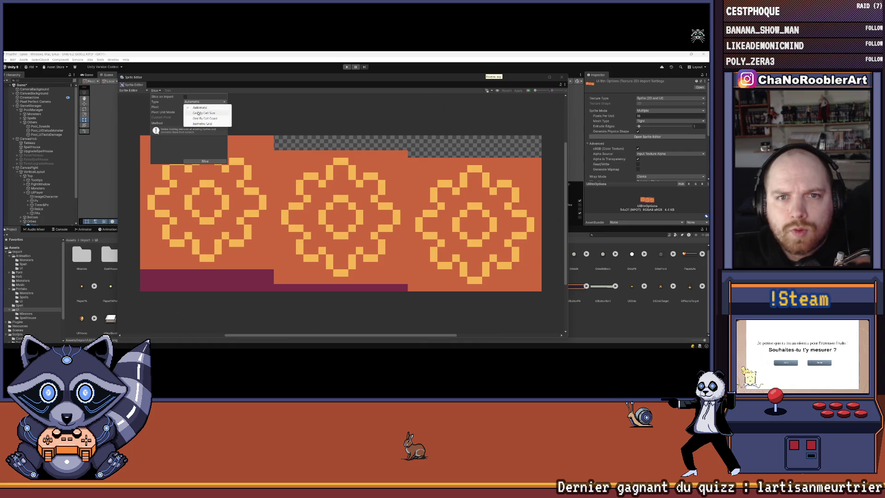
click(202, 119)
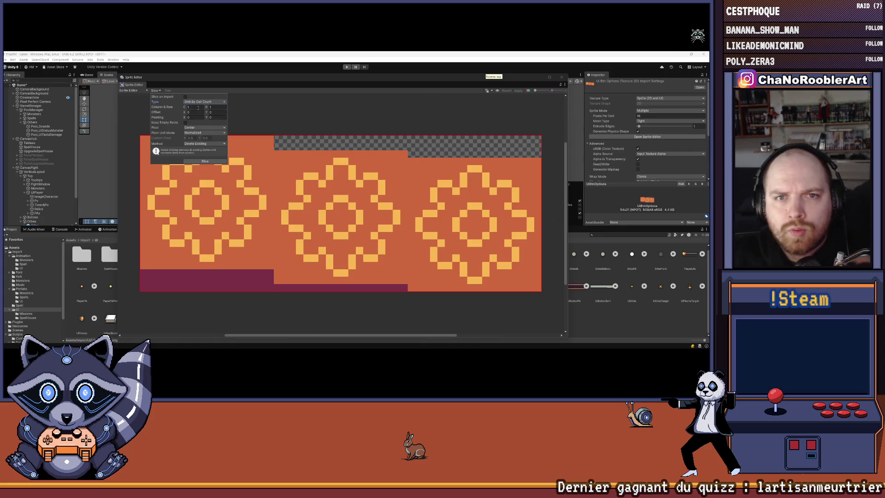
click(205, 161)
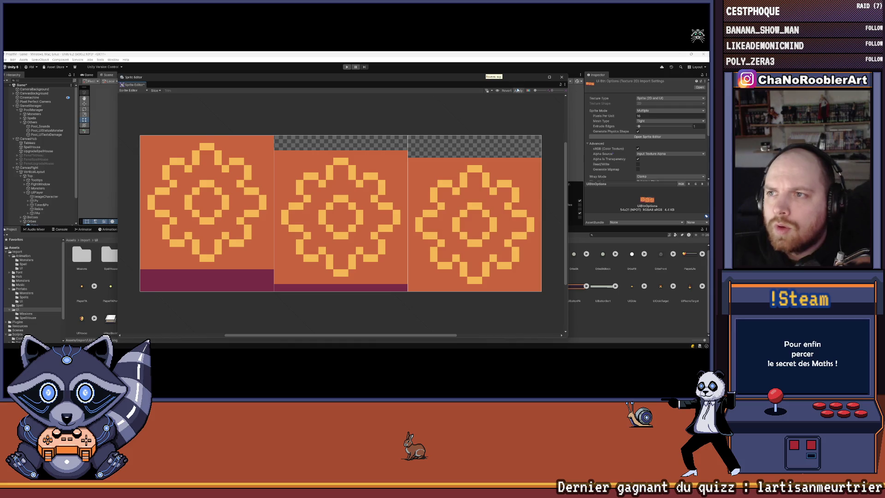
click(561, 77)
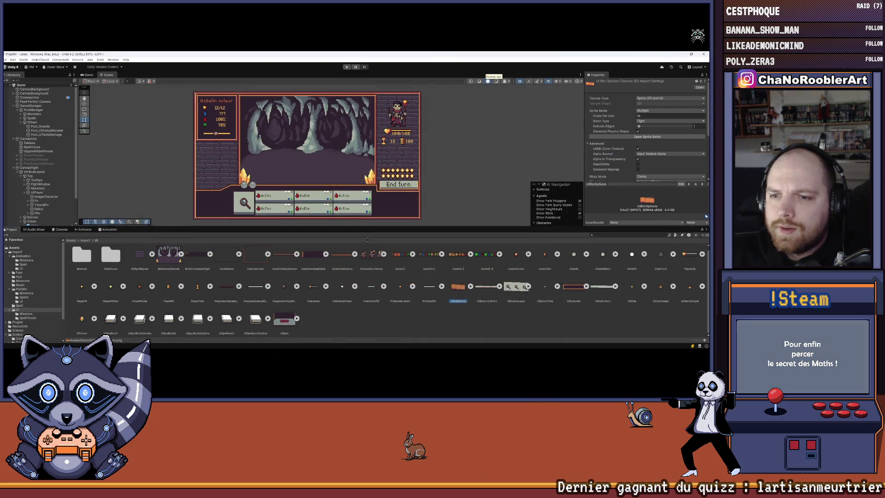
Enlarge the Scene view, collapse CanvasFight and expand CanvasMenu in the hierarchy
drag(378, 226, 377, 280)
scroll(251, 171, up, 3)
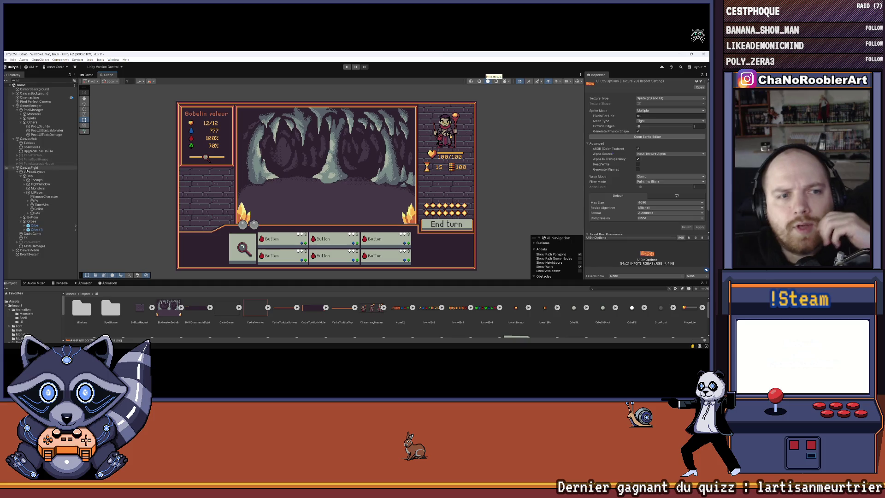
click(14, 167)
click(23, 171)
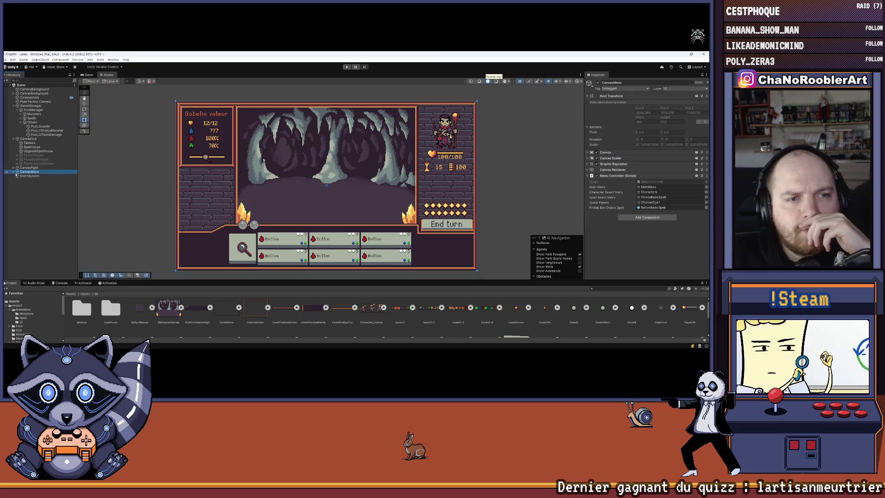
click(14, 171)
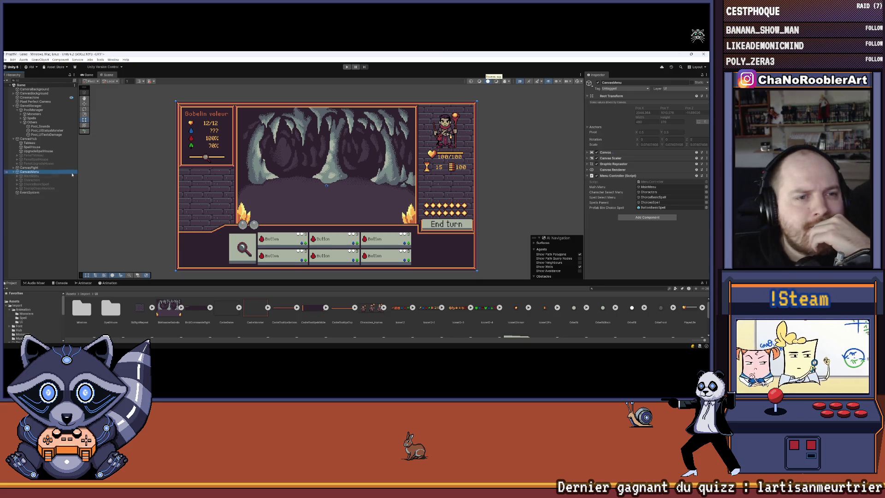
Toggle MainMenu on and back off, then bring up the Save Scene dialog
click(55, 175)
click(599, 83)
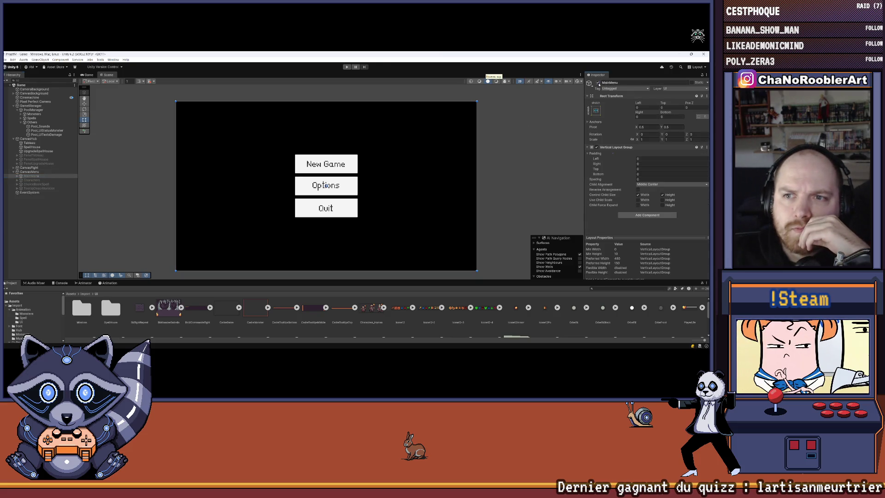
click(598, 83)
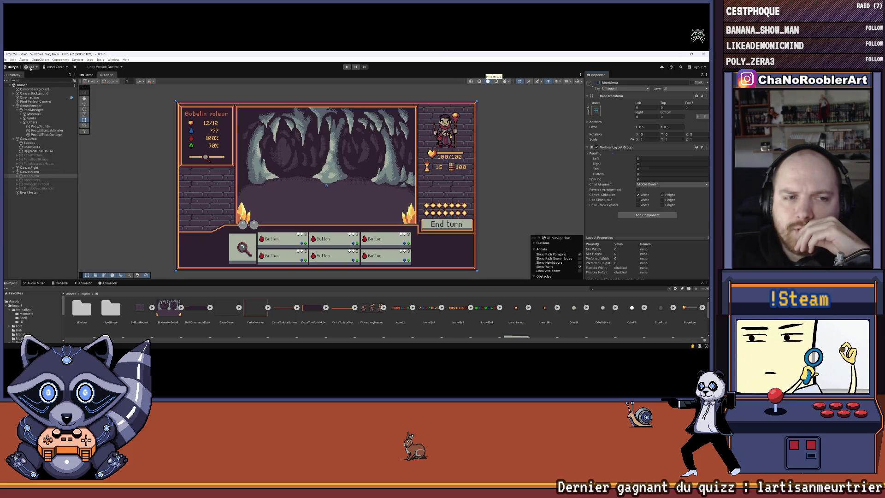
key(ctrl+shift+s)
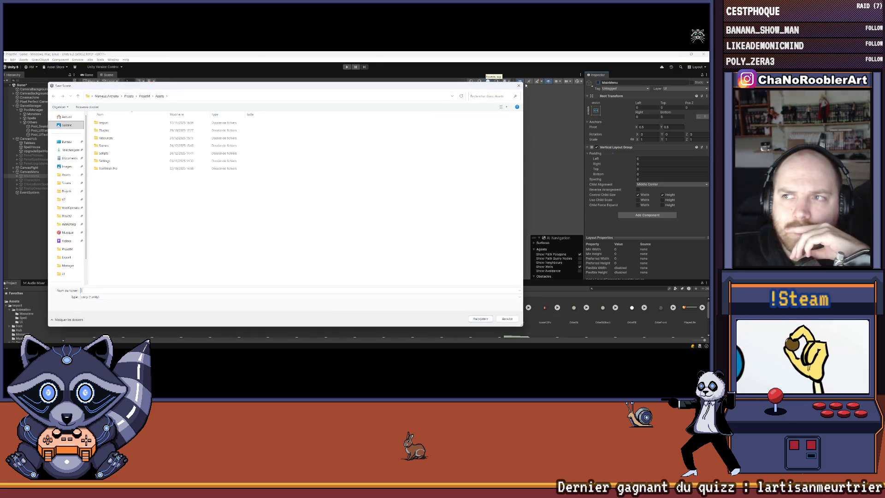
Cancel the Save As dialog and save the scene through File > Save
click(519, 86)
click(7, 59)
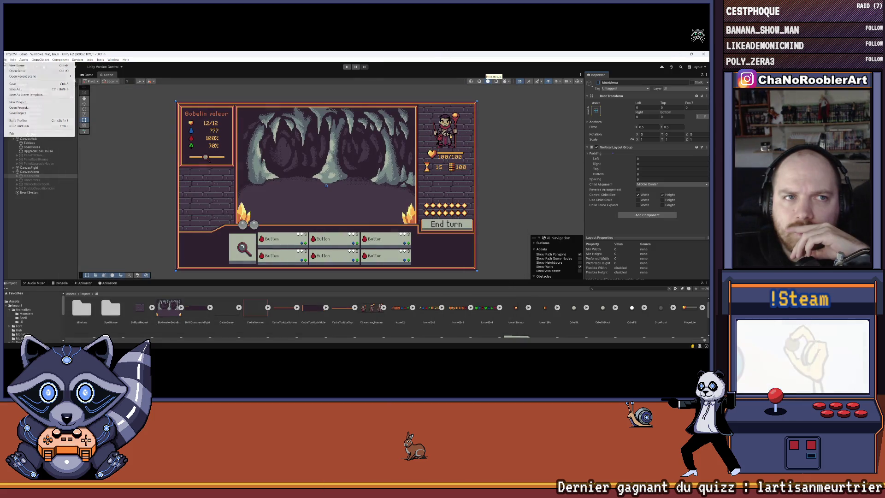
click(11, 84)
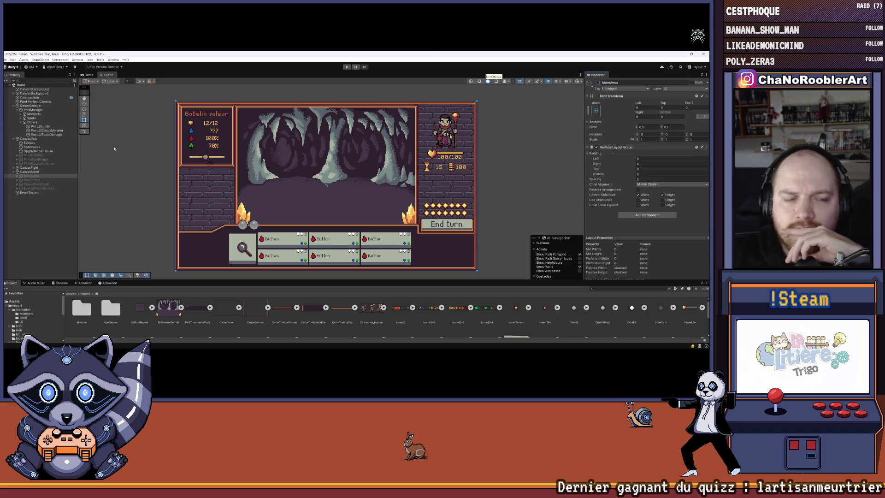
Toggle TooltipDescritionIcon on and off, save again, and make the Project panel taller
click(66, 188)
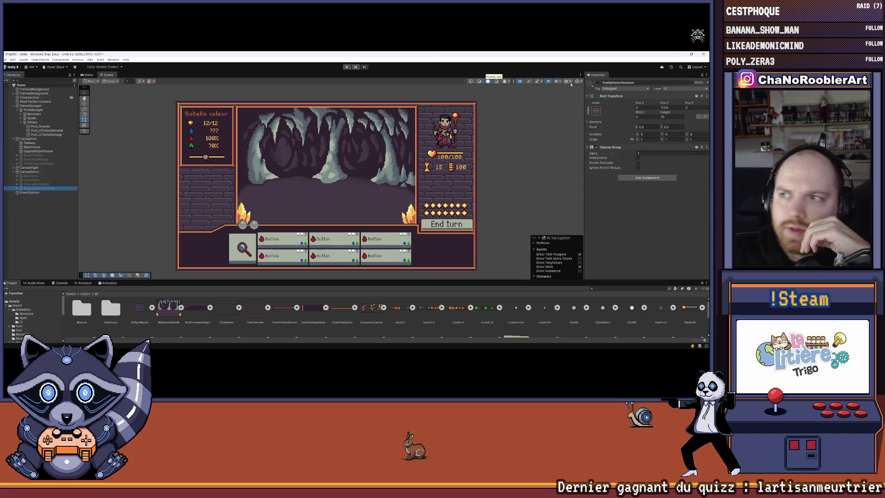
click(597, 84)
click(597, 84)
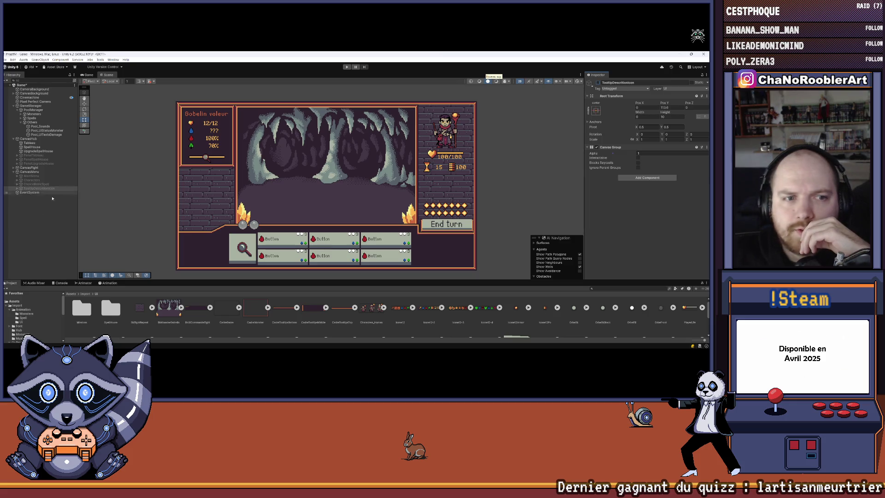
click(41, 217)
click(6, 60)
click(12, 85)
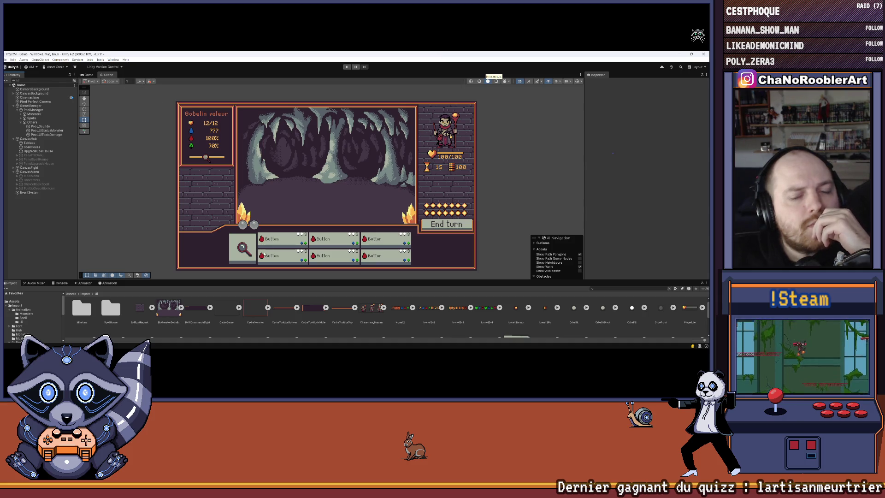
drag(275, 280, 284, 222)
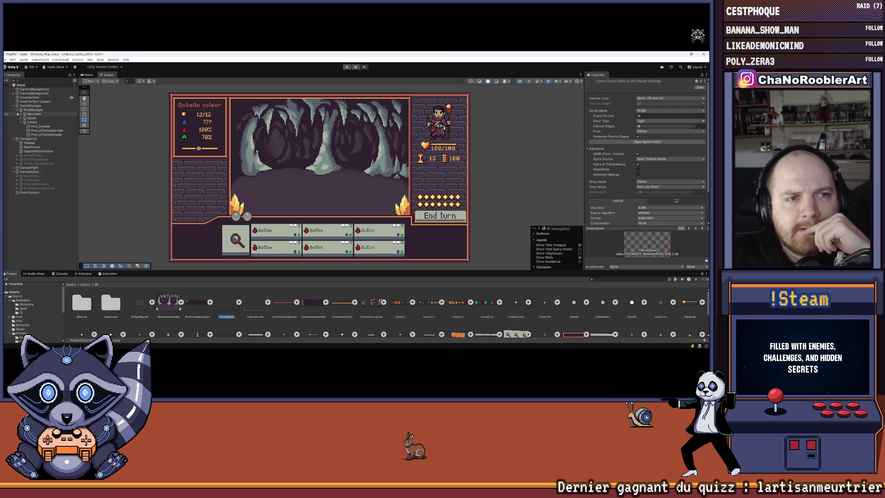
Collapse the Others, Orbes and UIPlayer groups and expand CanvasFight in the hierarchy
click(25, 122)
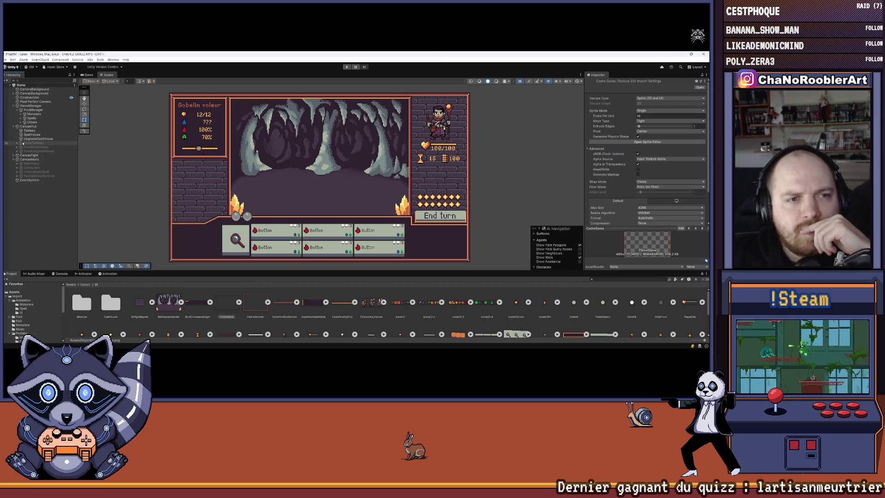
click(14, 156)
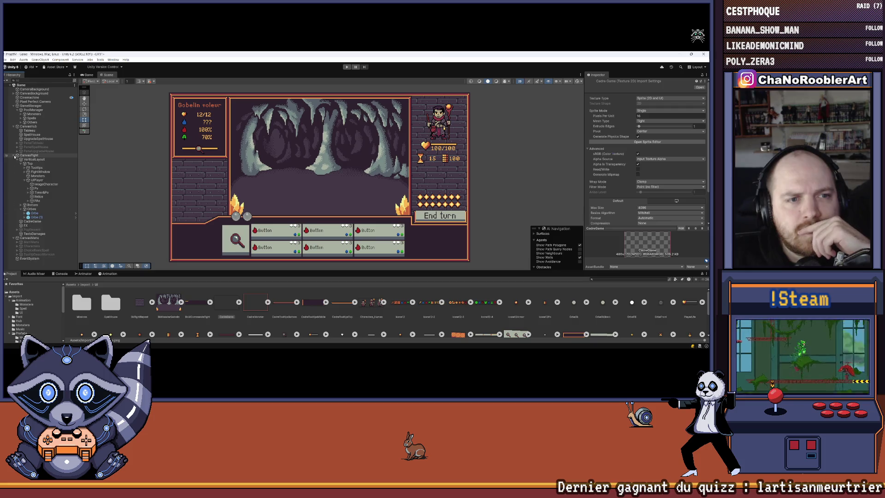
click(22, 208)
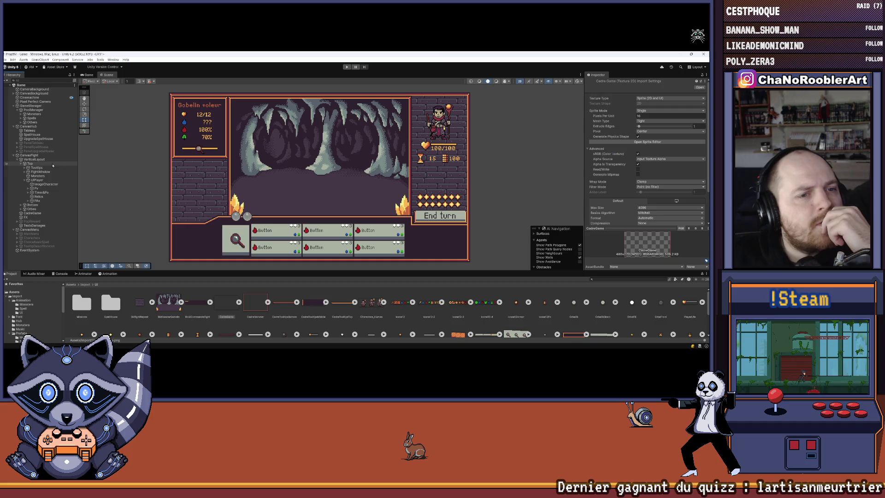
click(24, 180)
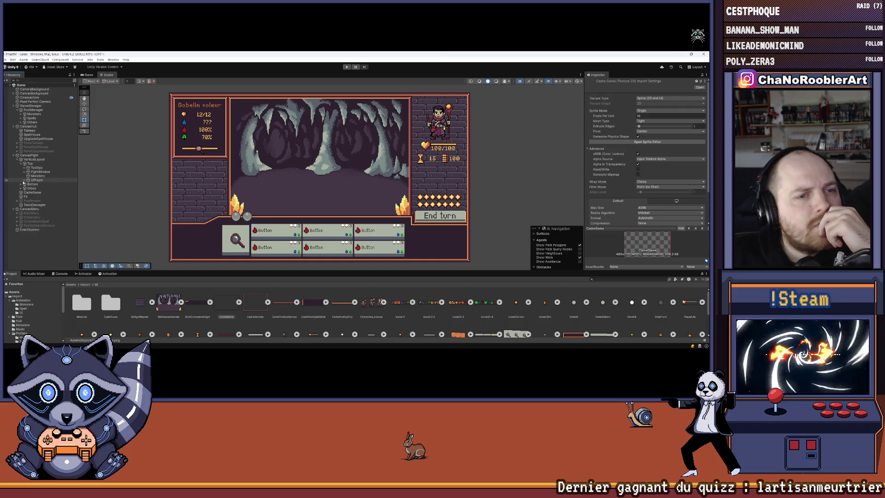
Disable the CadreGame frame object, save the scene, and select CanvasMenu
click(28, 193)
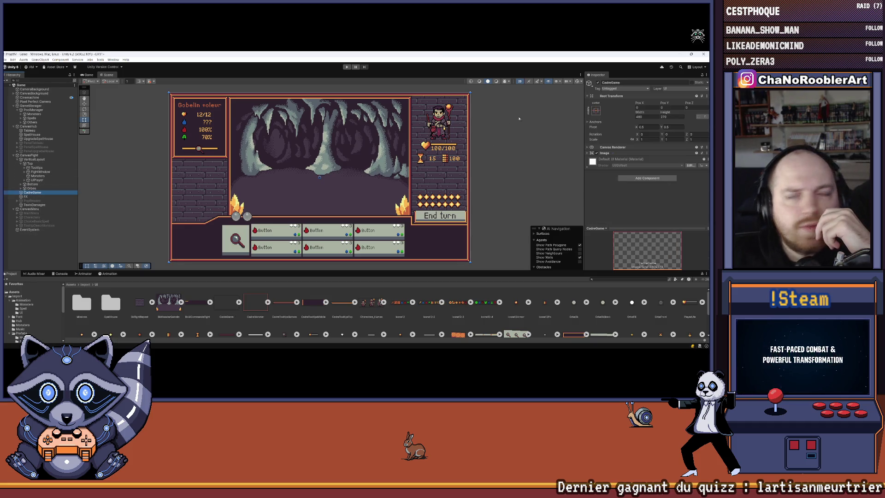
click(597, 82)
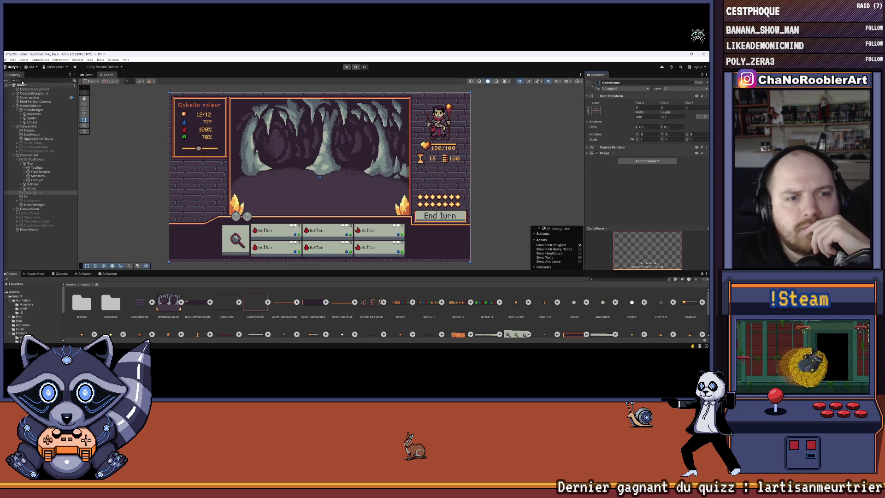
click(6, 59)
click(18, 84)
click(26, 213)
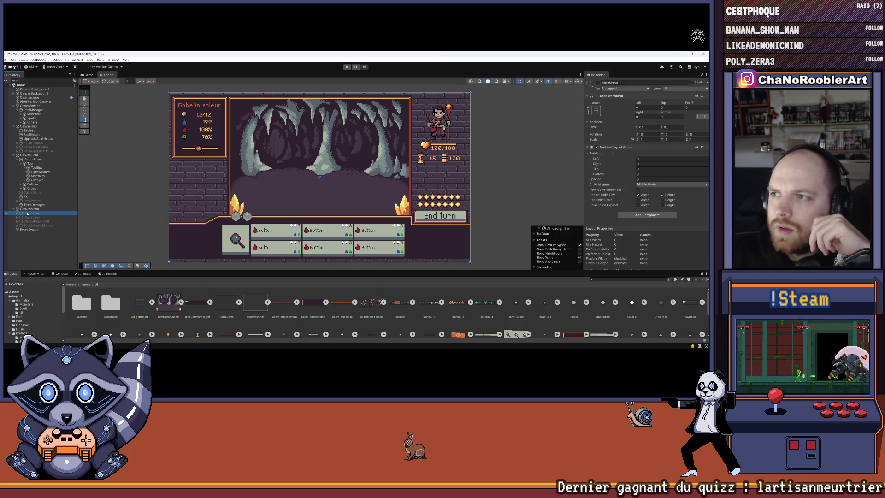
click(32, 157)
Create an empty child object under CanvasMenu named UIFront
right_click(24, 209)
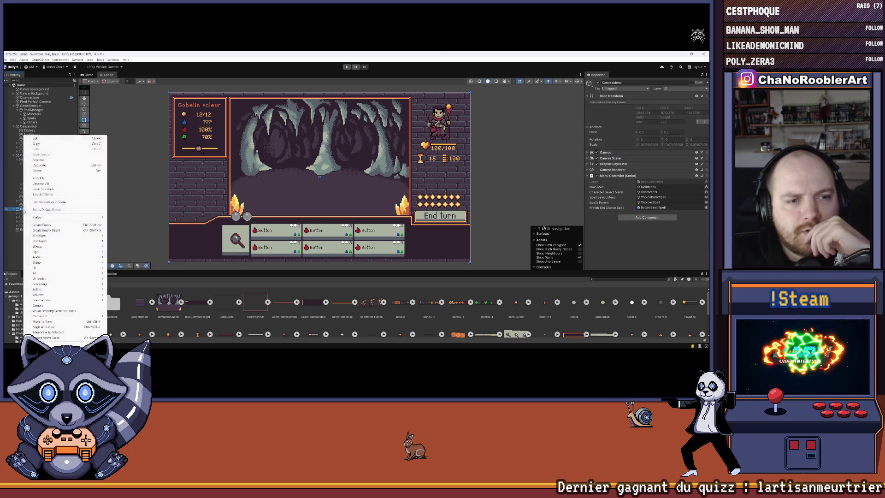
click(41, 224)
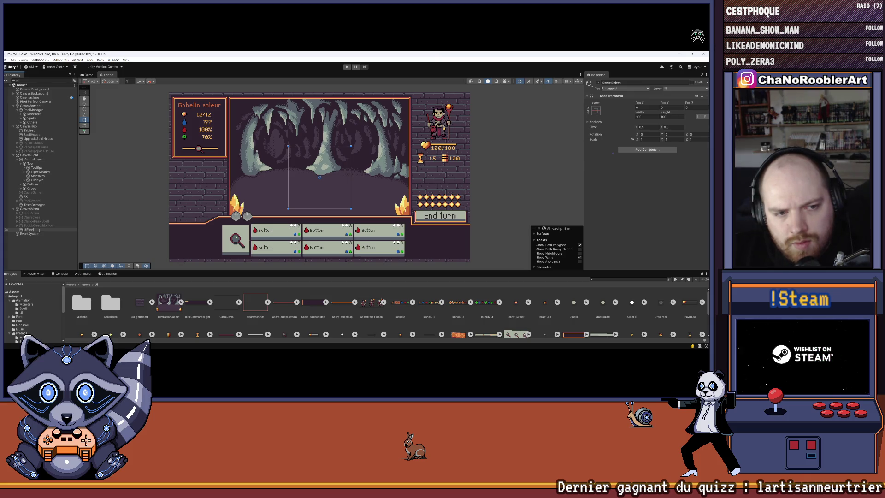
text(t)
key(Return)
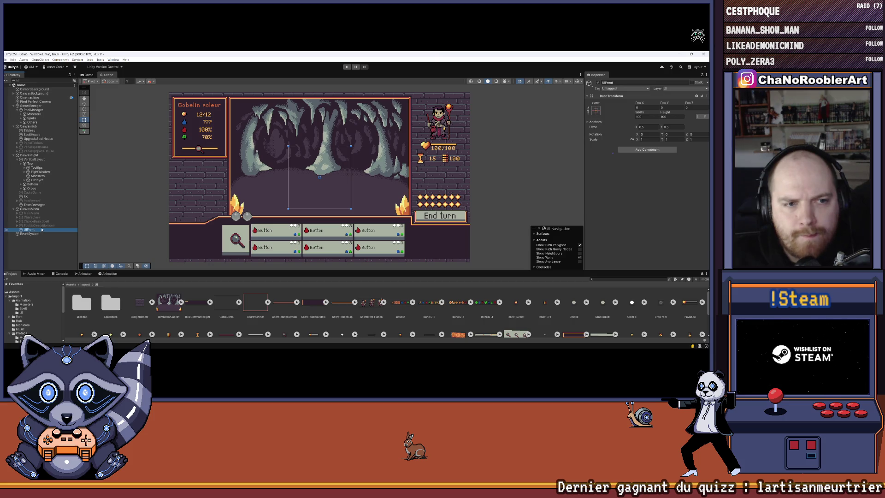
click(41, 192)
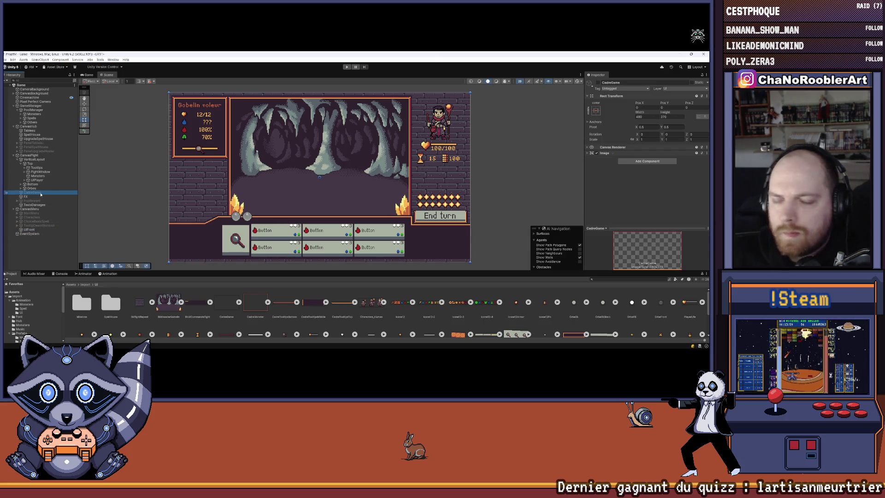
click(30, 230)
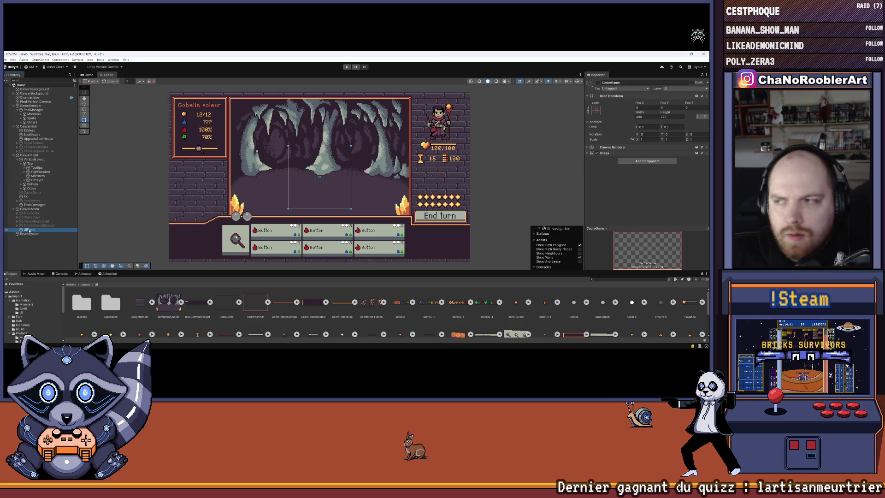
Give UIFront the stretch-stretch anchor preset with right, top and left offsets of 0
click(596, 110)
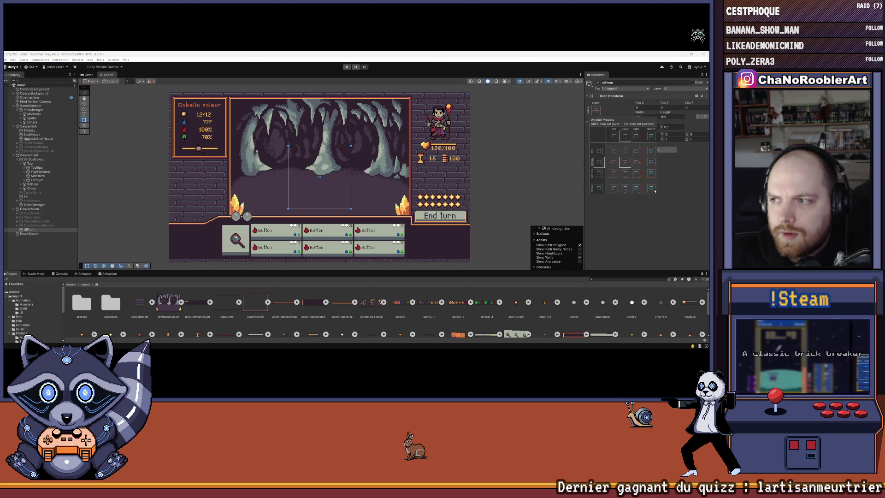
click(657, 177)
click(639, 117)
text(0)
click(662, 107)
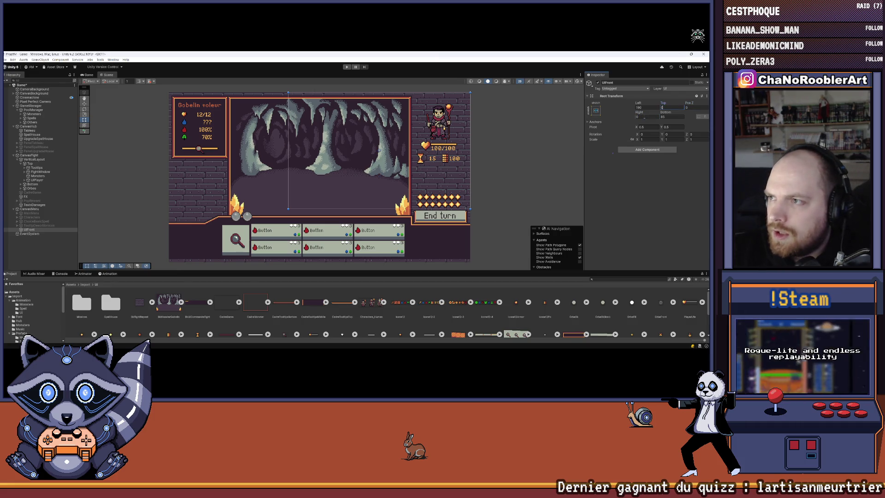
text(0)
click(638, 107)
text(0)
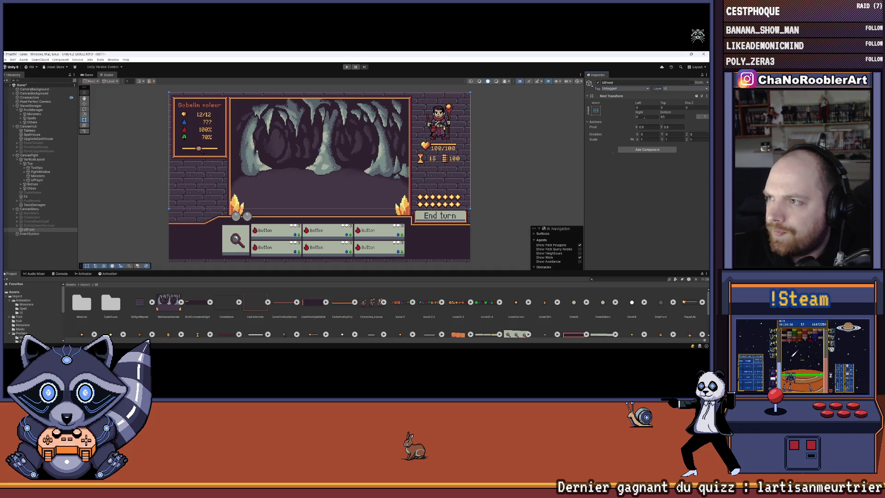
text(0)
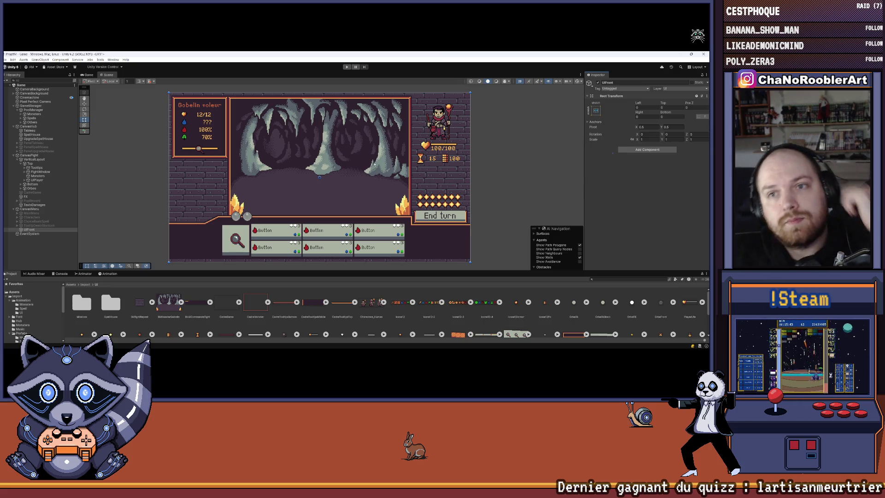
Add an Image component to UIFront
click(637, 150)
text(Ima)
key(Return)
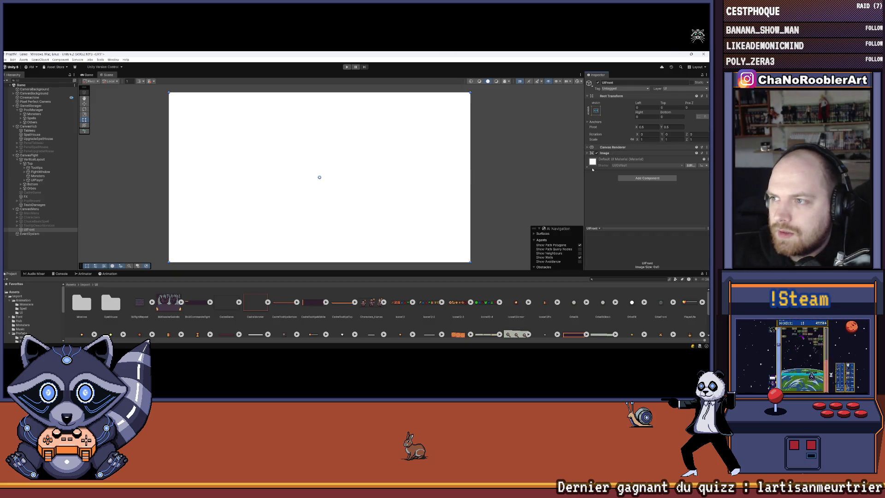
Use the CadreGame sprite as UIFront's image source at its native size
click(587, 153)
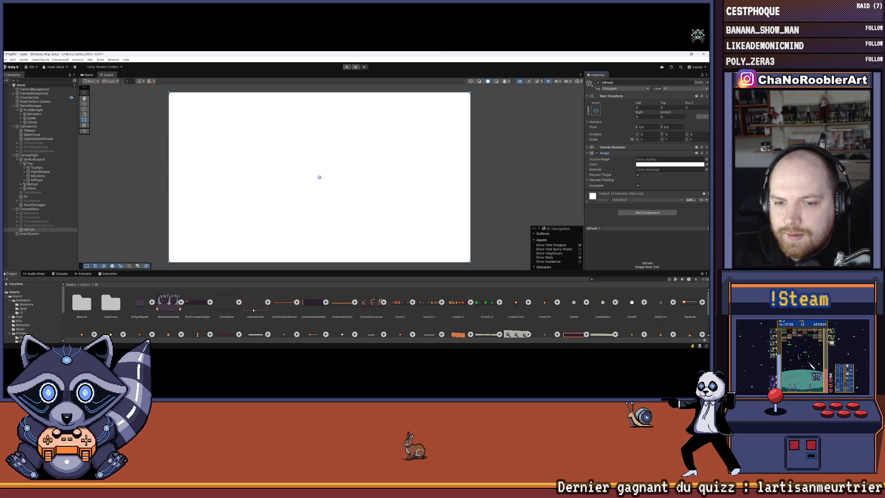
drag(226, 302, 668, 159)
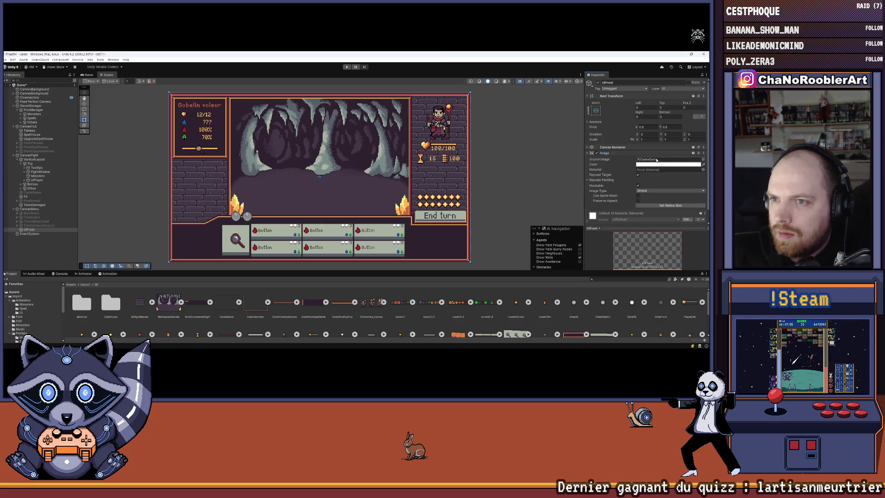
click(671, 206)
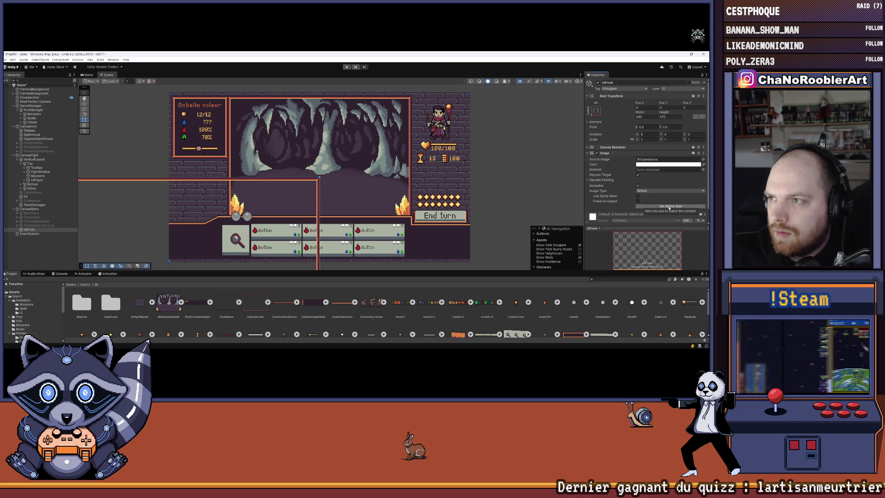
scroll(382, 200, down, 2)
mouse_move(382, 201)
mouse_down()
mouse_move(406, 175)
mouse_move(465, 144)
mouse_up()
Try stretch anchoring with zero offsets, then a 0, 0 position, undoing each attempt
click(595, 113)
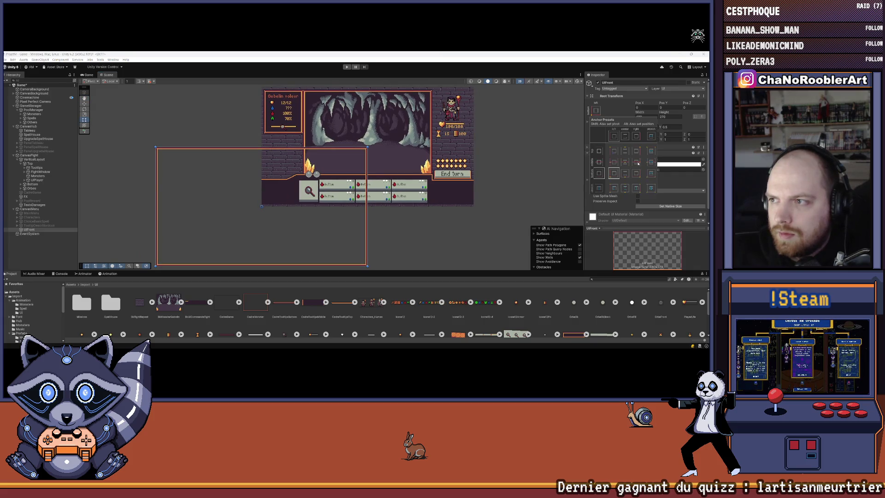
click(652, 189)
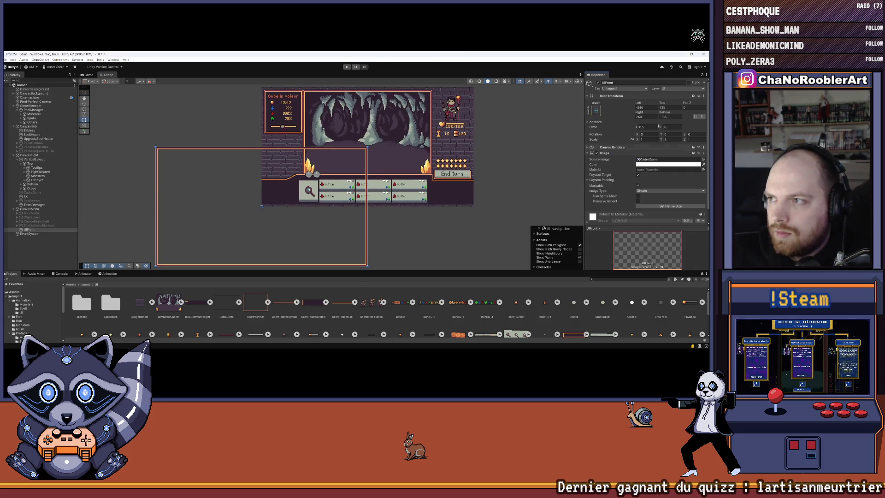
double_click(650, 108)
text(0)
key(Tab)
text(0)
key(ctrl+z)
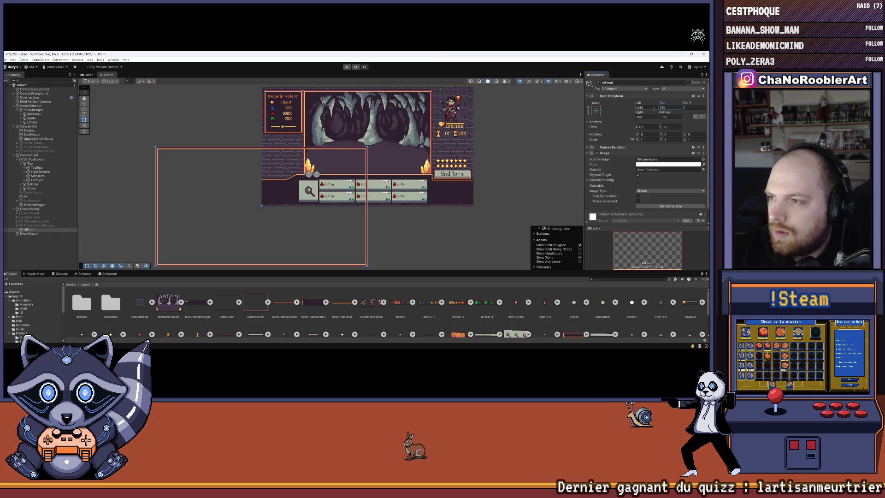
click(671, 206)
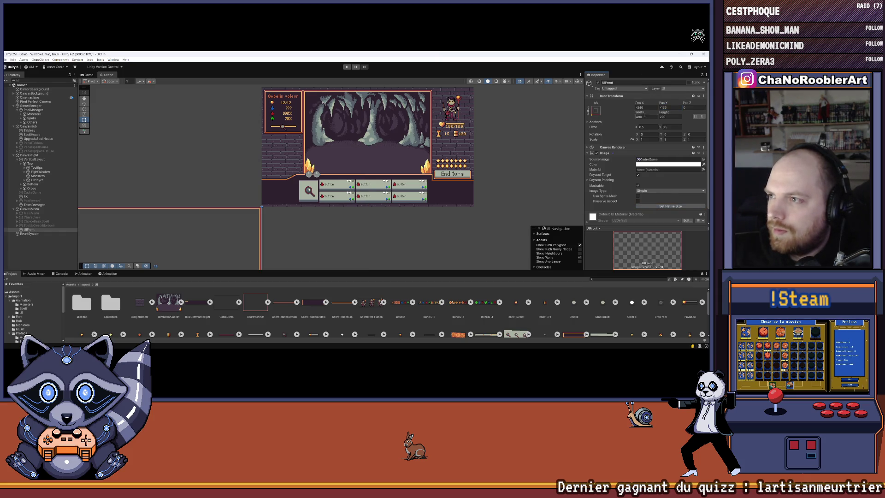
text(0)
key(Tab)
text(0)
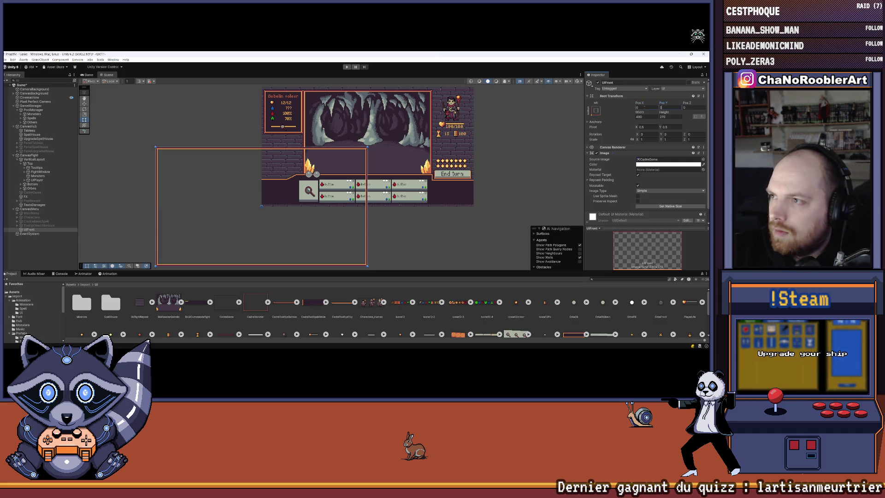
key(ctrl+z)
Reapply stretch anchoring with 0 left and top offsets, then undo the stretch
click(596, 111)
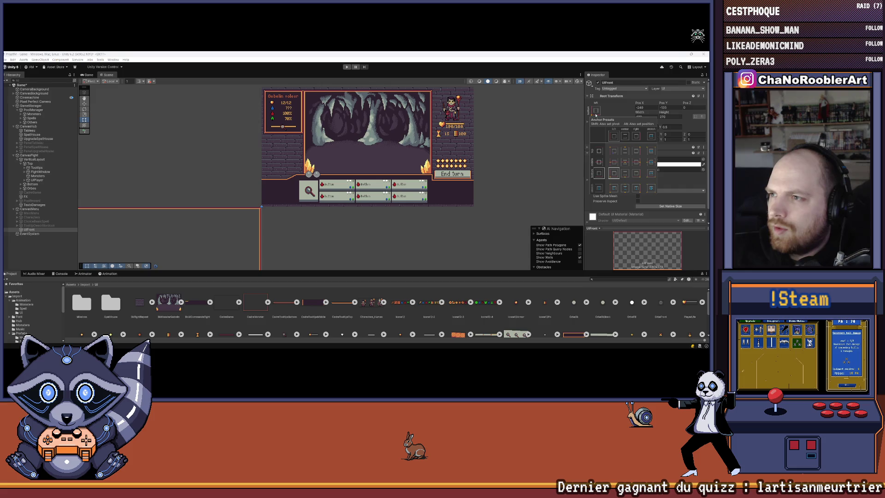
click(651, 188)
click(650, 106)
text(0)
key(Tab)
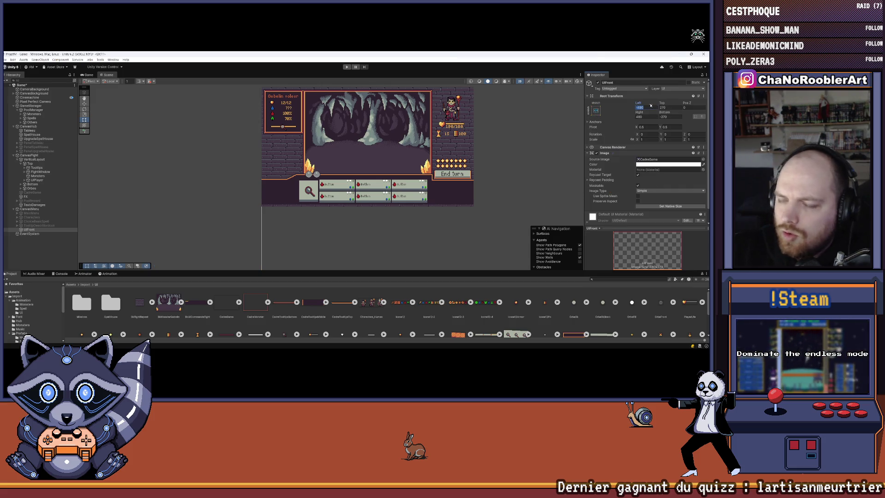
text(0)
key(Return)
scroll(356, 193, down, 5)
scroll(356, 194, up, 3)
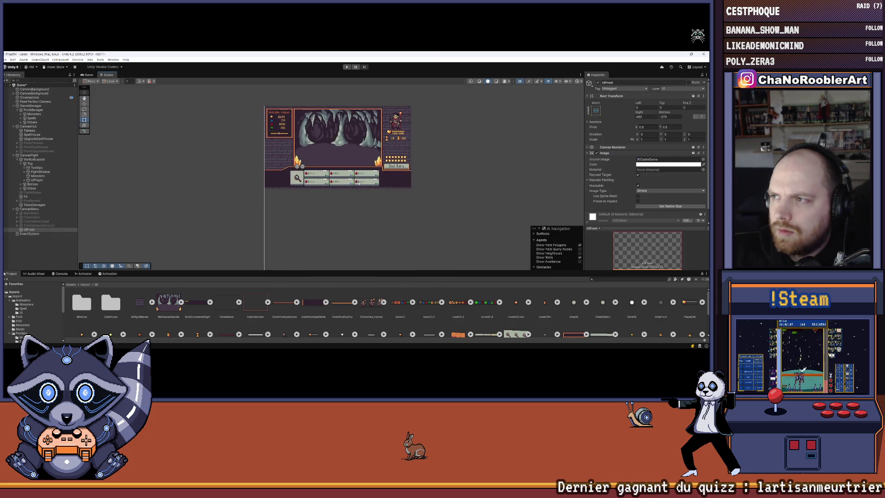
key(ctrl+z)
key(ctrl+z)
key(ctrl+z)
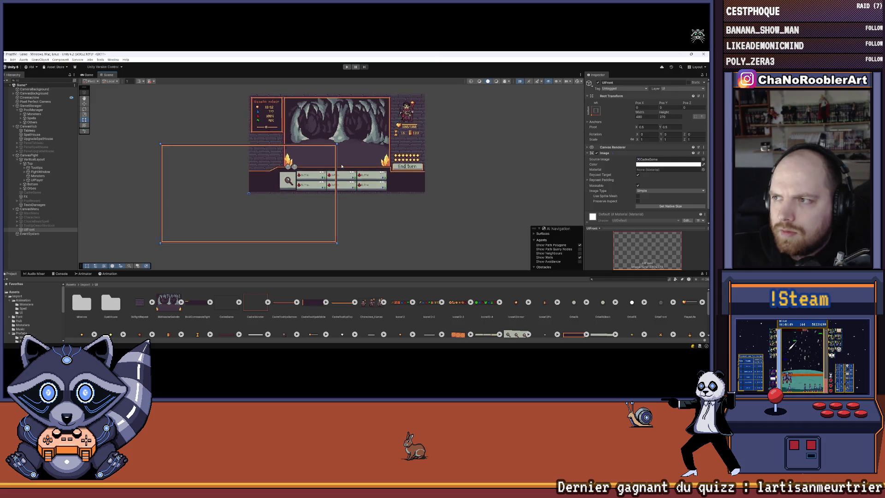
scroll(396, 166, up, 2)
Stretch UIFront across the canvas with left and right offsets of 0 and deselect it
click(596, 111)
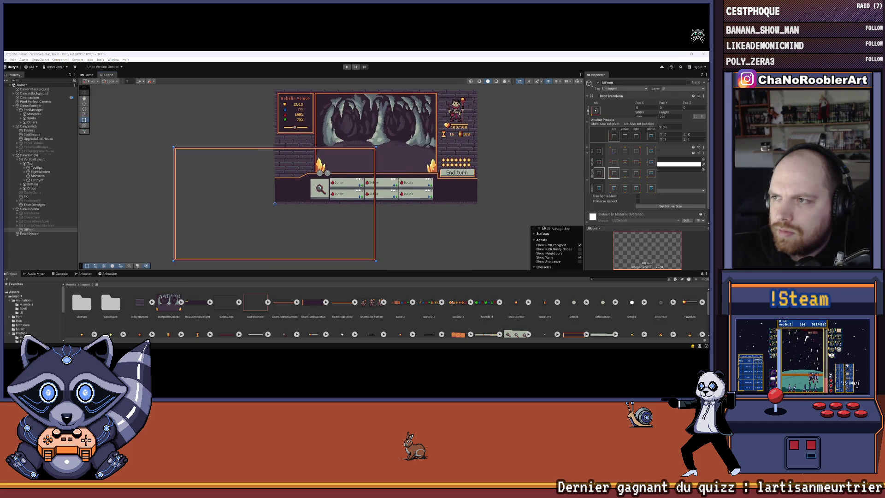
click(651, 187)
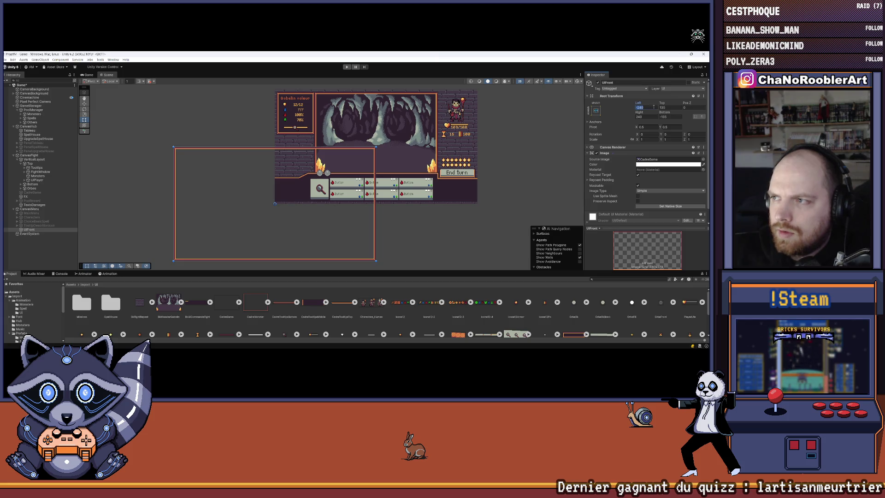
text(00)
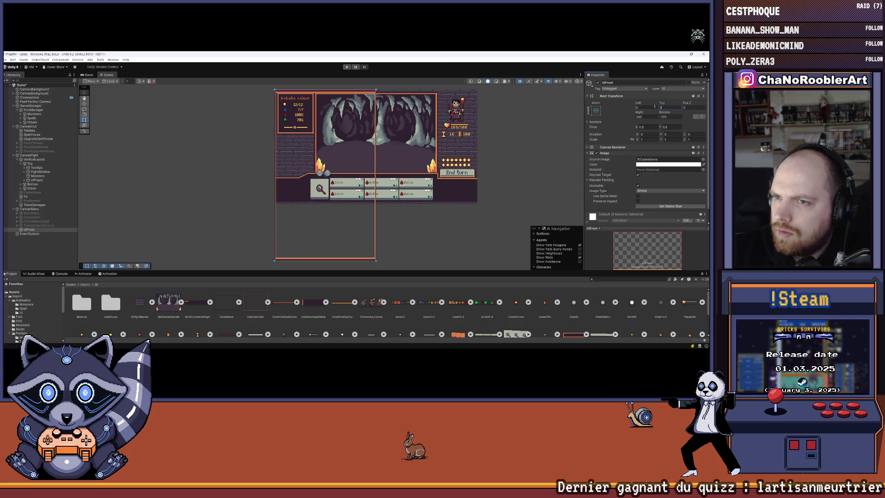
key(Tab)
key(Tab)
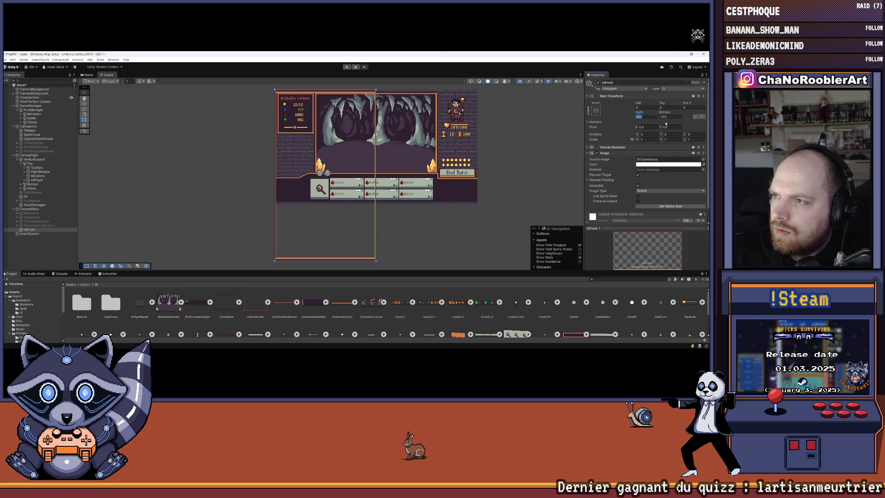
text(0)
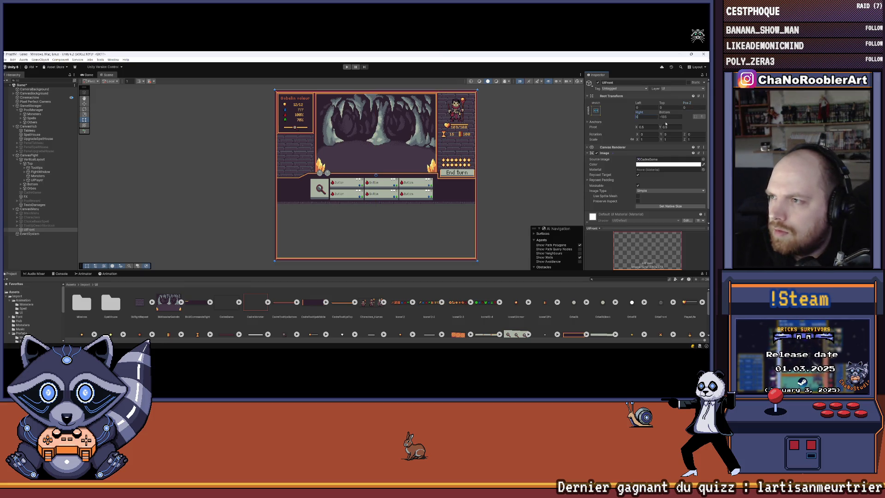
text(0)
click(529, 125)
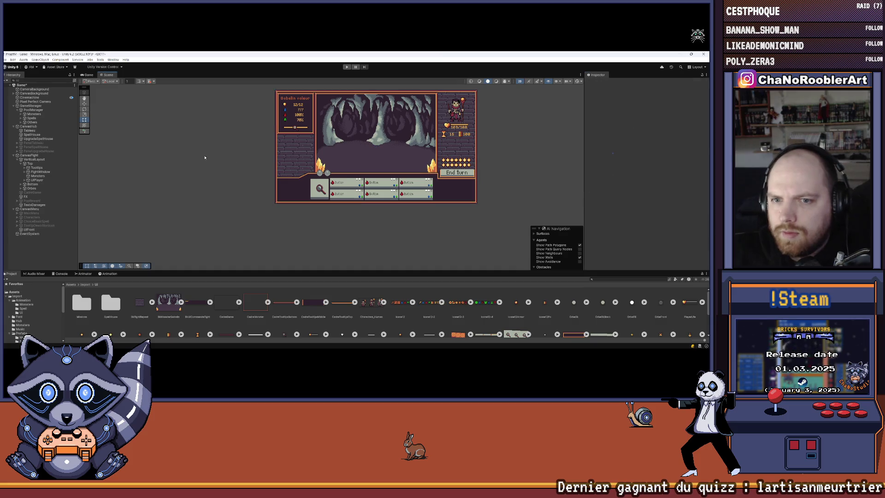
Deactivate the CanvasFight combat interface so the map shows in the scene
scroll(385, 129, up, 3)
scroll(385, 129, down, 2)
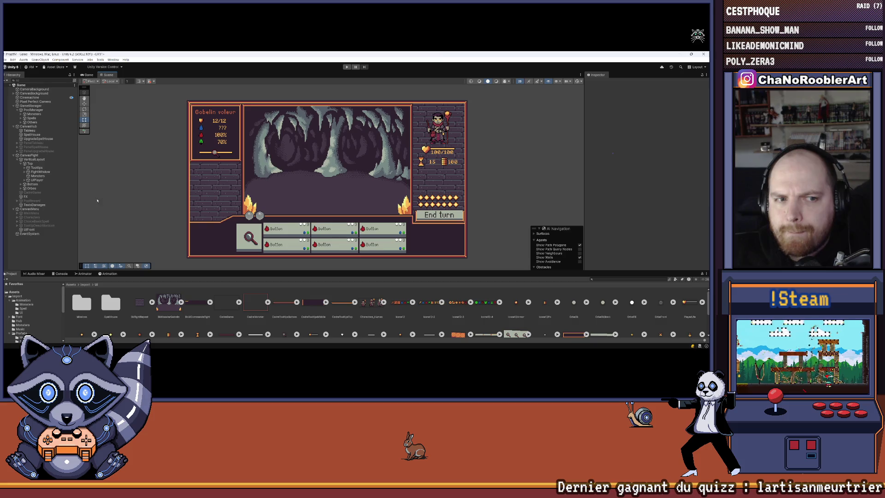
click(30, 229)
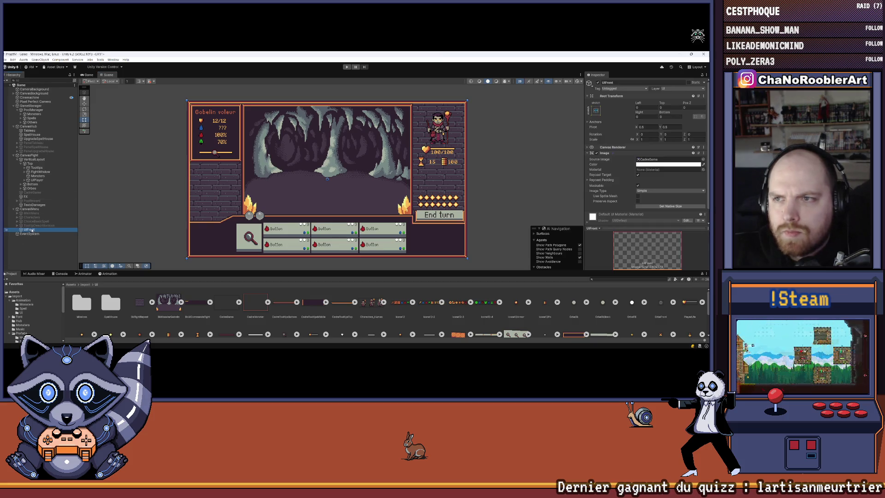
click(110, 163)
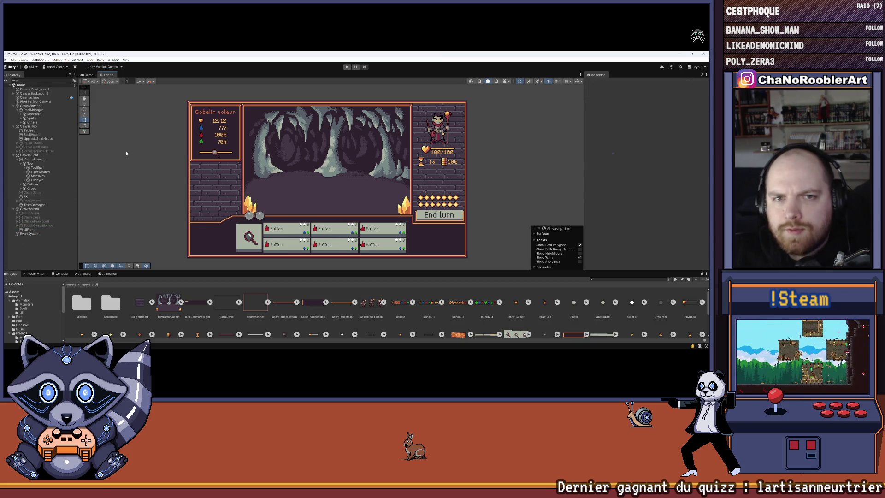
click(29, 155)
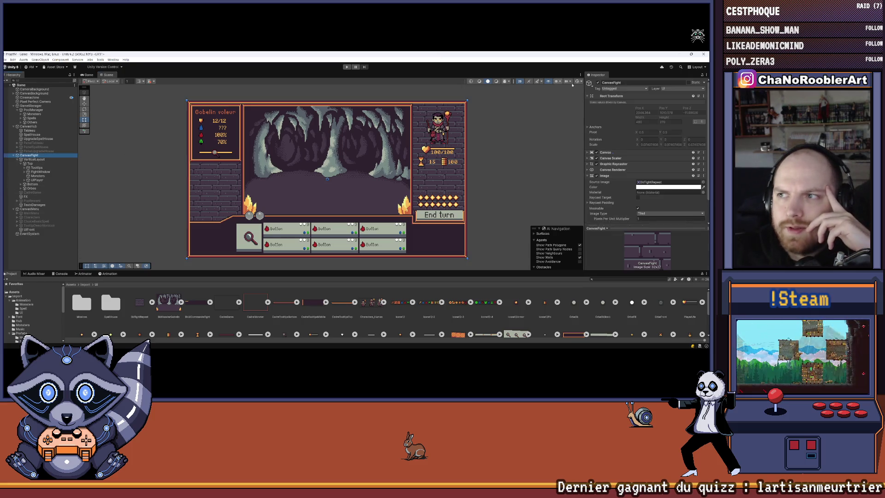
click(597, 82)
click(144, 164)
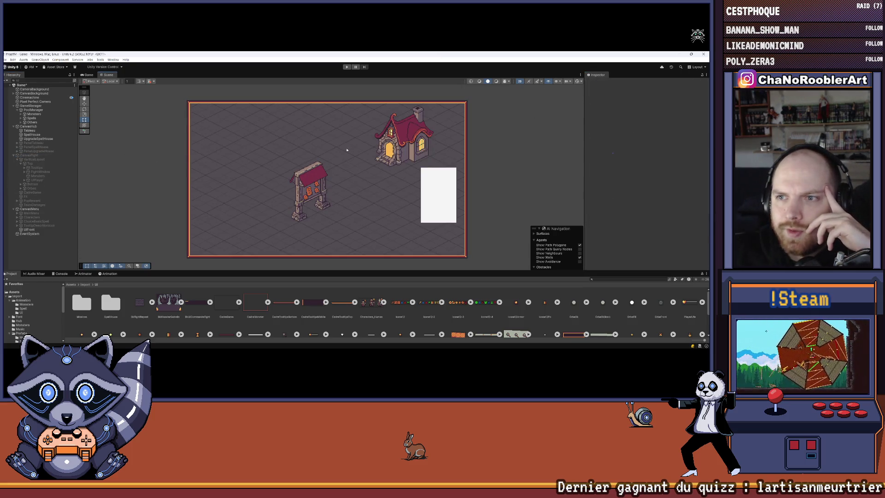
Save the Game scene via File > Save
scroll(473, 147, up, 5)
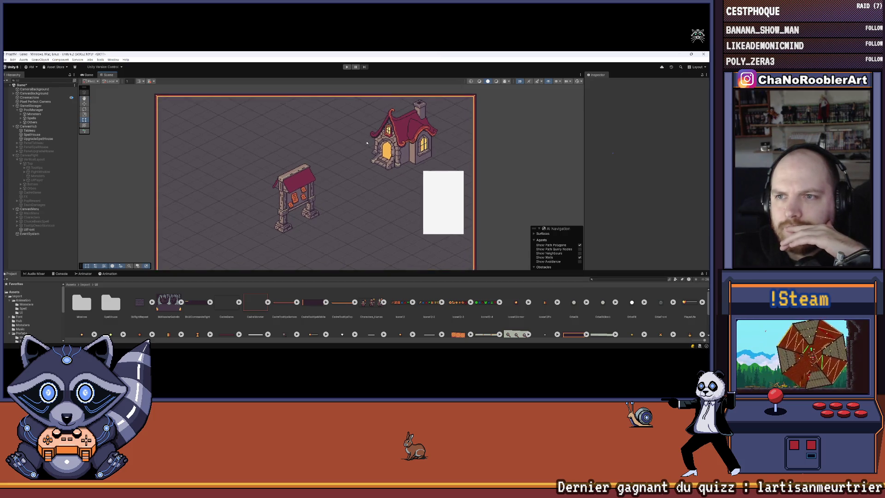
scroll(188, 113, down, 1)
click(8, 60)
click(18, 80)
Preview the MainMenu and Characters panels by toggling each on and back off
click(29, 229)
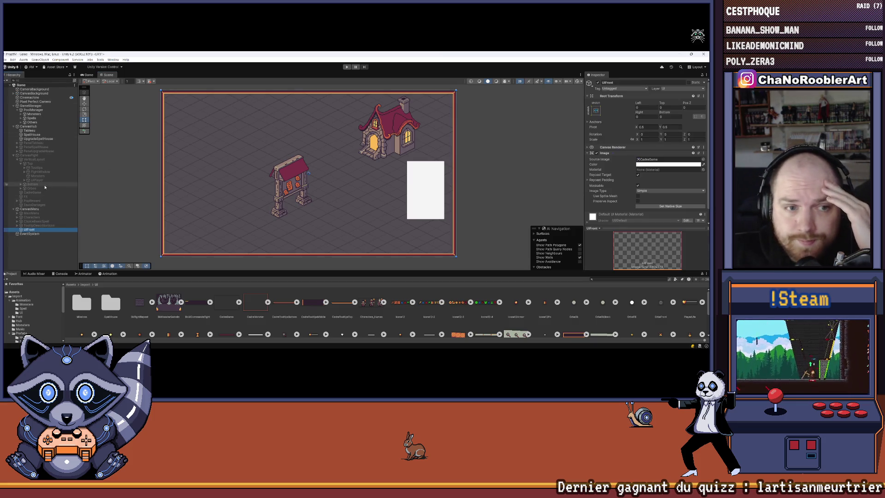
click(389, 111)
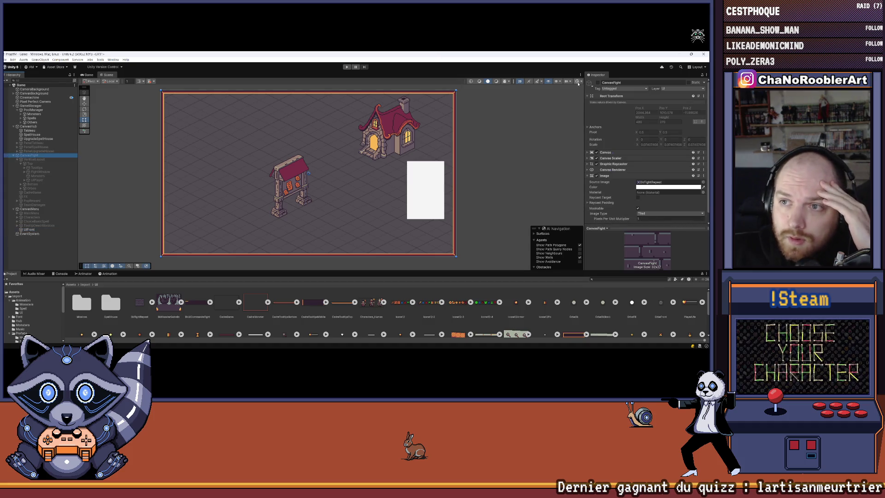
click(31, 213)
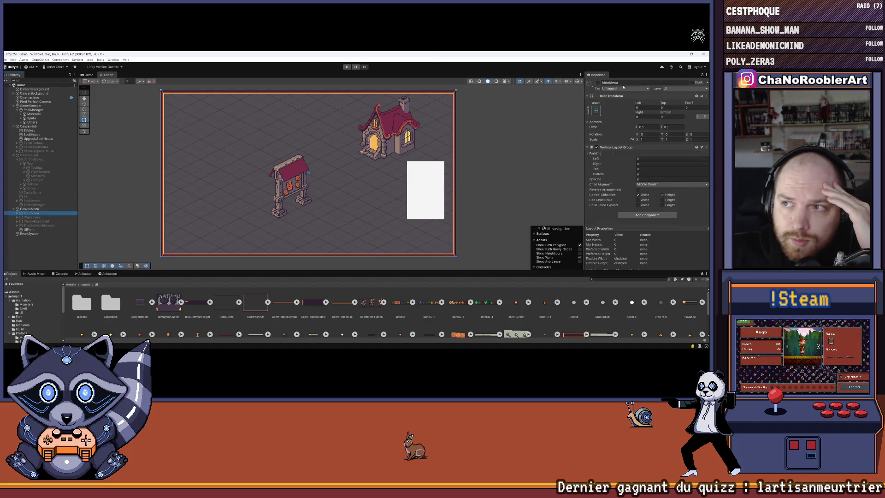
click(597, 83)
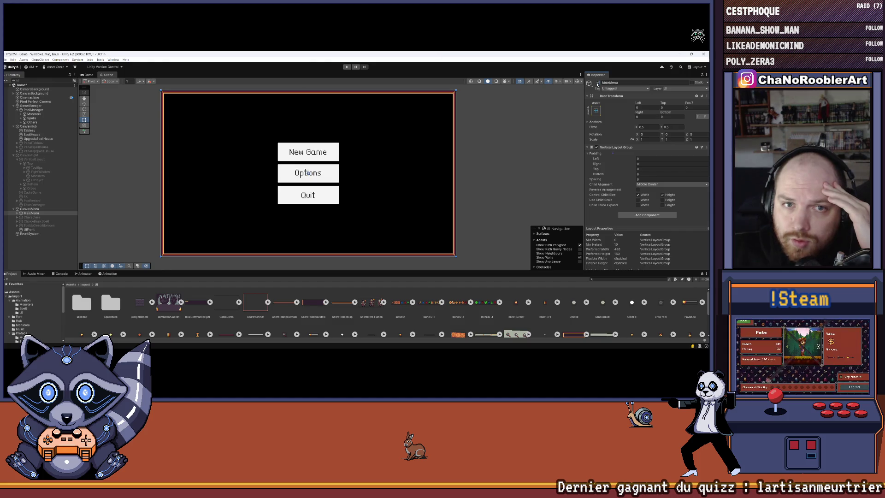
click(598, 83)
click(32, 217)
click(597, 83)
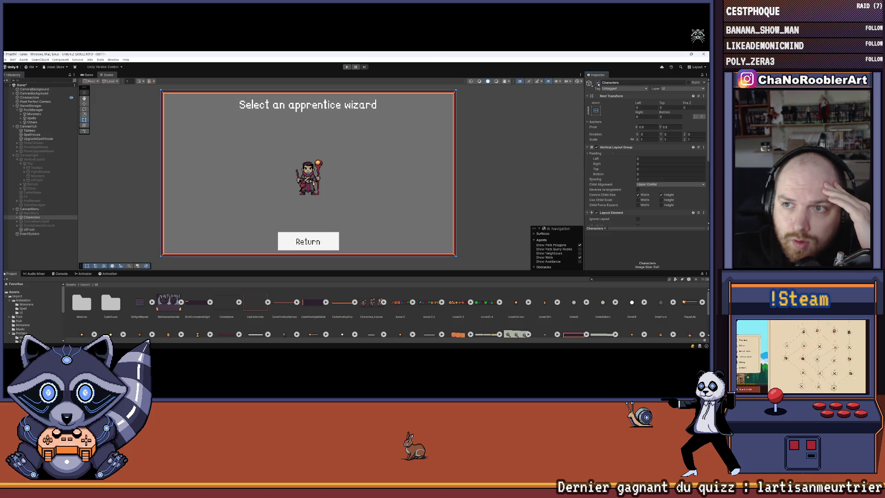
click(598, 83)
Toggle the ChoiceBasicSpell panel on and off, then select TooltipDescriptionIcon
click(37, 221)
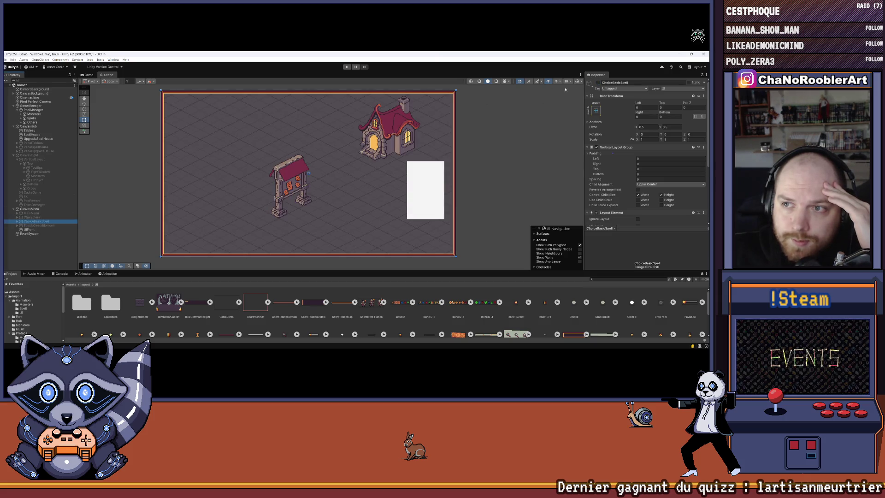
click(598, 83)
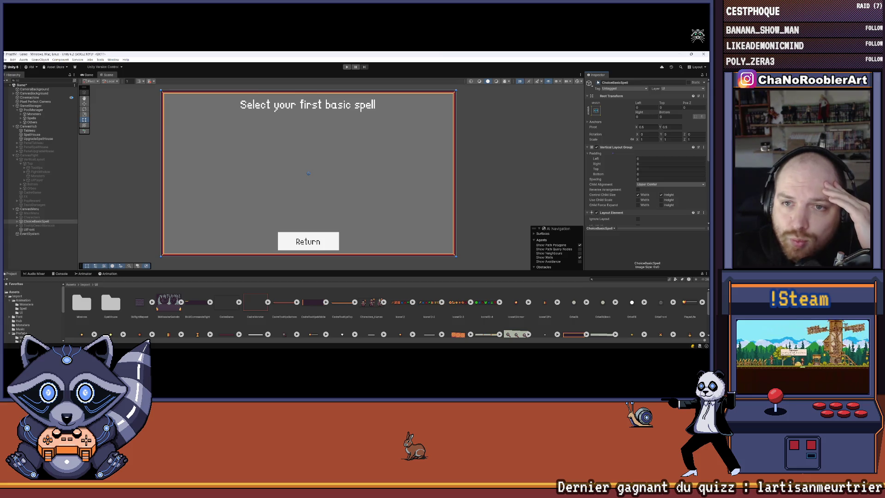
click(598, 83)
click(36, 226)
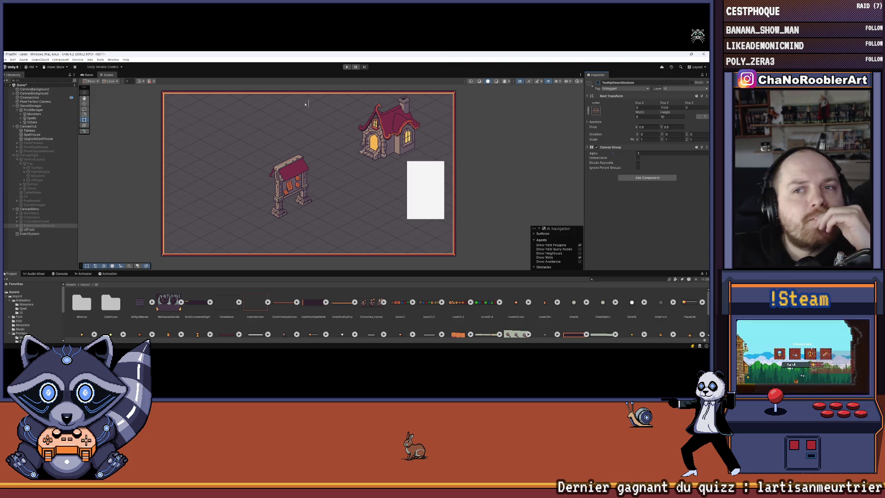
scroll(311, 107, up, 2)
scroll(311, 106, down, 4)
scroll(311, 107, up, 3)
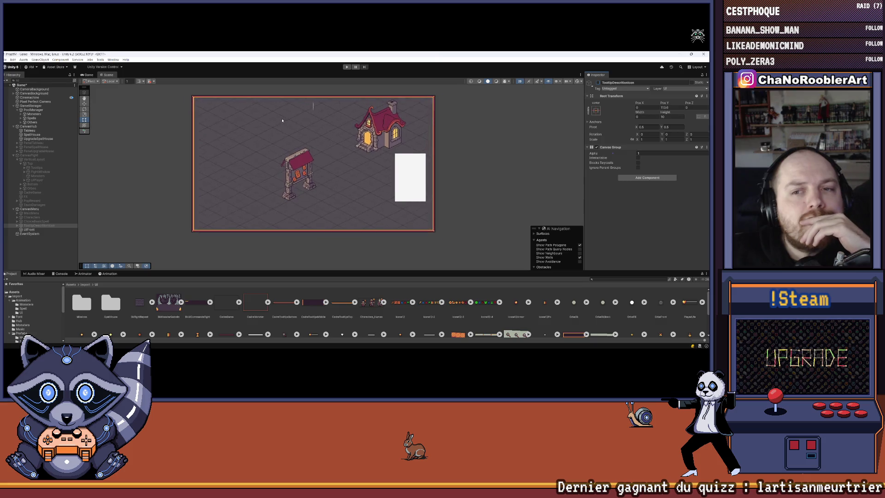
Show the MainMenu panel briefly, then hide it again
click(28, 213)
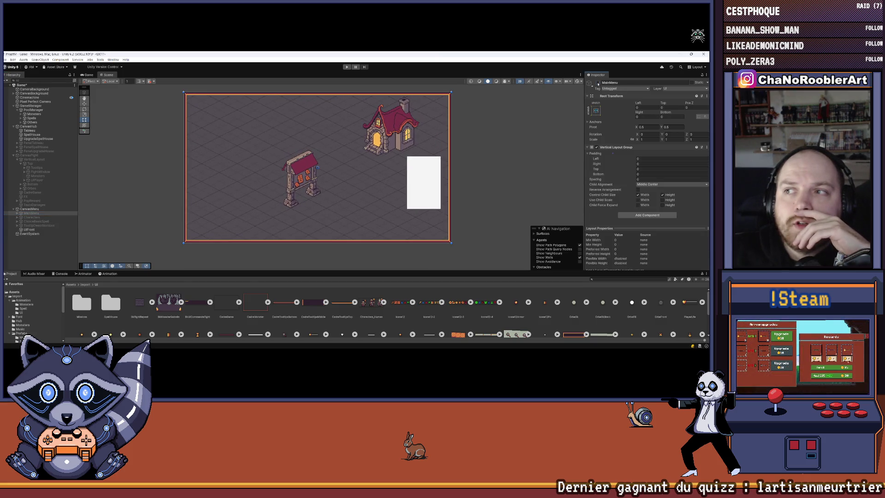
click(598, 83)
click(527, 129)
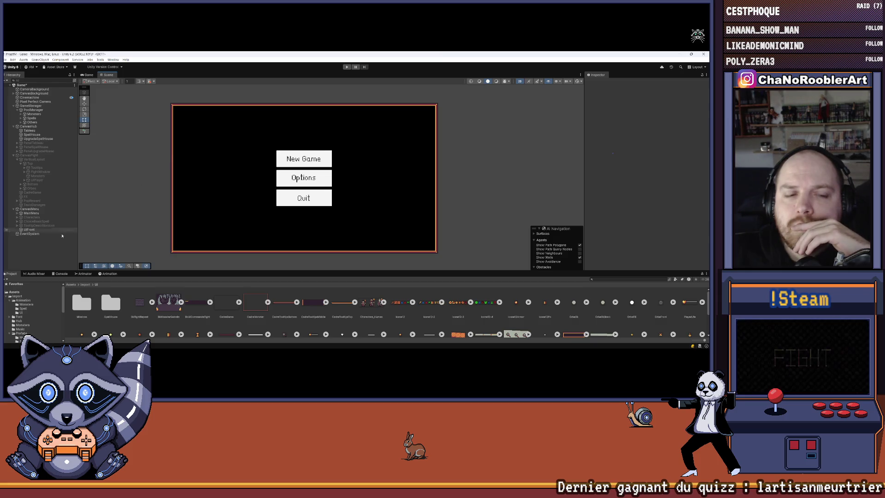
click(46, 213)
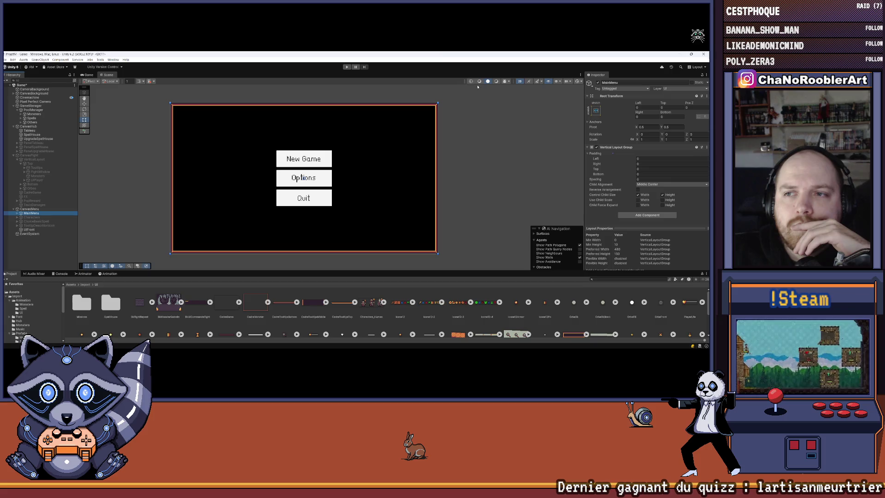
click(598, 83)
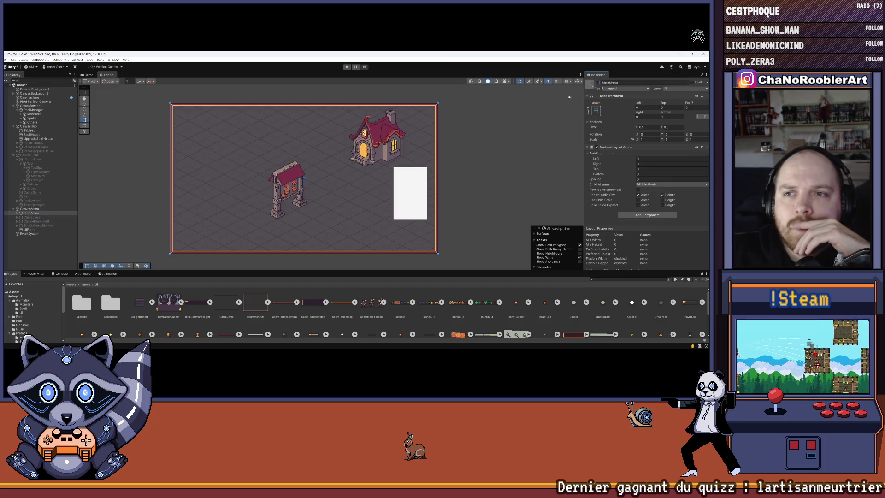
Frame the UIFront canvas in the scene view and save the Game scene again
click(46, 229)
double_click(29, 230)
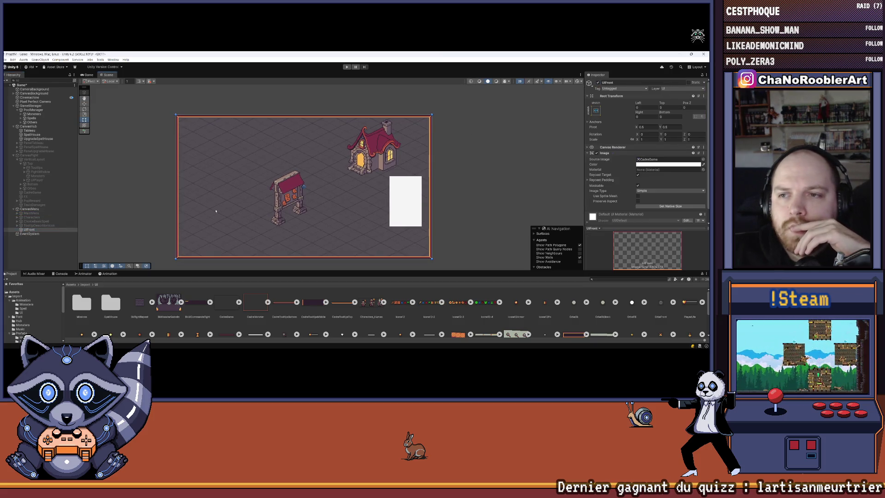
click(5, 59)
click(28, 83)
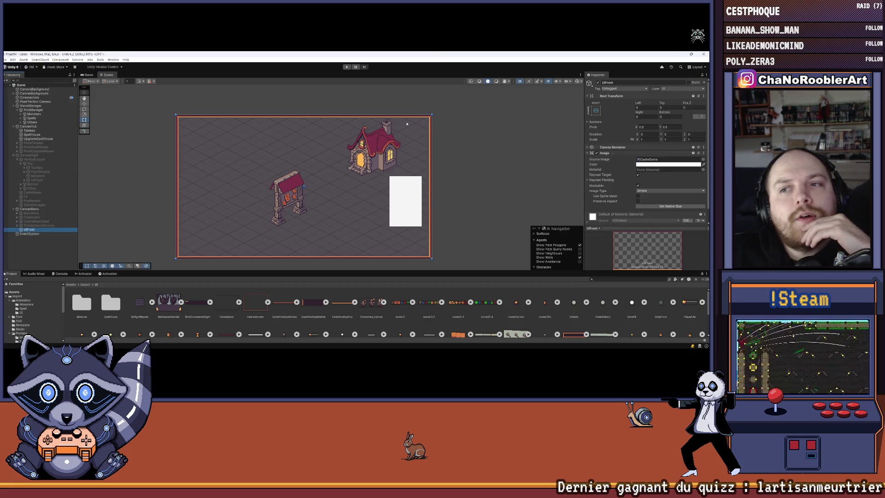